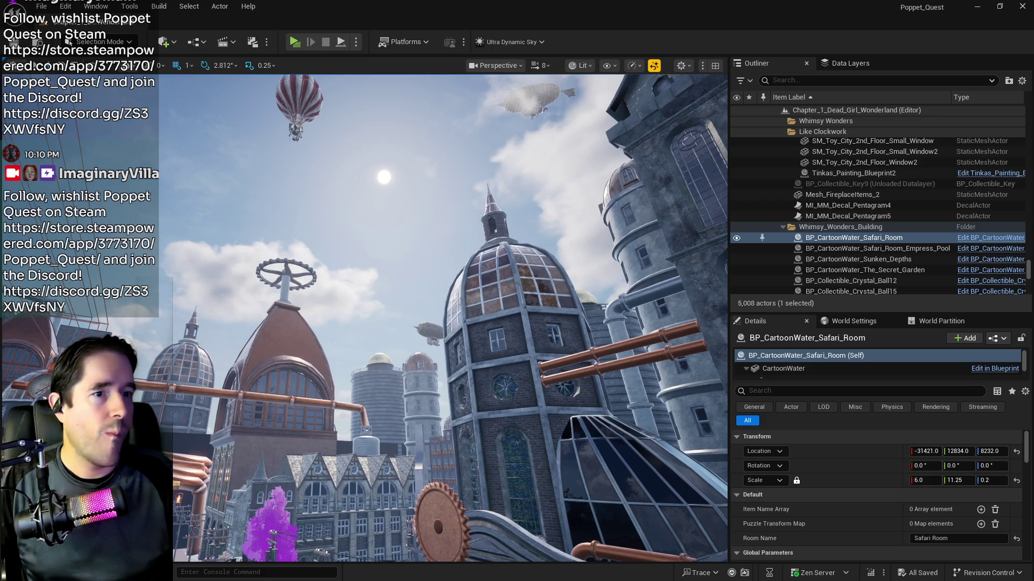
- Frame the Safari Room water, then select BPP_Building_6 in the viewport
key("f")
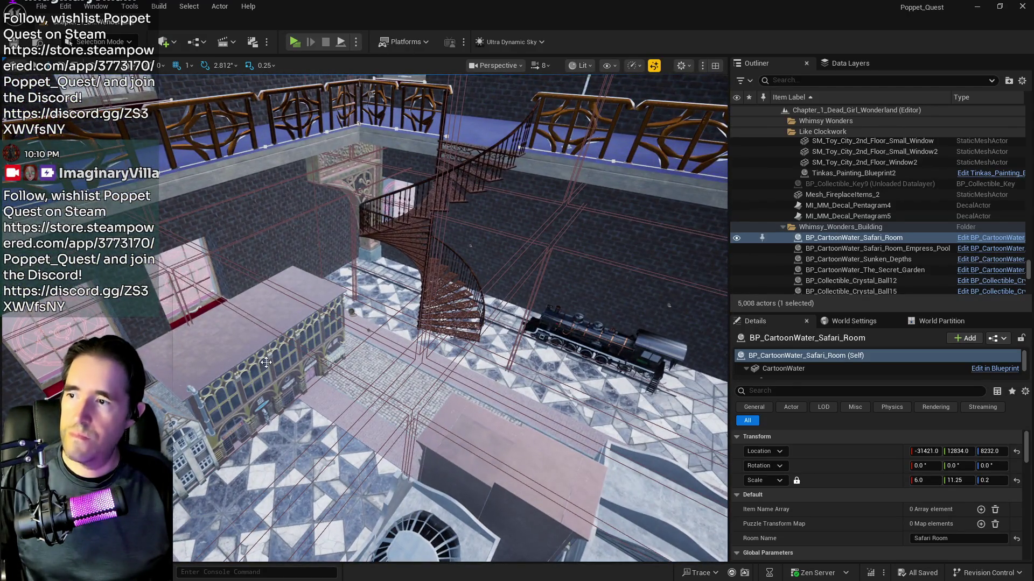
left_click(266, 362)
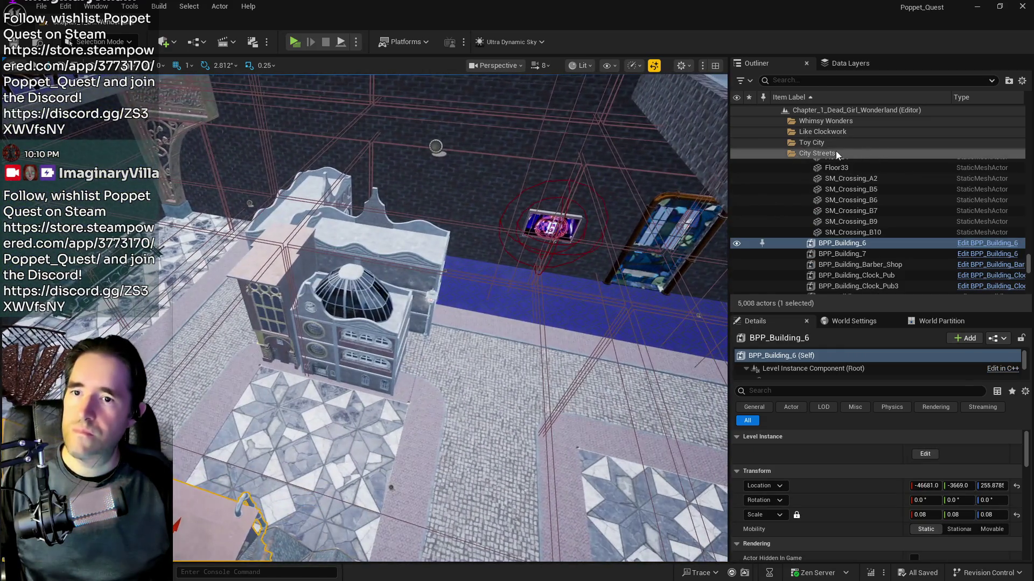
- Select all descendants of the Toy City folder and frame them
left_click(834, 152)
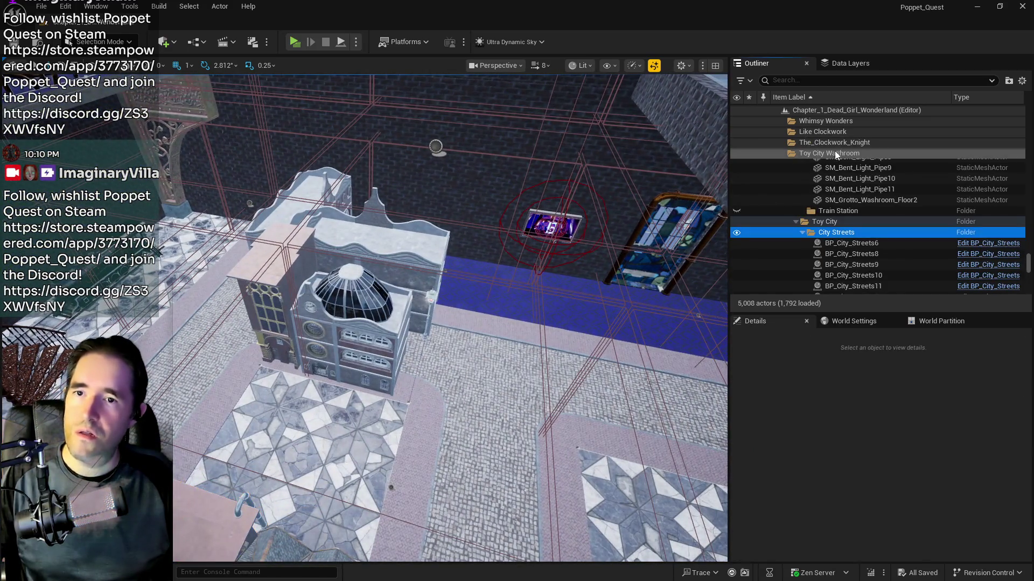
right_click(815, 224)
mouse_move(862, 282)
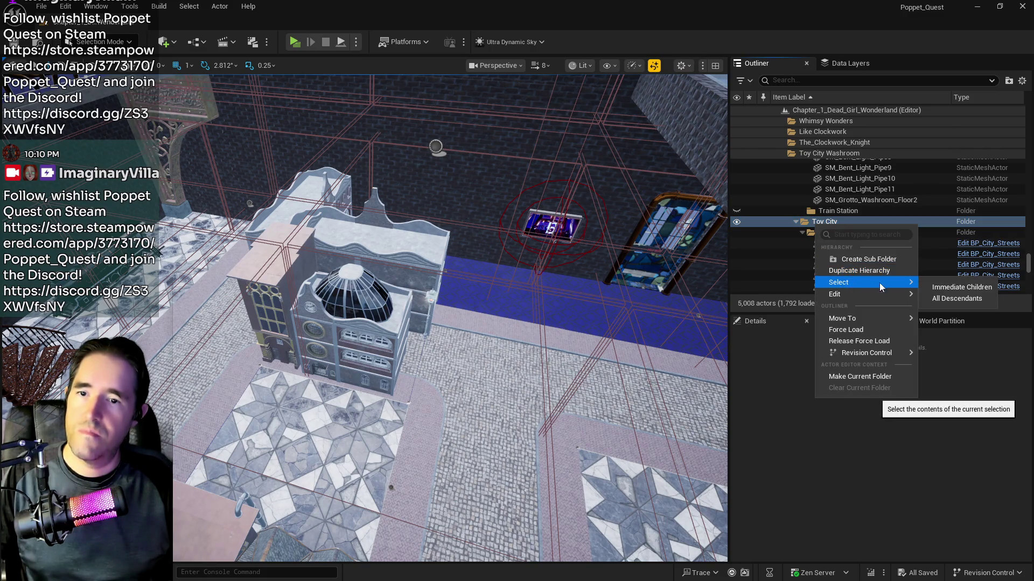
left_click(934, 299)
key("f")
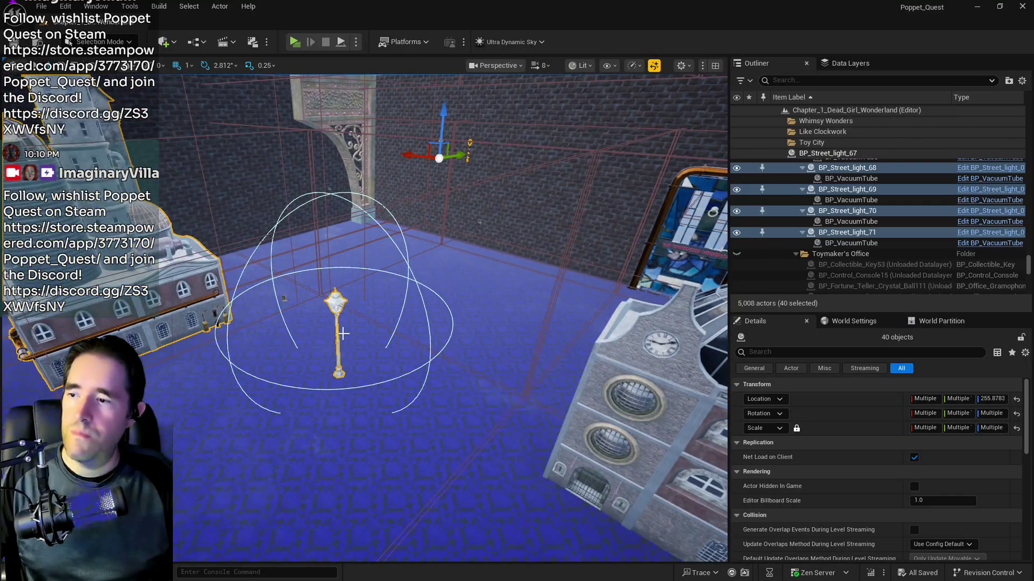
- Deselect the unwanted street lights and buildings, leaving 33 Toy City actors selected
left_click(331, 307, "ctrl")
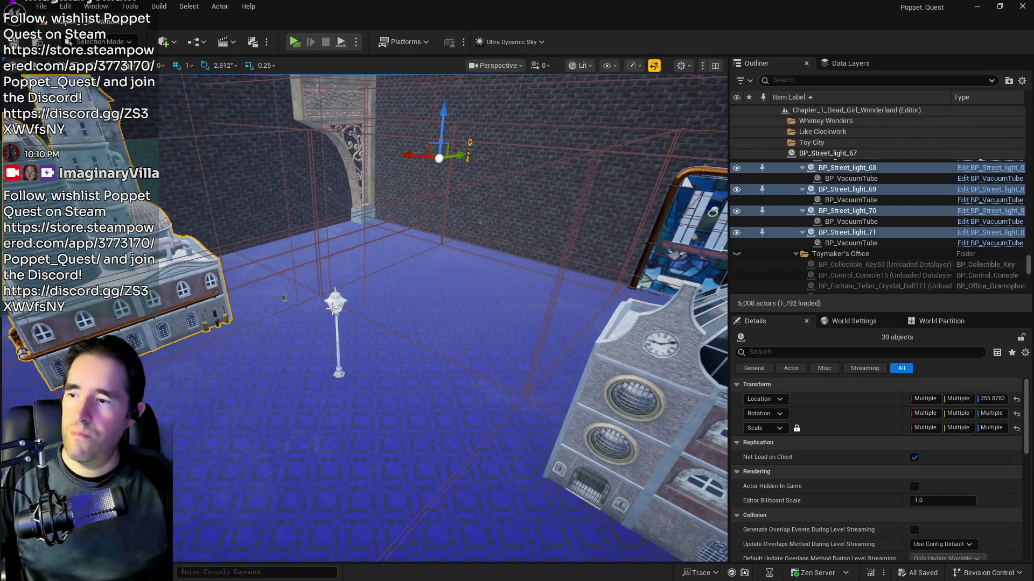
left_click(332, 307, "ctrl")
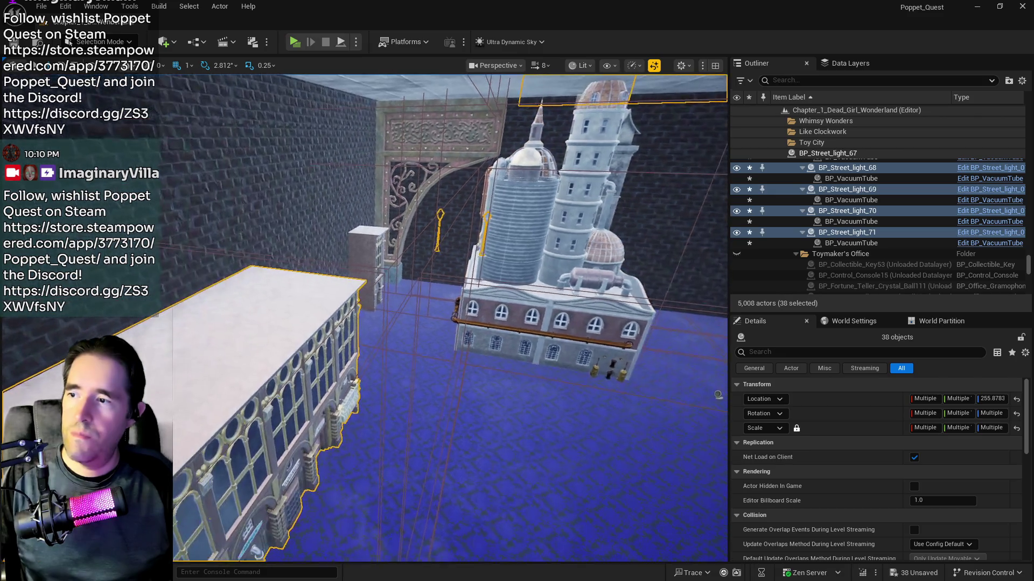
left_click(256, 353, "ctrl")
key("f")
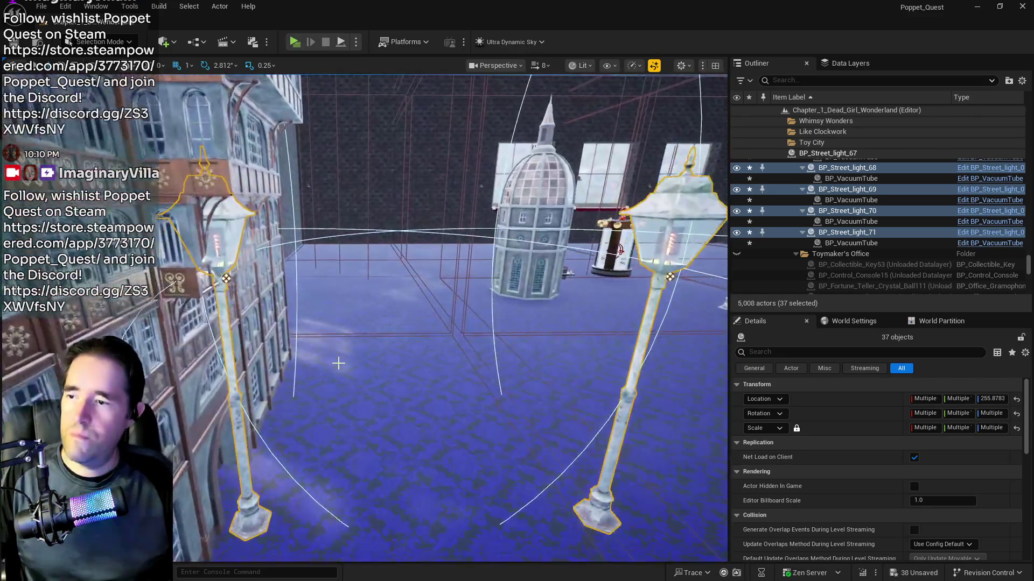
left_click(243, 377, "ctrl")
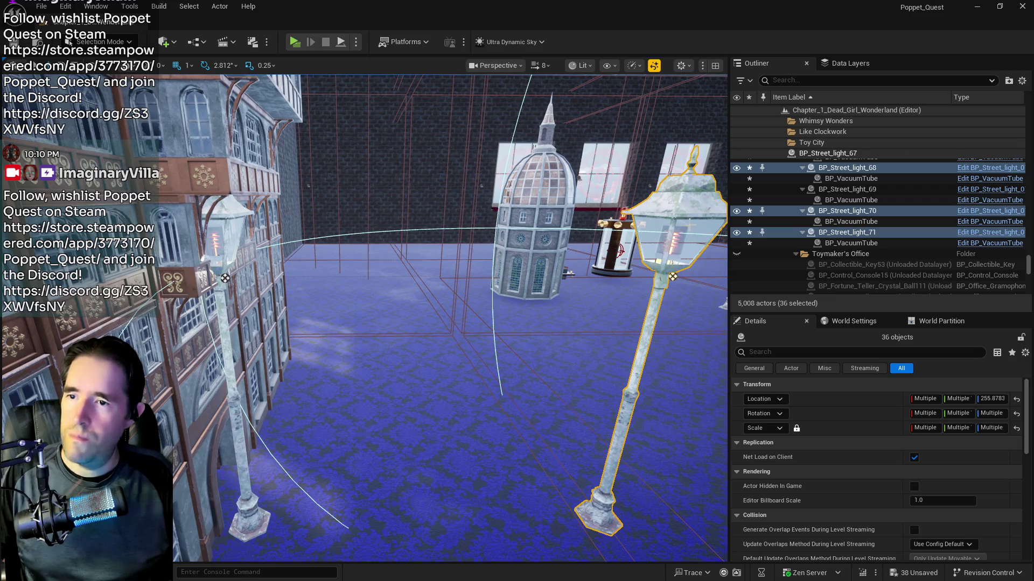
left_click(691, 226, "ctrl")
key("f")
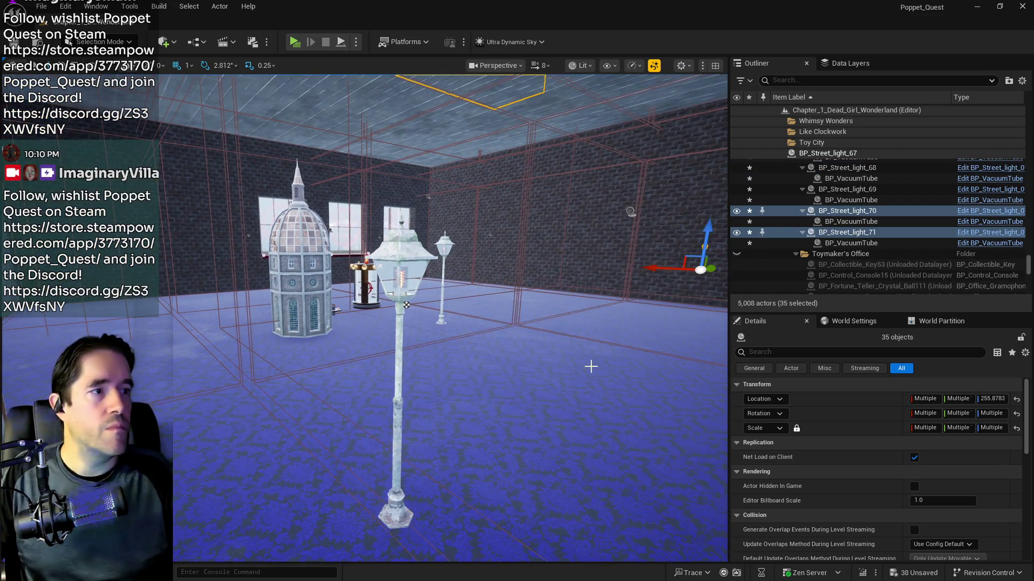
mouse_move(407, 304)
left_mouse_down()
mouse_move(415, 280)
mouse_move(425, 291)
left_mouse_up()
mouse_move(318, 293)
left_mouse_down()
mouse_move(307, 297)
mouse_move(339, 272)
mouse_move(343, 295)
left_mouse_up()
left_click(314, 291, "ctrl")
- Move the selected actors into the Train Station folder and save the level
right_click(849, 237)
mouse_move(721, 516)
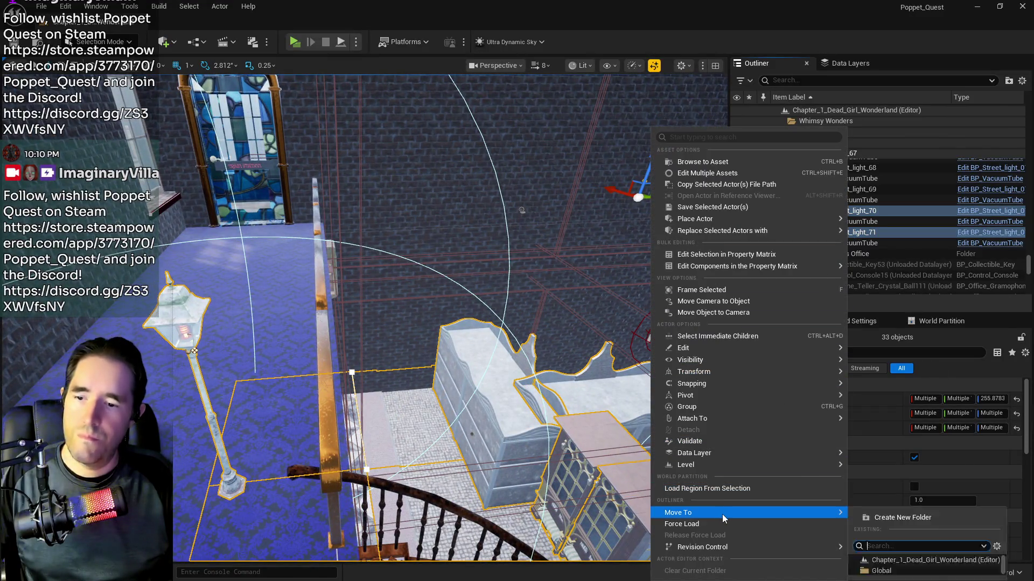
type("train")
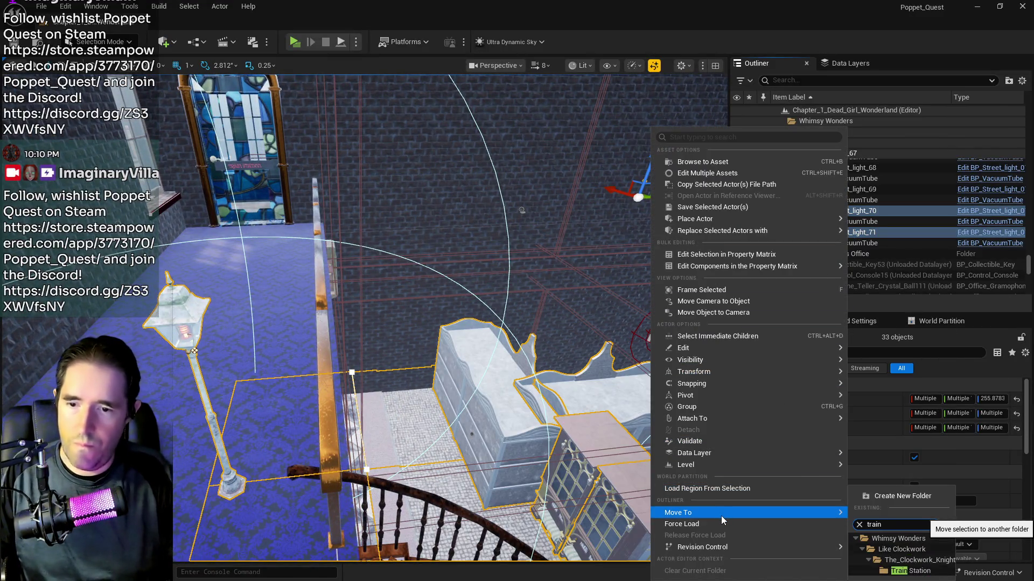
left_click(909, 570)
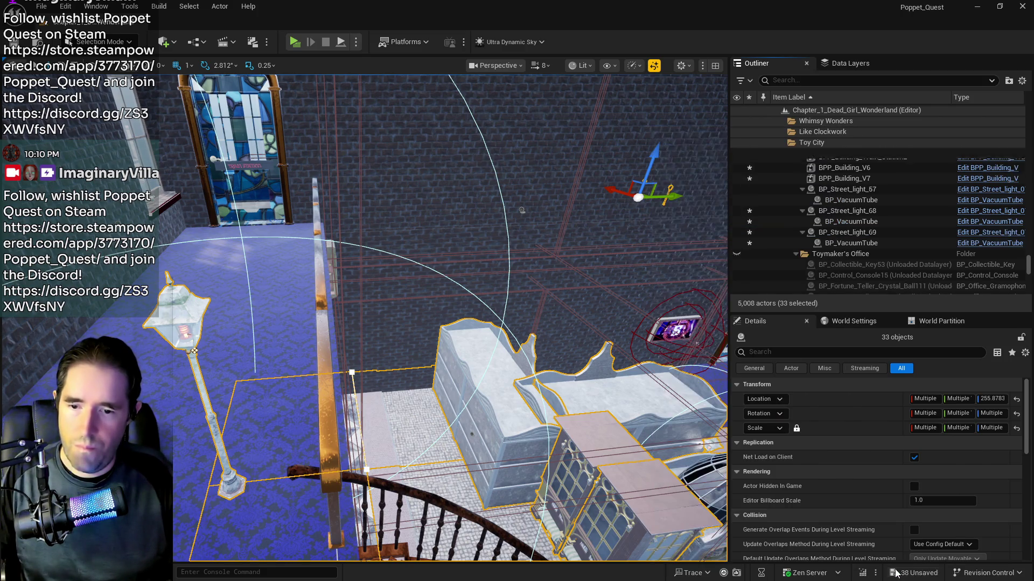
key("ctrl+s")
- Find the Train Station folder via the 'train' search and move it into Like Clockwork
left_click(802, 79)
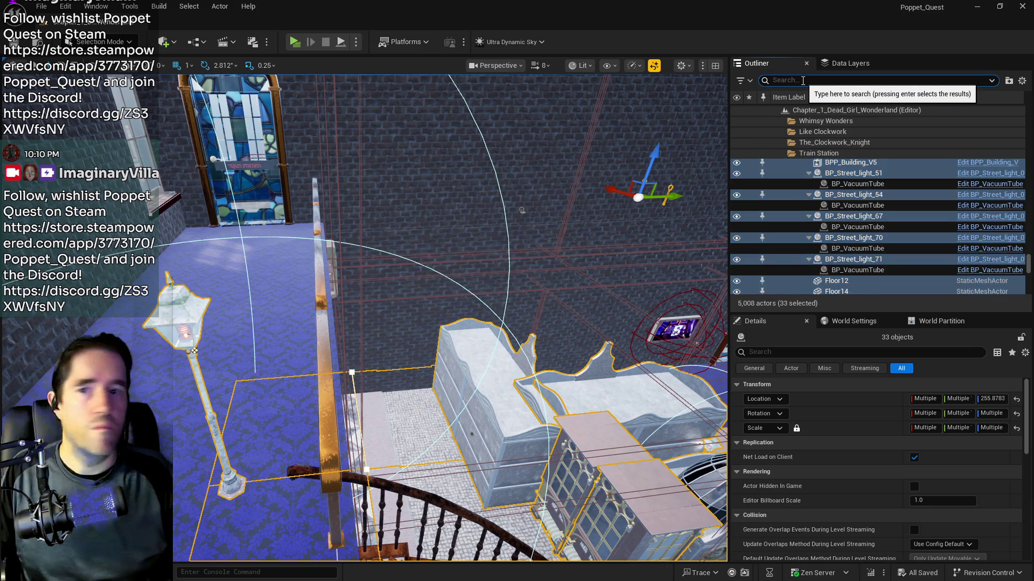
type("train")
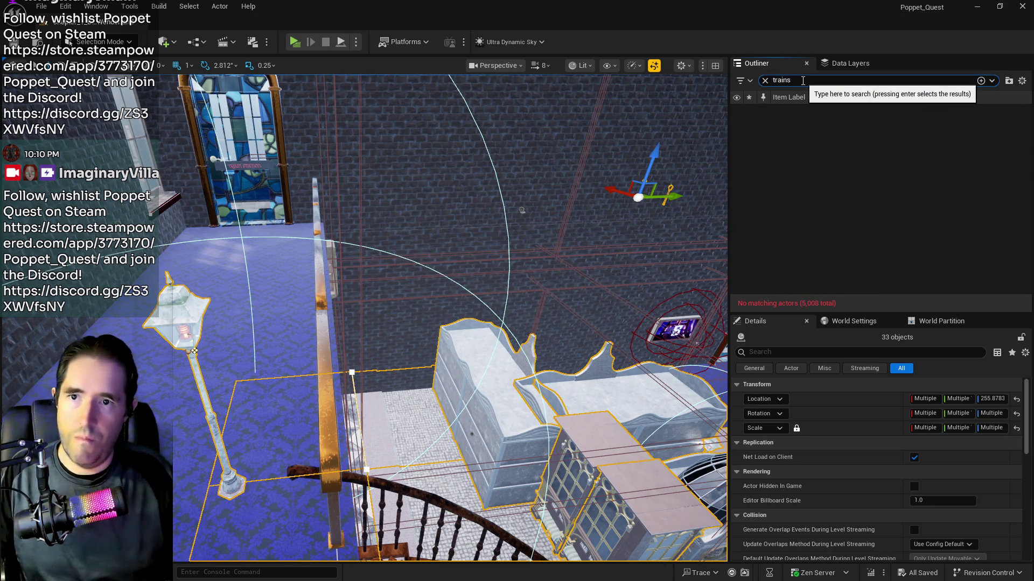
left_click(838, 153)
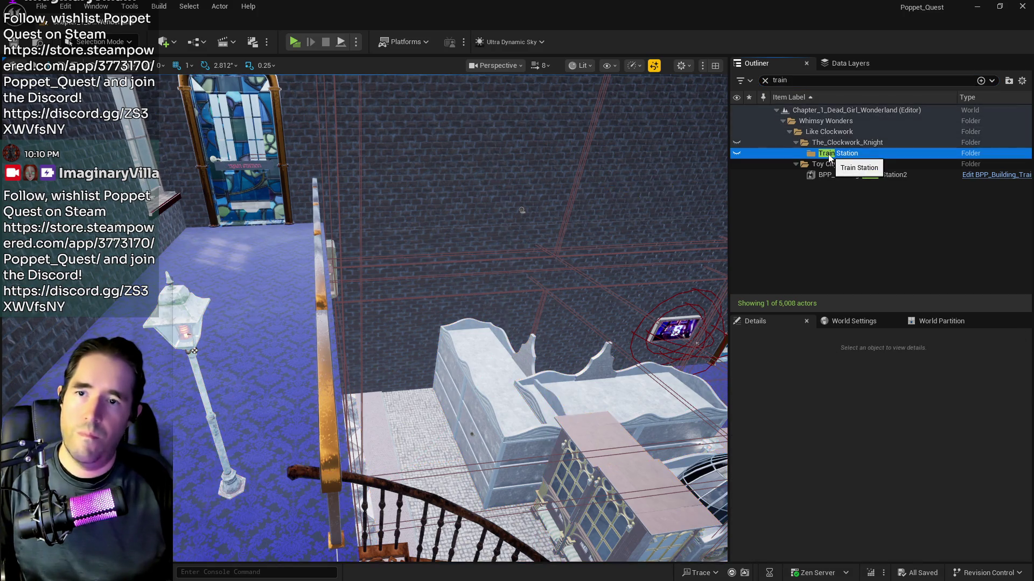
left_click(766, 81)
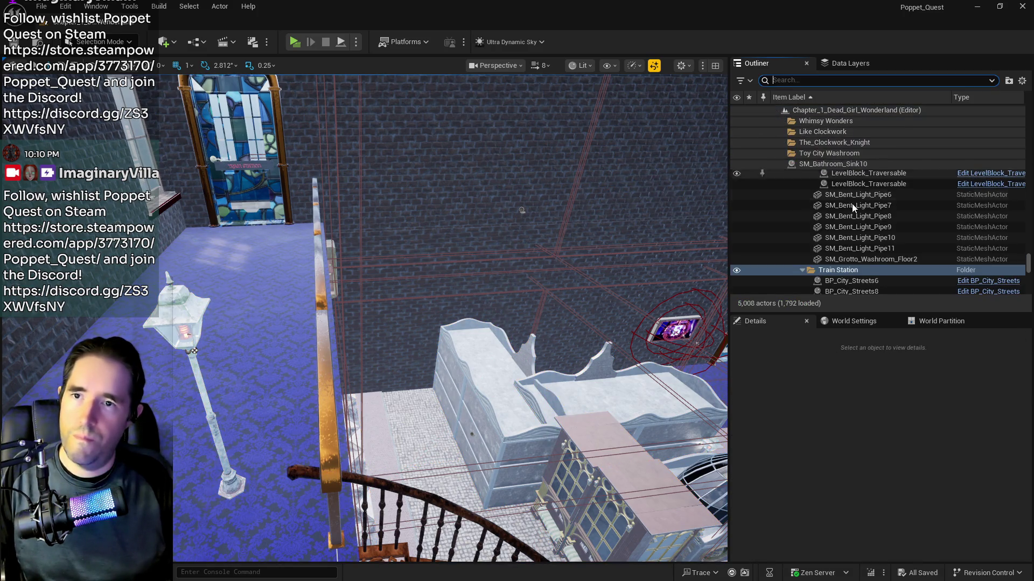
right_click(838, 271)
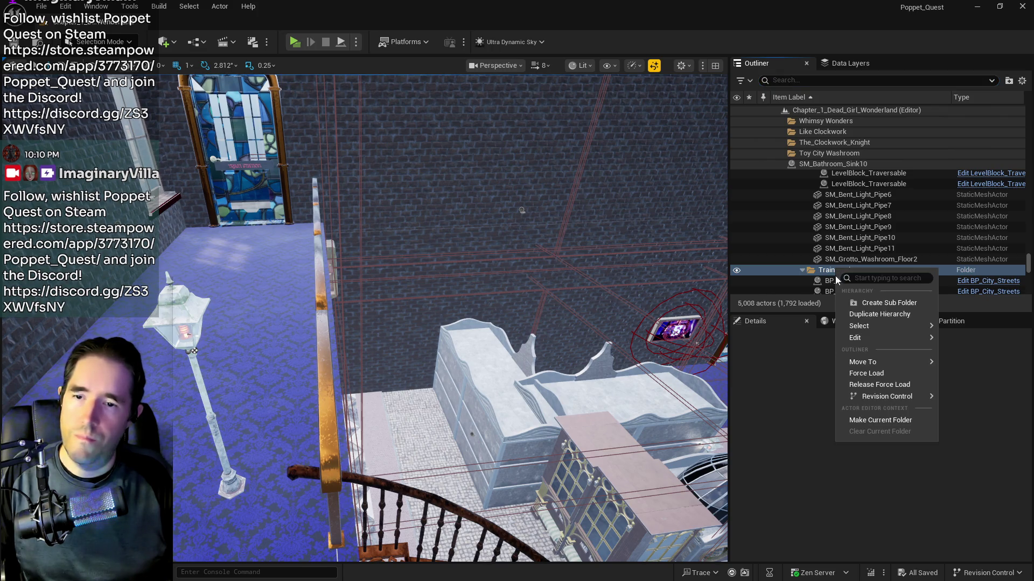
mouse_move(862, 362)
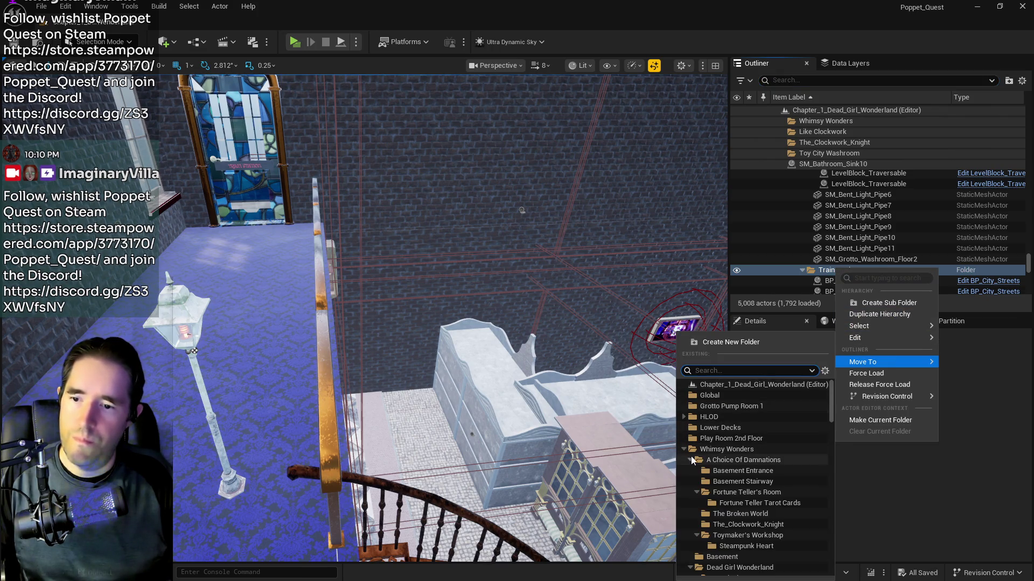
left_click(690, 459)
left_click(691, 480)
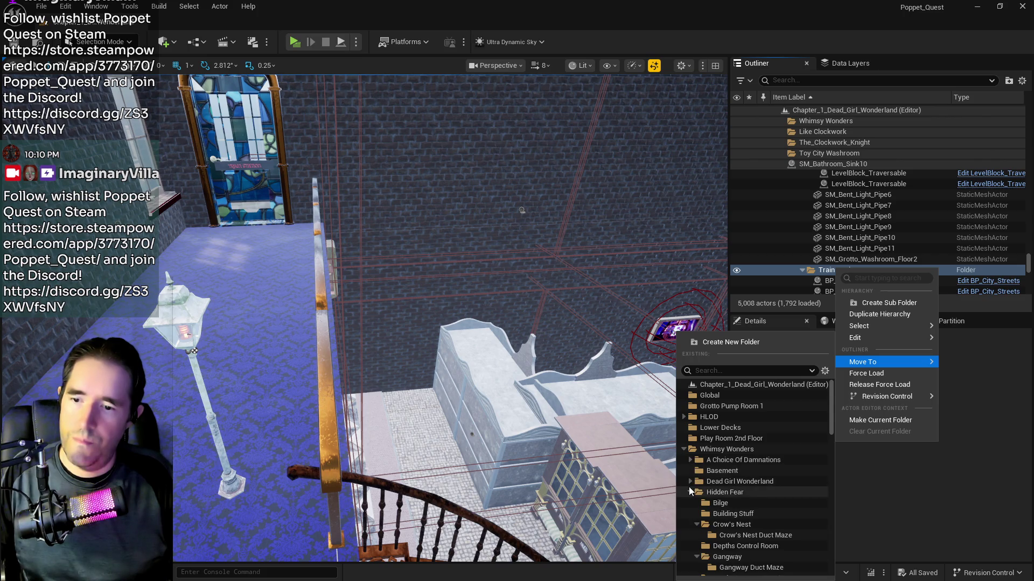
left_click(724, 504)
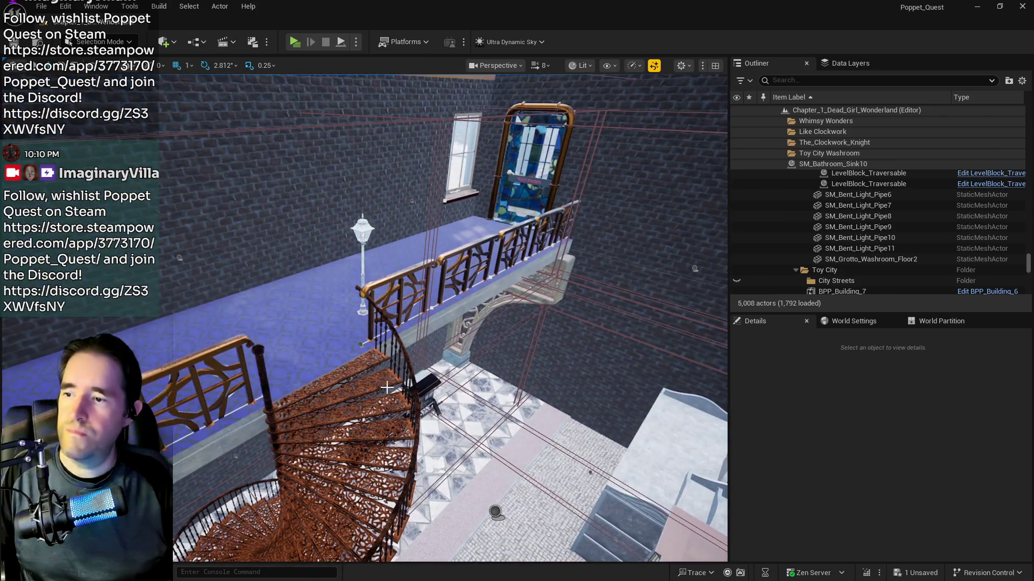
- Select the spiral staircase plus three balcony railing sections and frame them
left_click(435, 324)
left_click(403, 275, "ctrl")
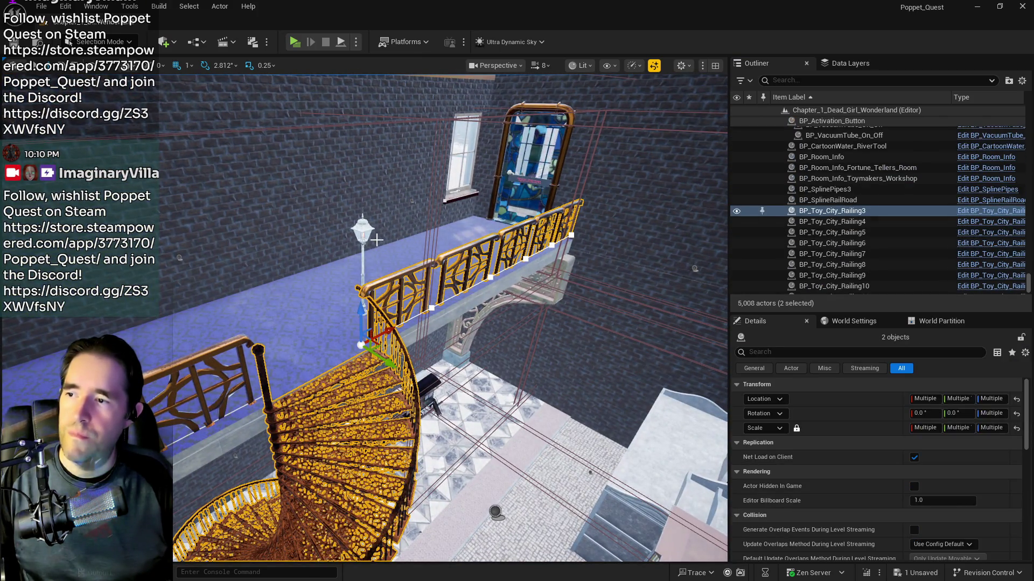
left_click_drag(376, 239, 473, 250)
left_click(561, 301, "ctrl")
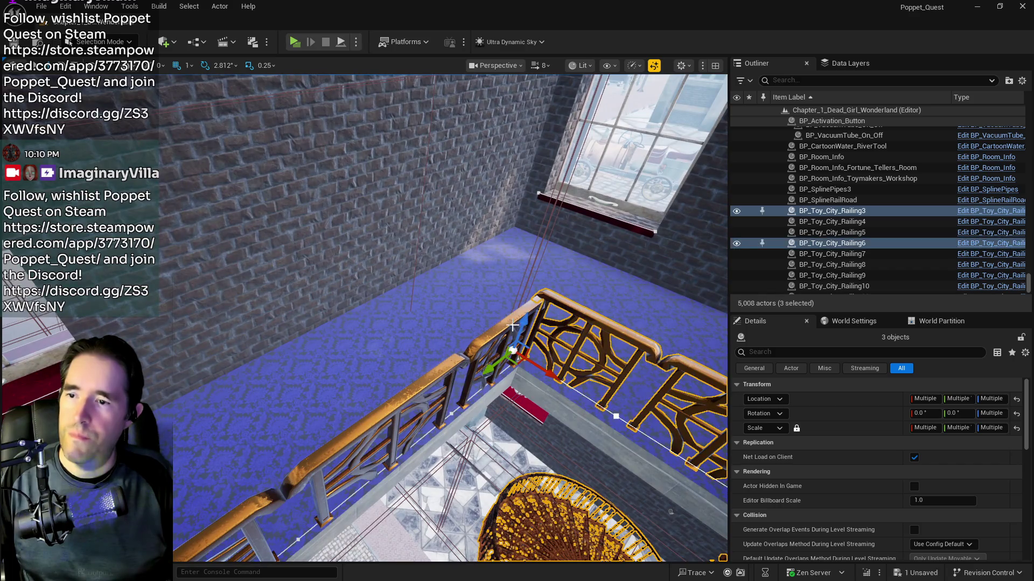
left_click(510, 329, "ctrl")
key("f")
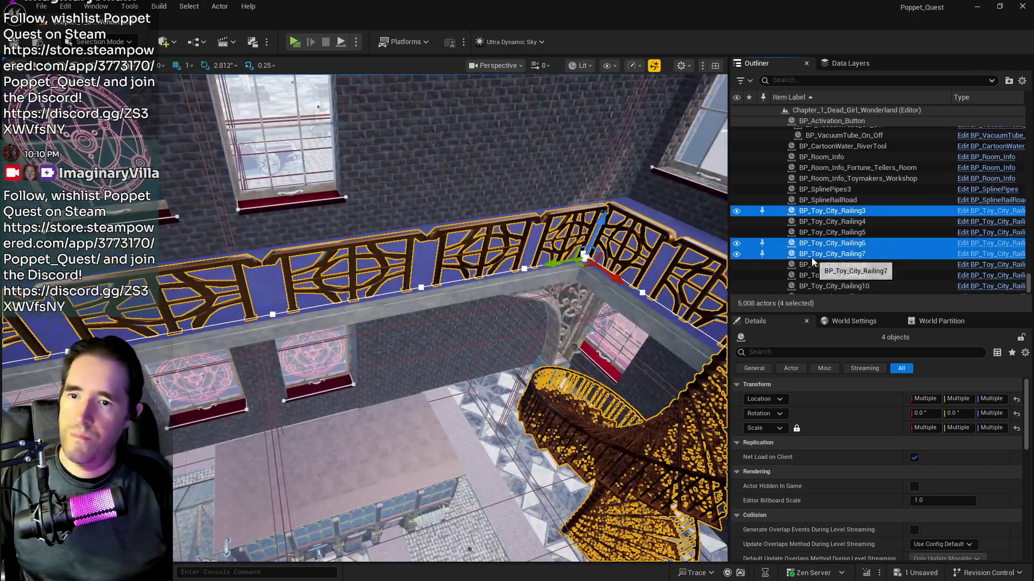
- Move the staircase and railings into the Train Station folder
right_click(812, 257)
mouse_move(844, 512)
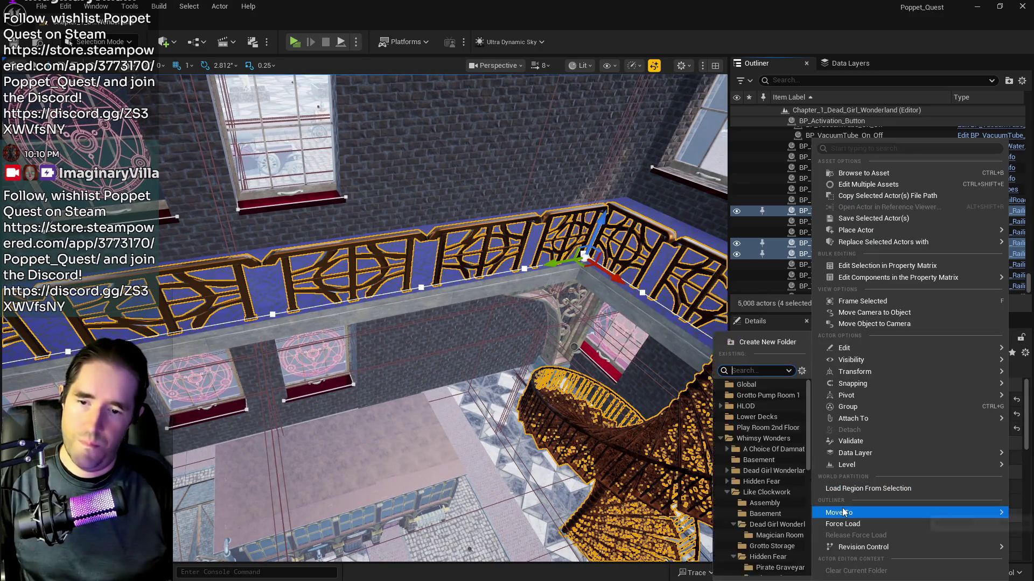
type("train")
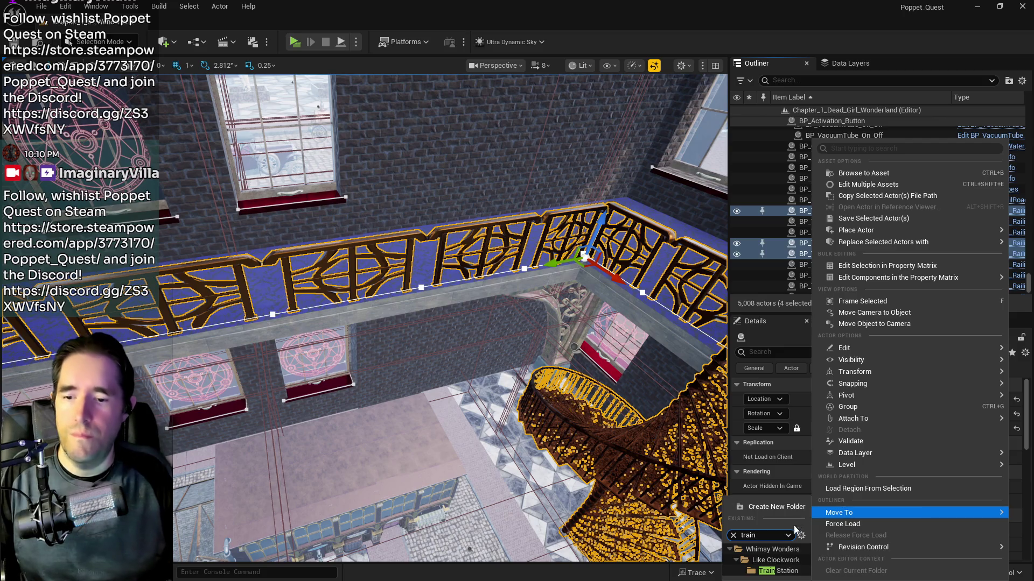
left_click(786, 572)
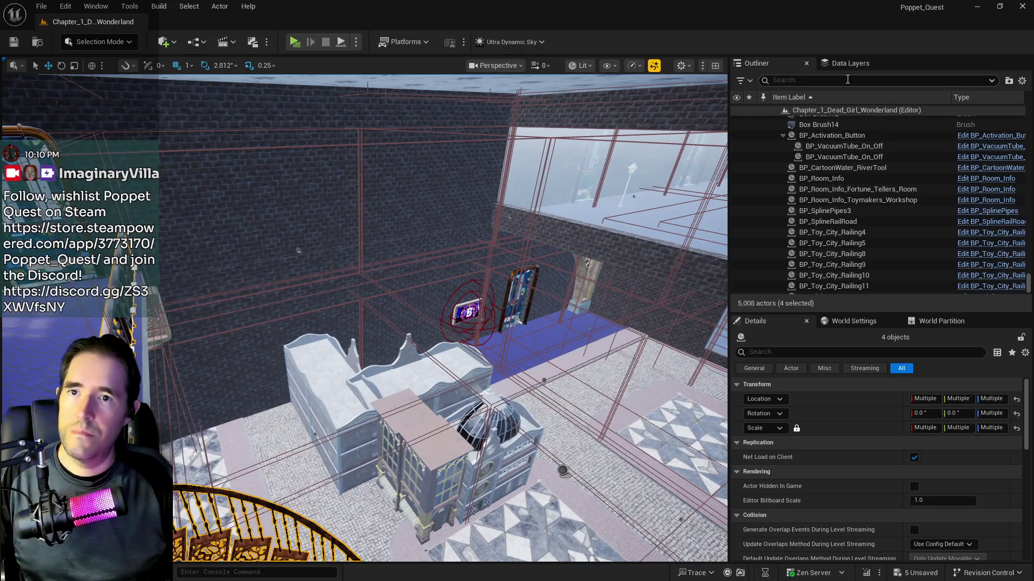
- Select the Train Station folder via a 'train' search, clear it, and view the atrium and staircase
left_click(810, 81)
type("train")
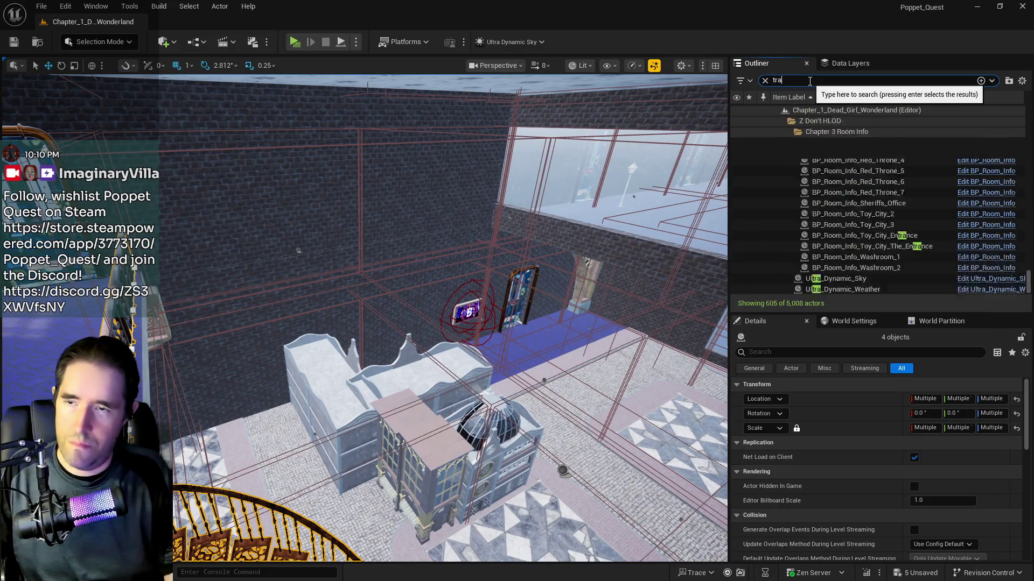
left_click(819, 165)
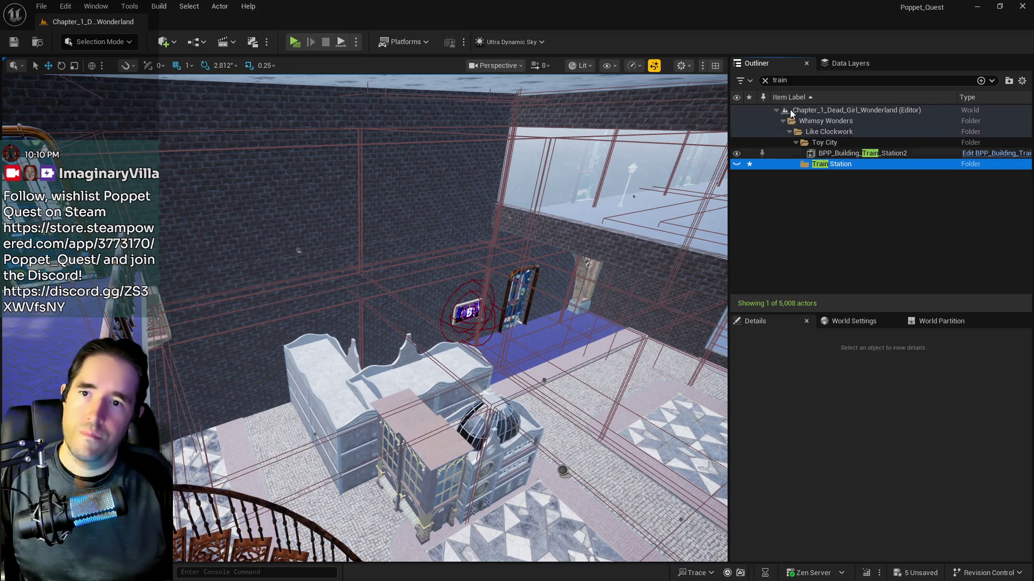
left_click(764, 80)
left_click_drag(445, 307, 445, 308)
left_click_drag(504, 269, 505, 269)
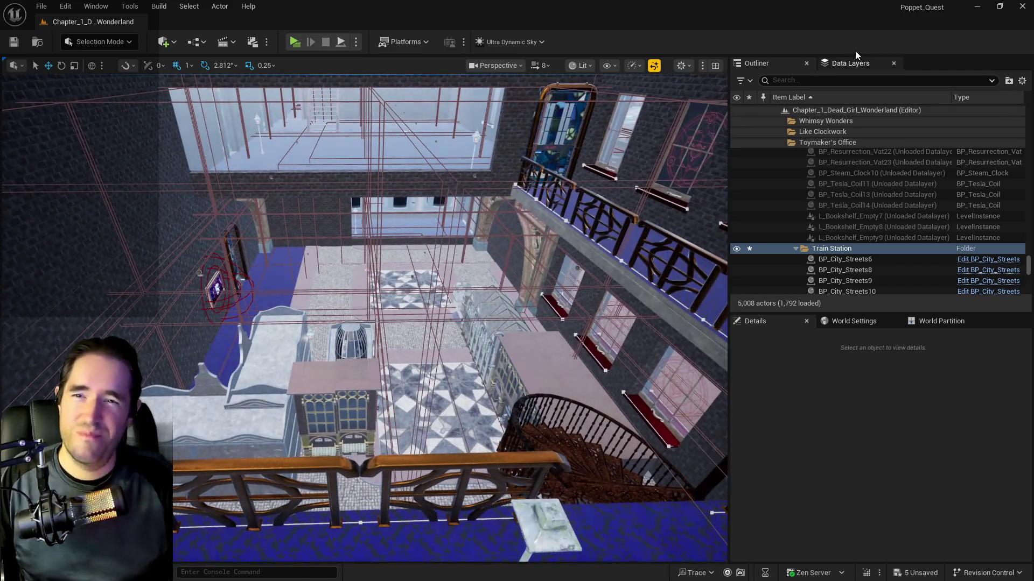
- Unload DL_C3_The_Lobby in Data Layers, then start a new data layer with asset
left_click(849, 63)
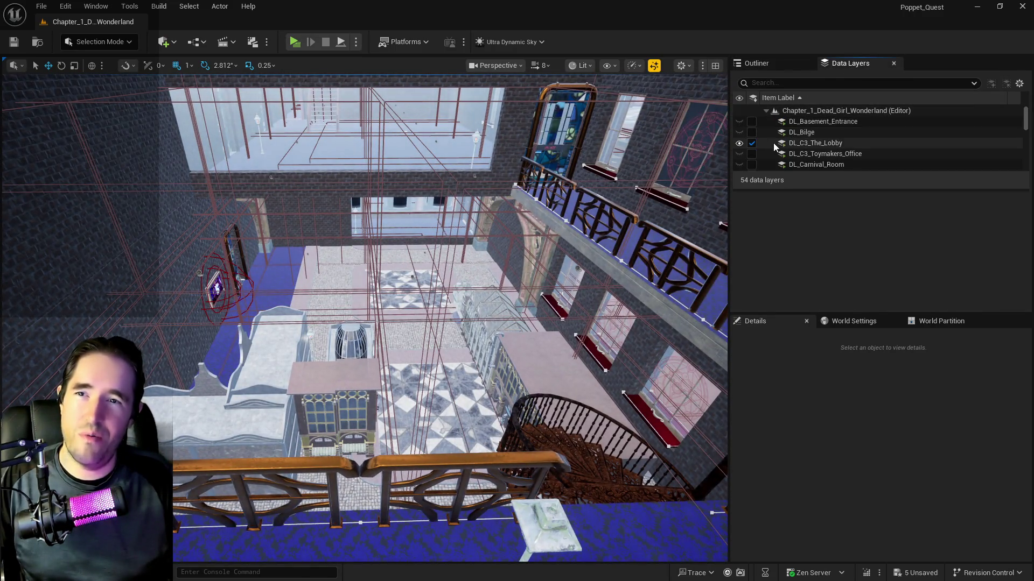
left_click(752, 143)
scroll(802, 151, "down", 4)
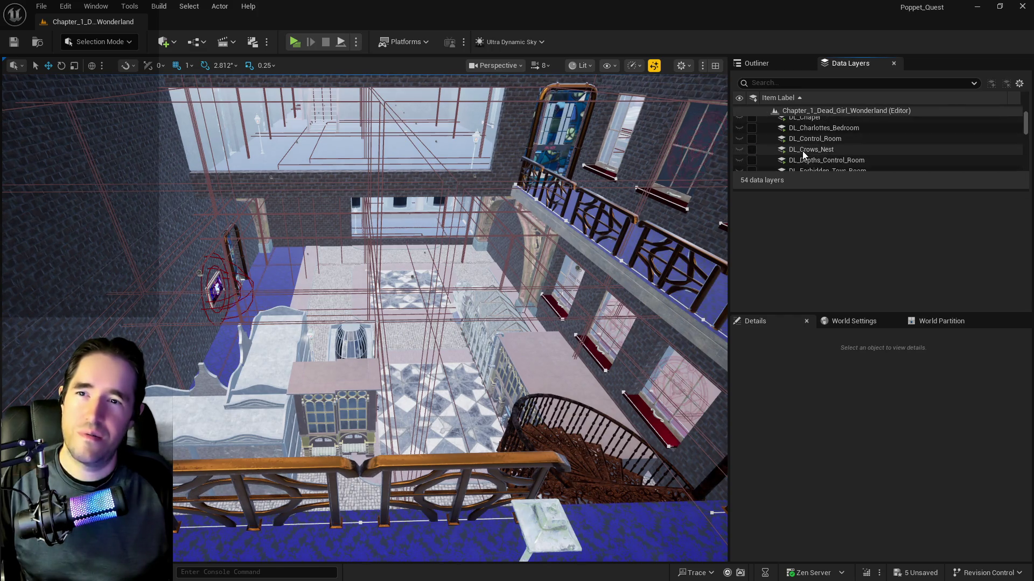
scroll(802, 150, "down", 3)
scroll(786, 161, "down", 10)
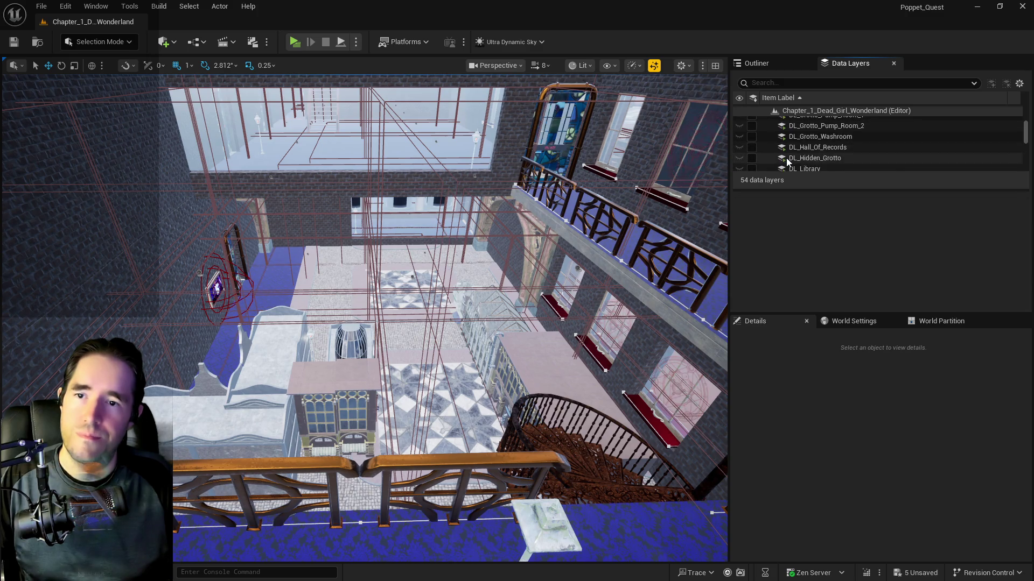
scroll(808, 156, "down", 3)
scroll(834, 157, "down", 2)
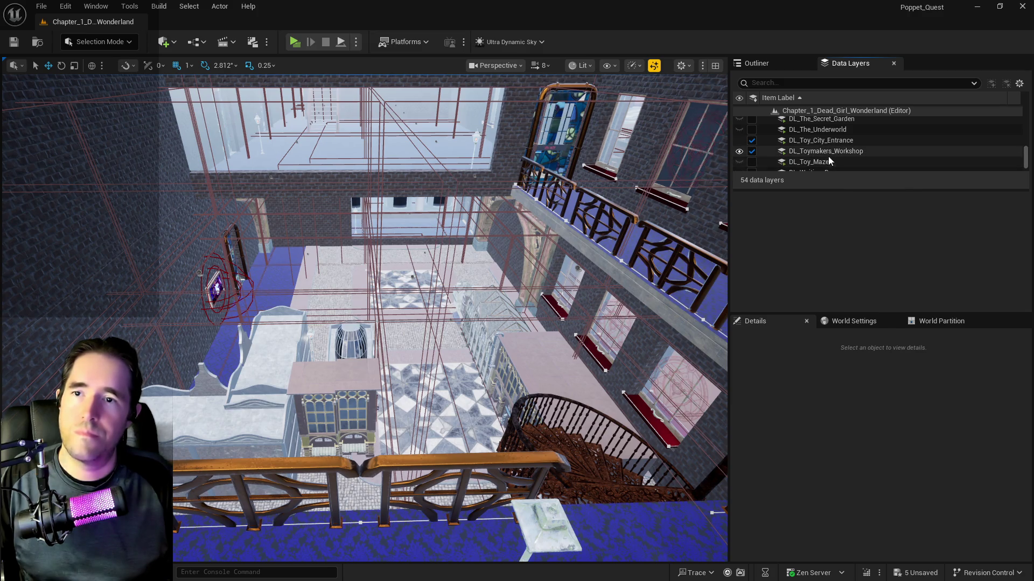
right_click(816, 112)
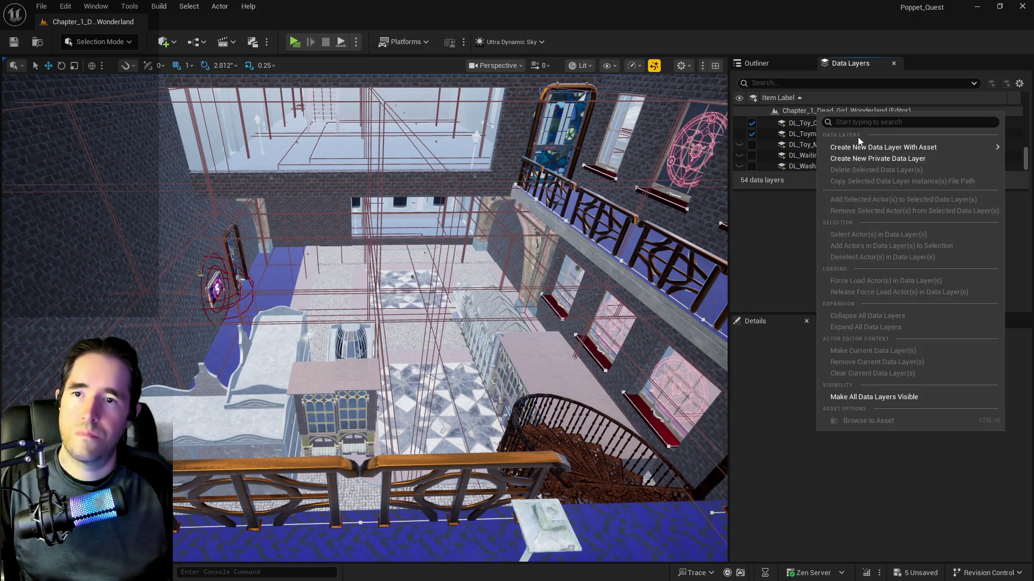
left_click(722, 172)
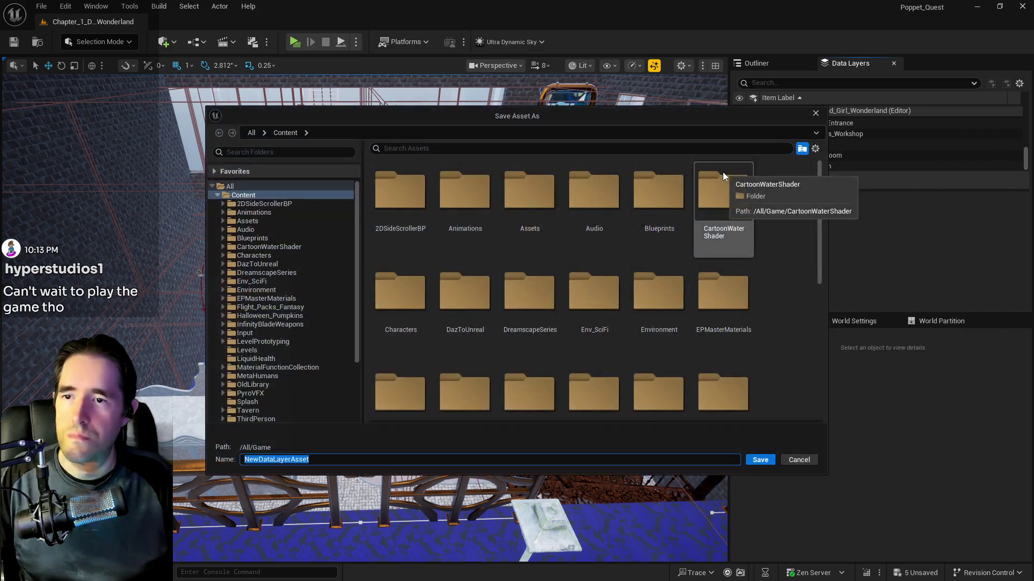
- Save the new data layer as DL_Train_Station in 2DSideScrollerBP > Levels > Chapter_1_Data_Layers, then return to the Outliner
left_click(221, 204)
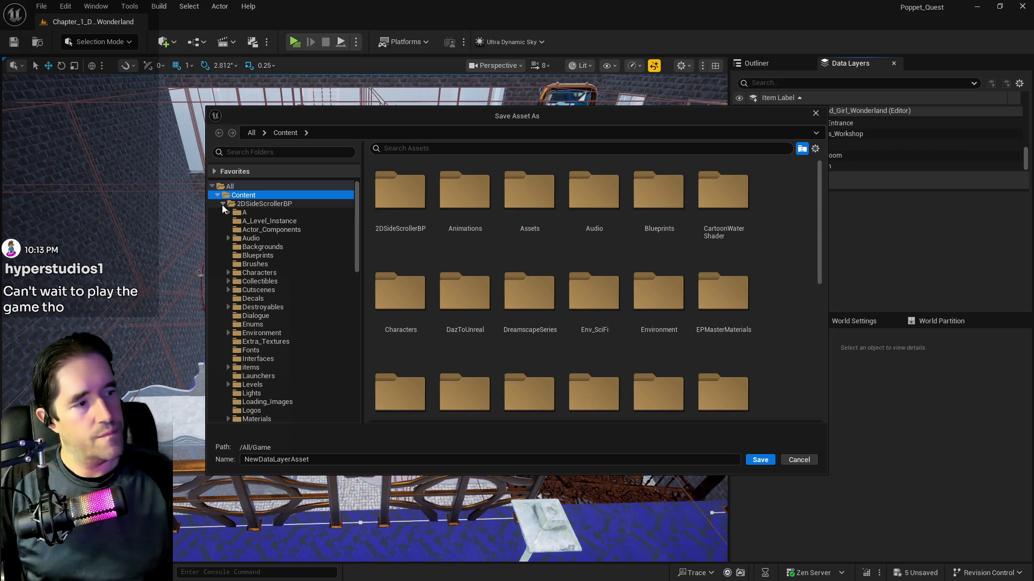
left_click(248, 384)
double_click(401, 188)
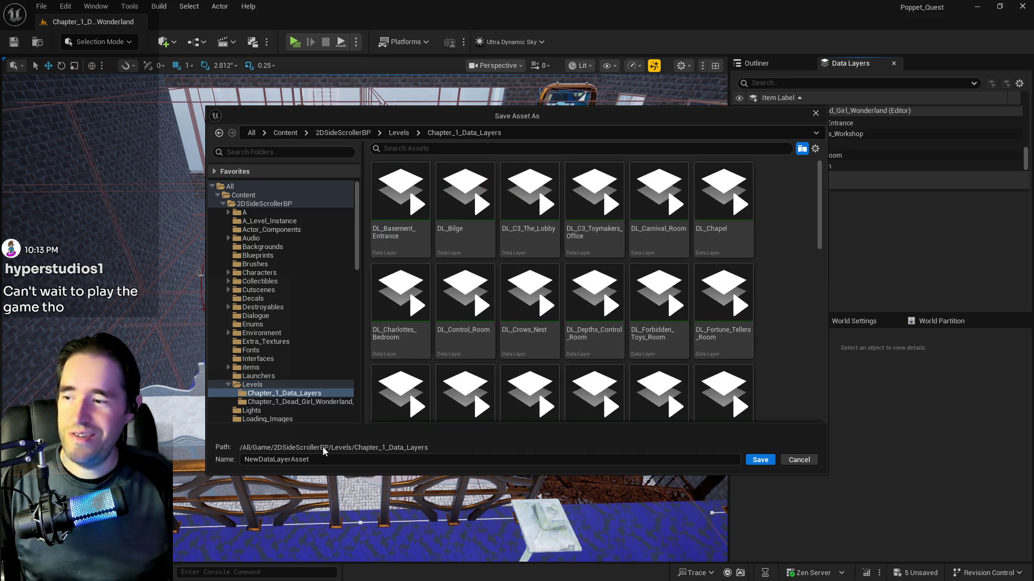
type("DL_")
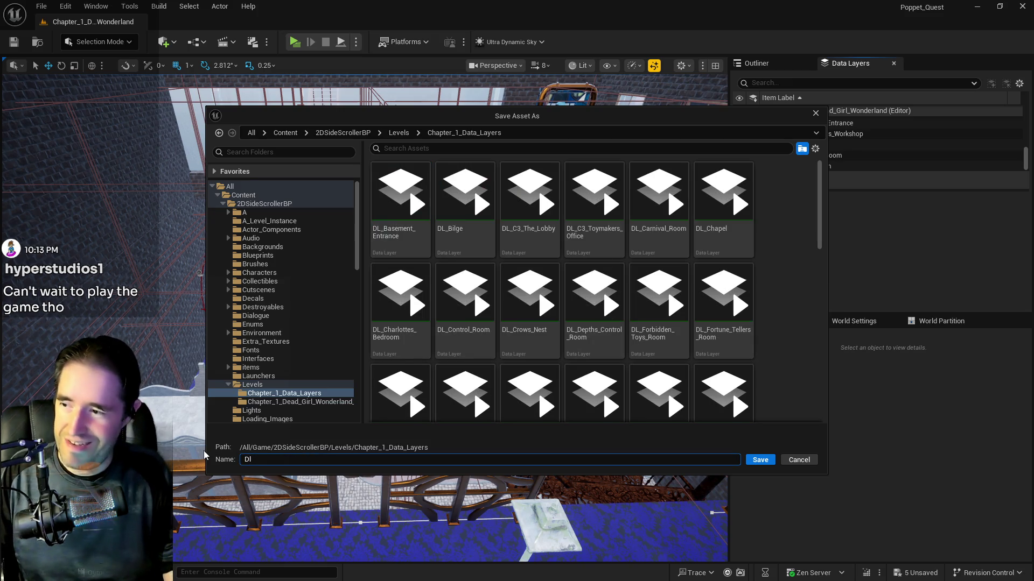
type("Train_Station")
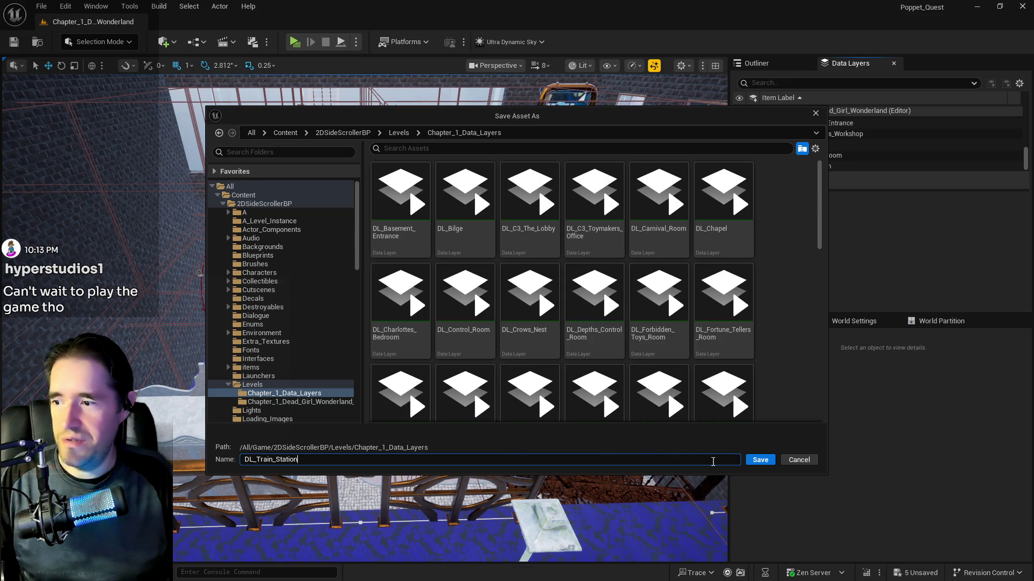
left_click(757, 462)
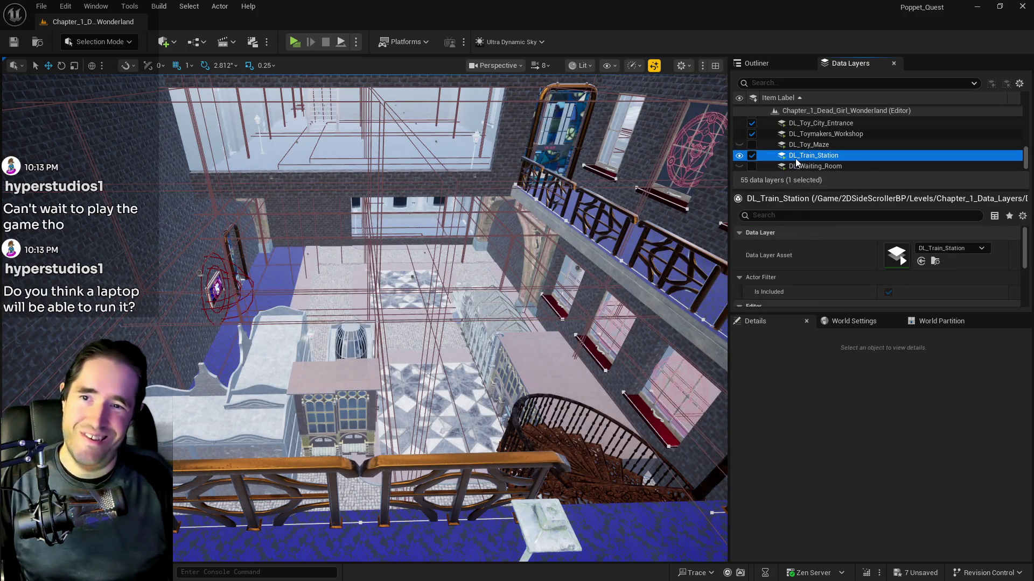
right_click(795, 158)
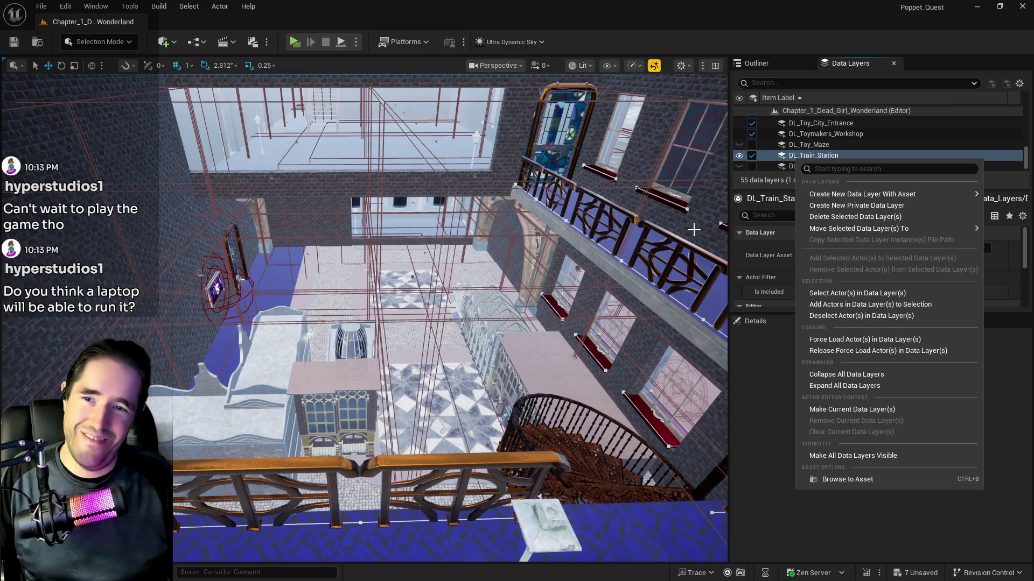
left_click(756, 64)
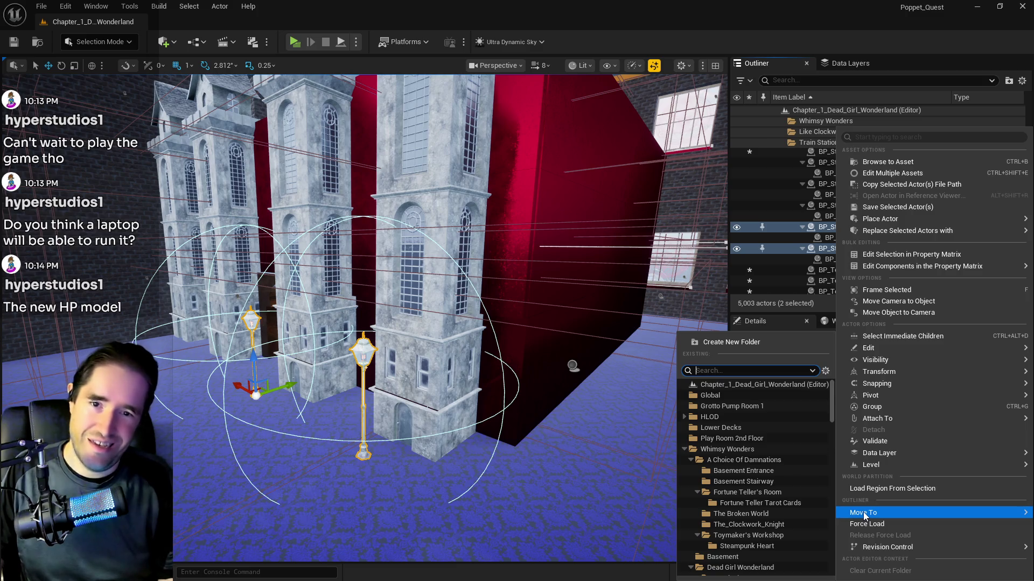
- Clear the folder search and frame street lights 70 and 71 in the viewport
key("BackSpace")
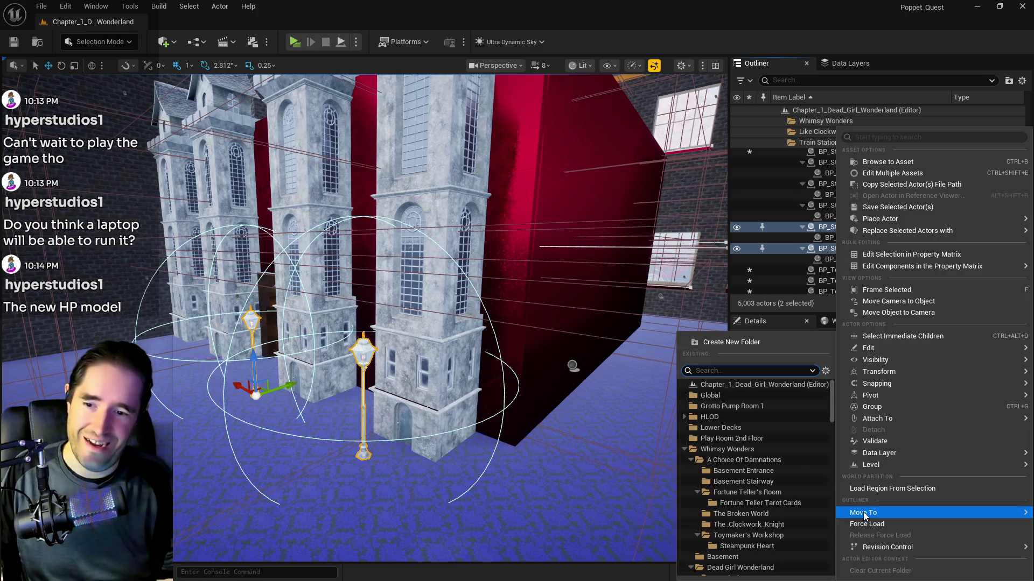
type("cour")
key("BackSpace")
key("BackSpace")
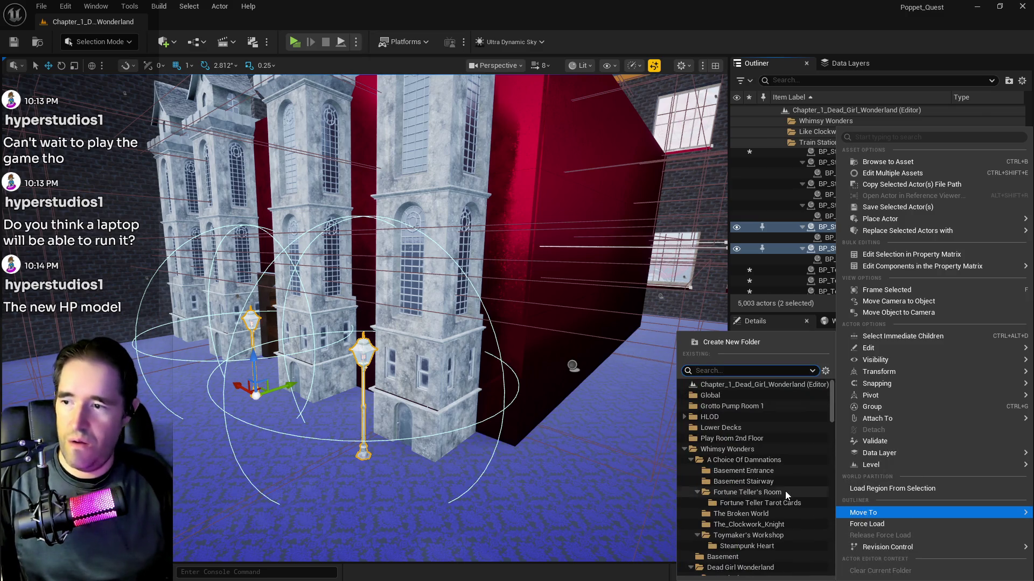
left_click_drag(598, 474, 636, 463)
left_click_drag(317, 354, 544, 390)
key("f")
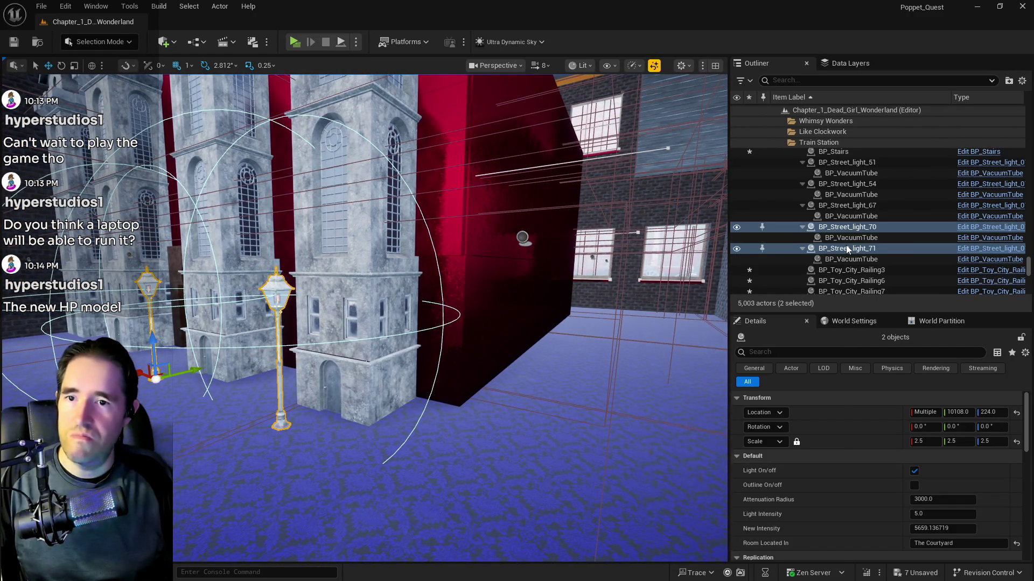
- Put street lights 70 and 71 into a new 'Queen's Courtyard' folder and save everything
right_click(841, 249)
mouse_move(735, 512)
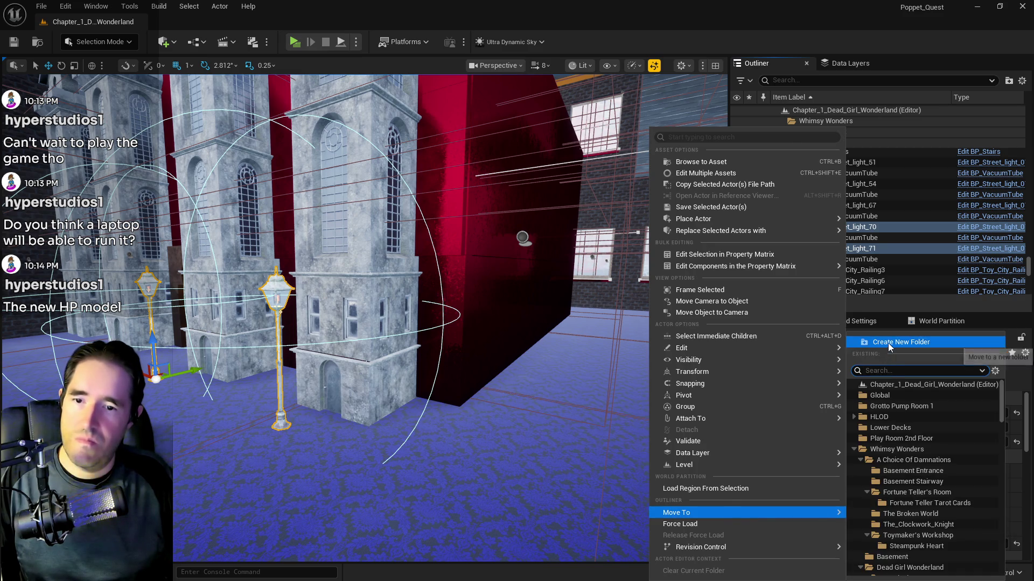
left_click(887, 342)
type("Queen'")
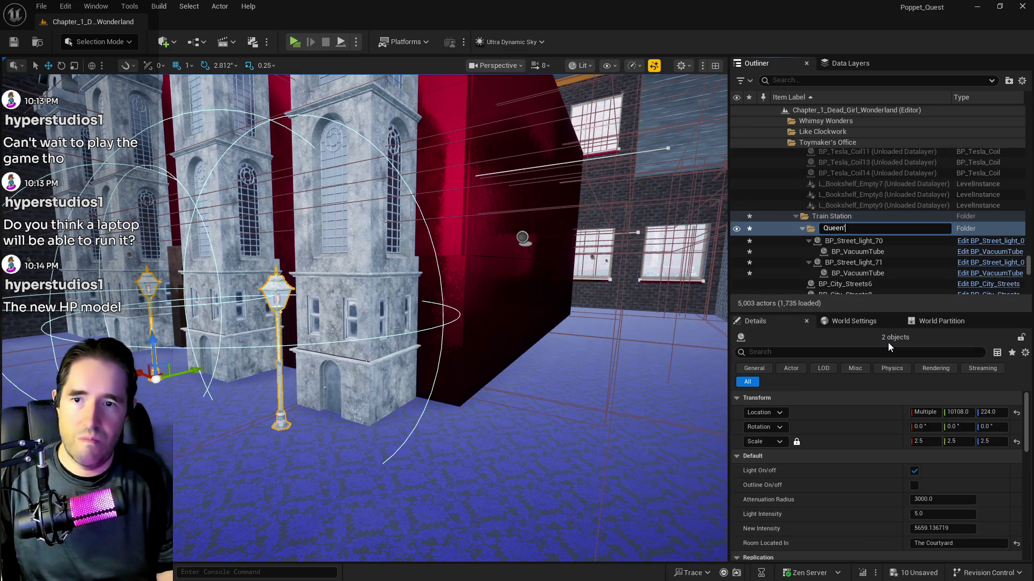
type("s Courtyard")
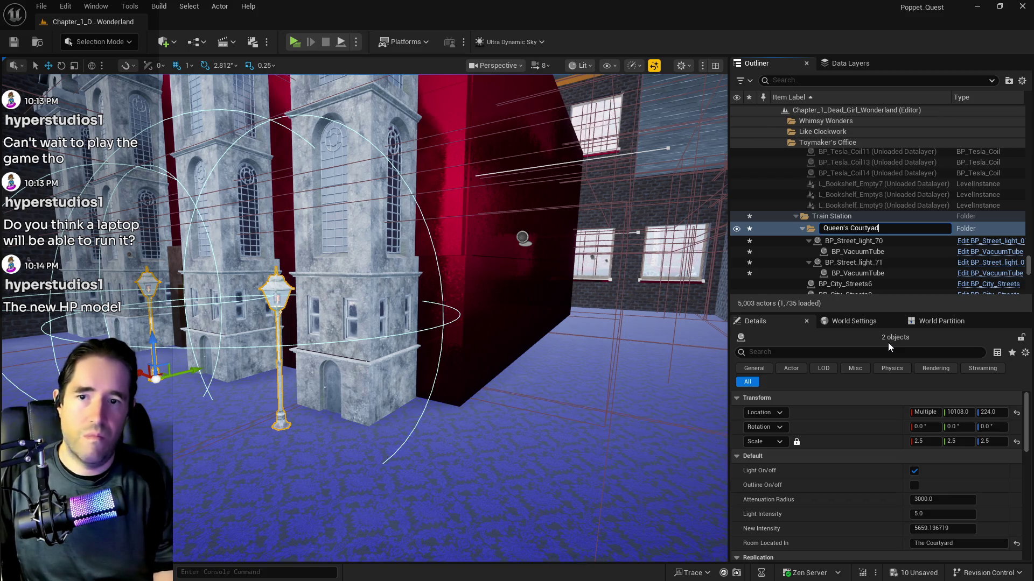
key("Return")
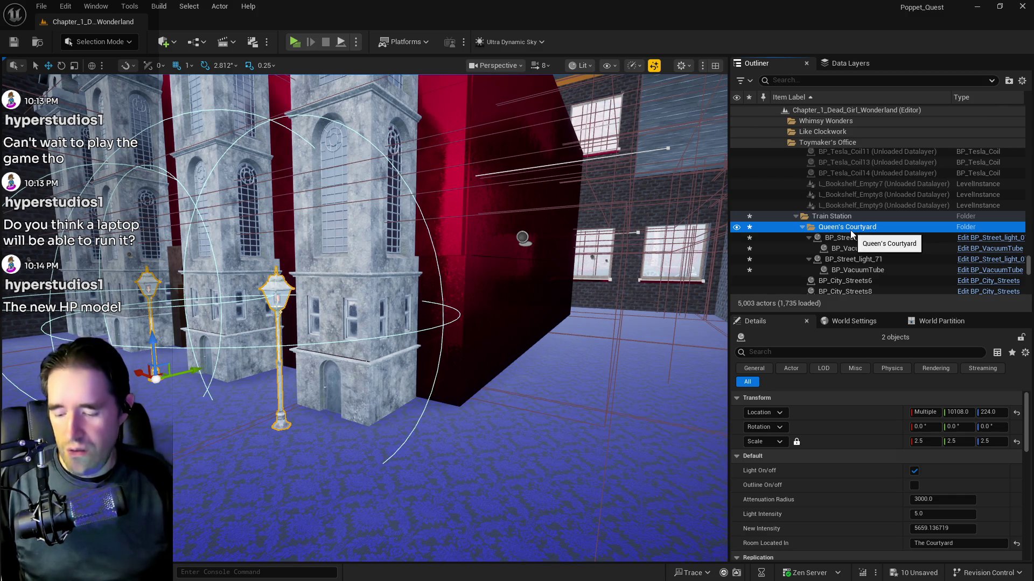
key("ctrl+s")
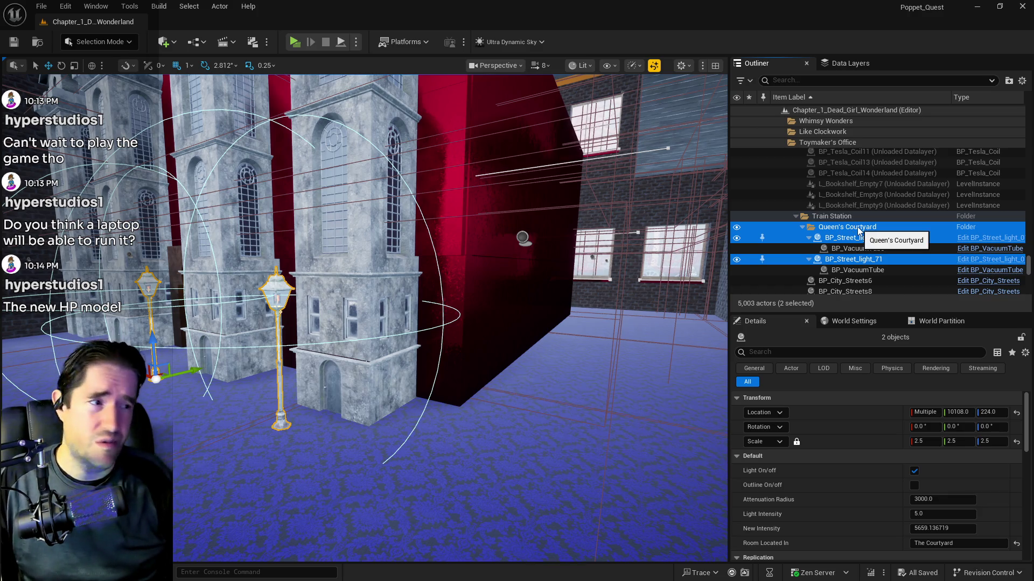
right_click(858, 231)
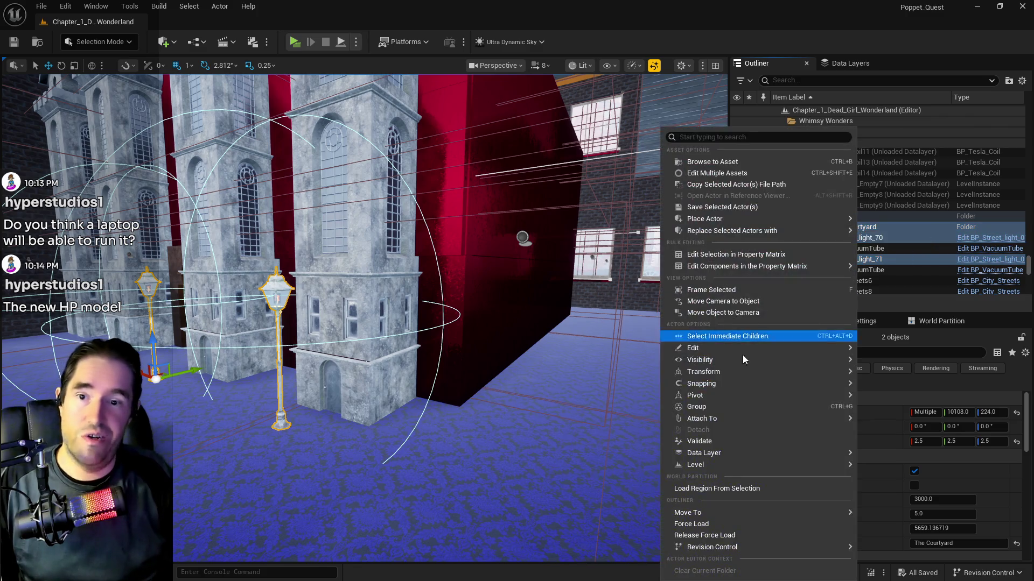
- Move BP_Street_light_70 and 71 into Like Clockwork, then fly the view to the lamp
mouse_move(744, 508)
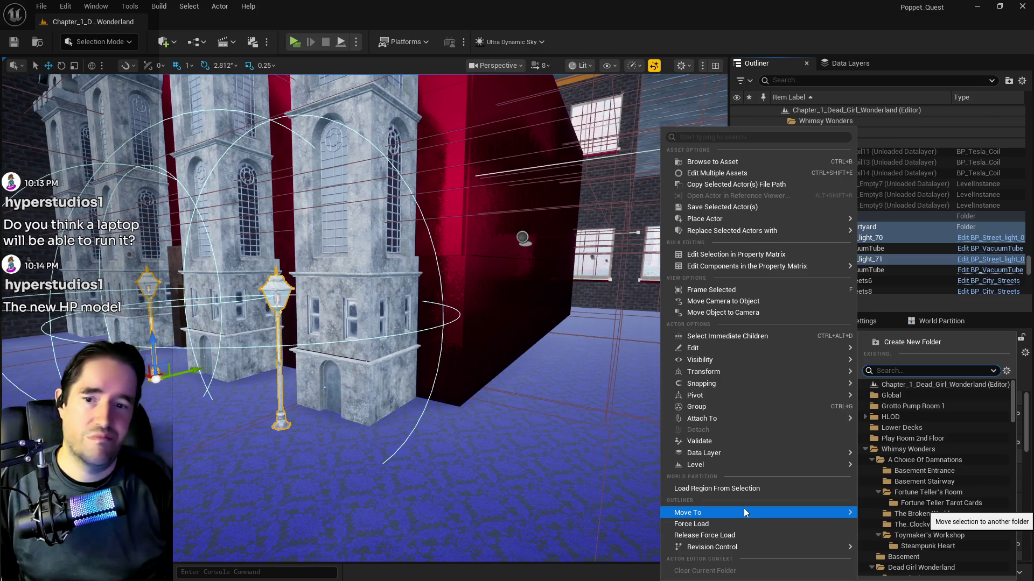
left_click(871, 461)
left_click(872, 481)
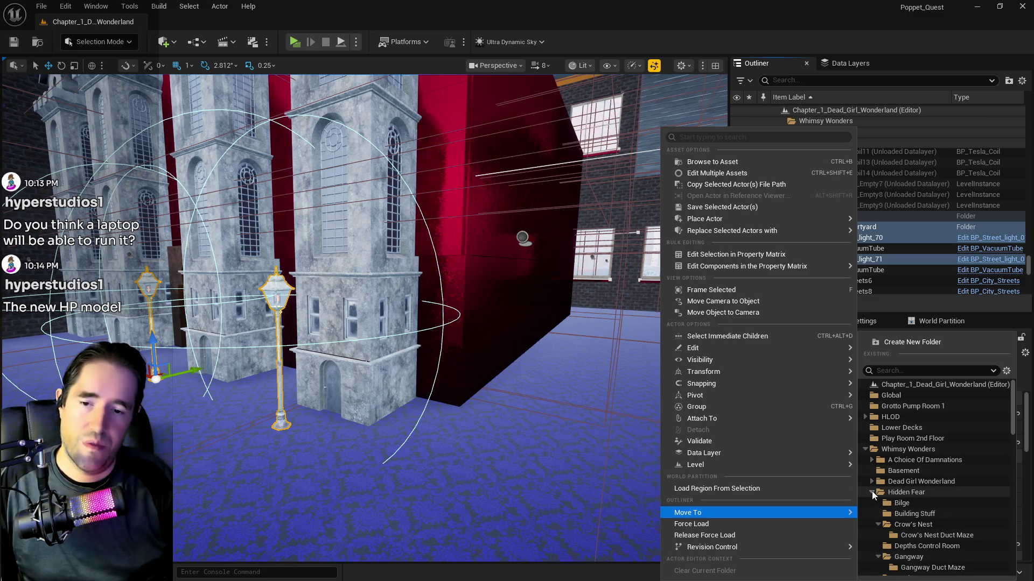
left_click(872, 492)
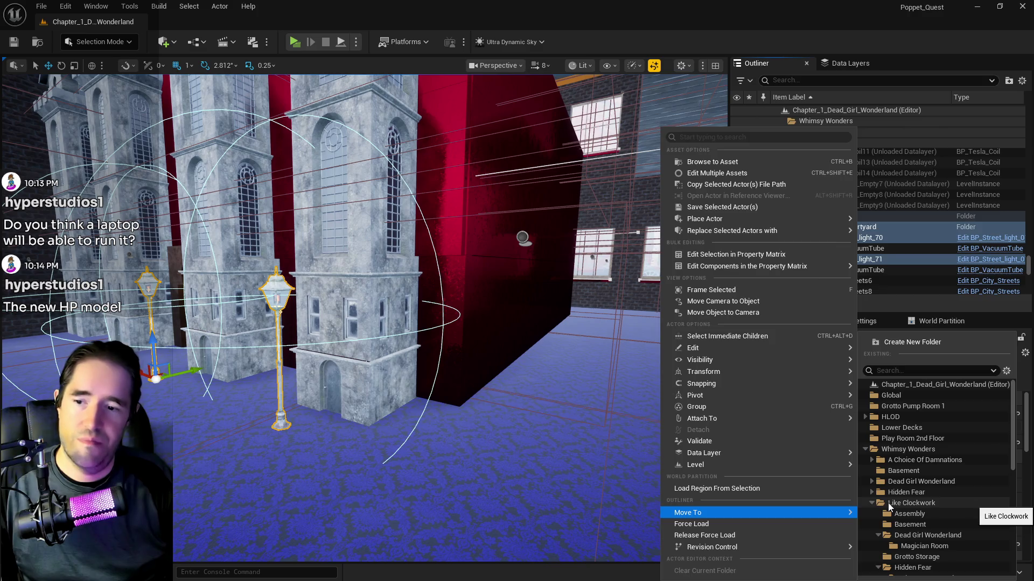
left_click(887, 503)
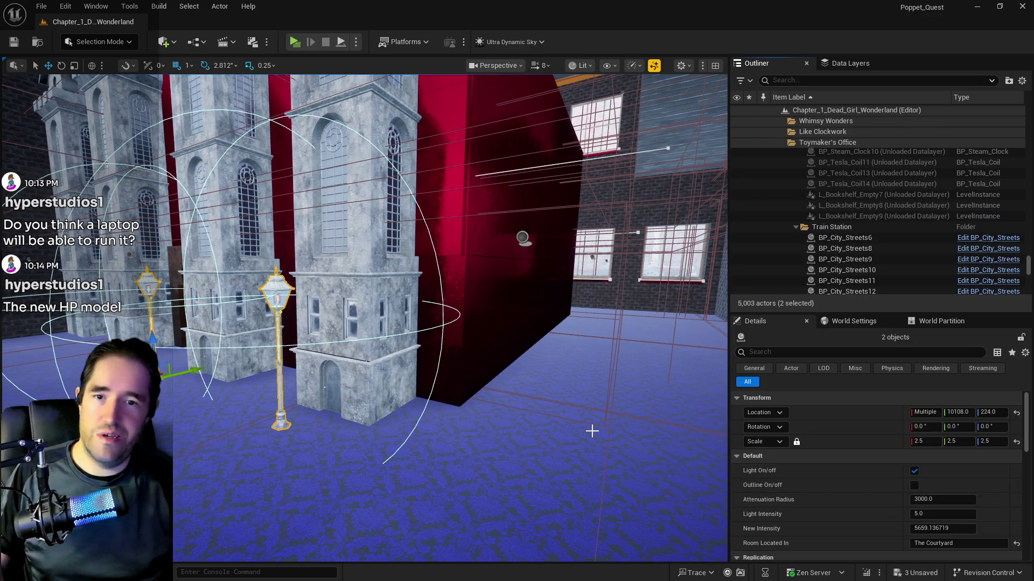
mouse_move(589, 429)
left_mouse_down()
mouse_move(589, 409)
mouse_move(560, 366)
mouse_move(589, 429)
left_mouse_up()
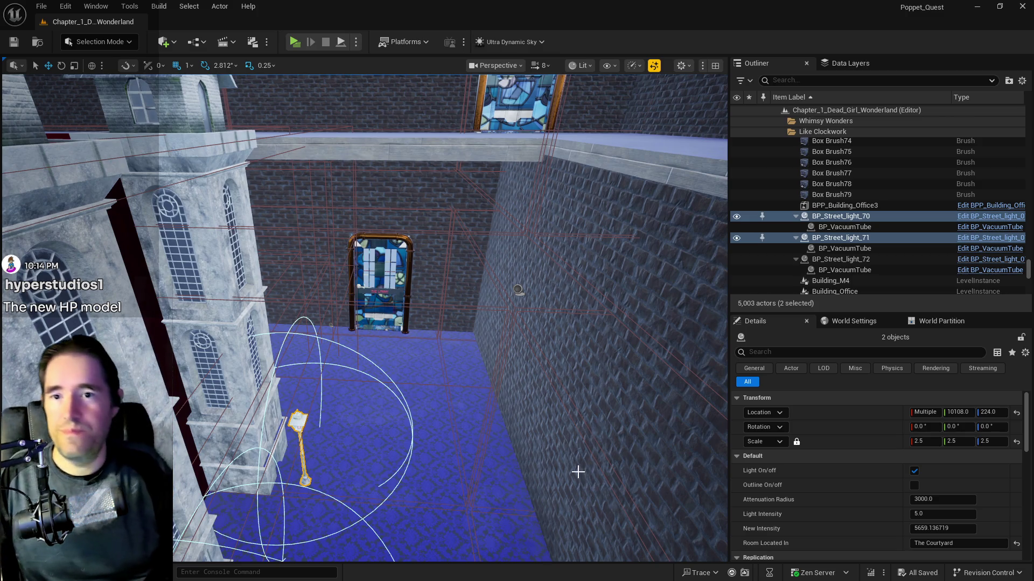
scroll(589, 429, "up", 5)
mouse_move(187, 436)
left_mouse_down()
mouse_move(162, 479)
mouse_move(188, 436)
mouse_move(226, 428)
mouse_move(237, 377)
left_mouse_up()
scroll(406, 361, "down", 5)
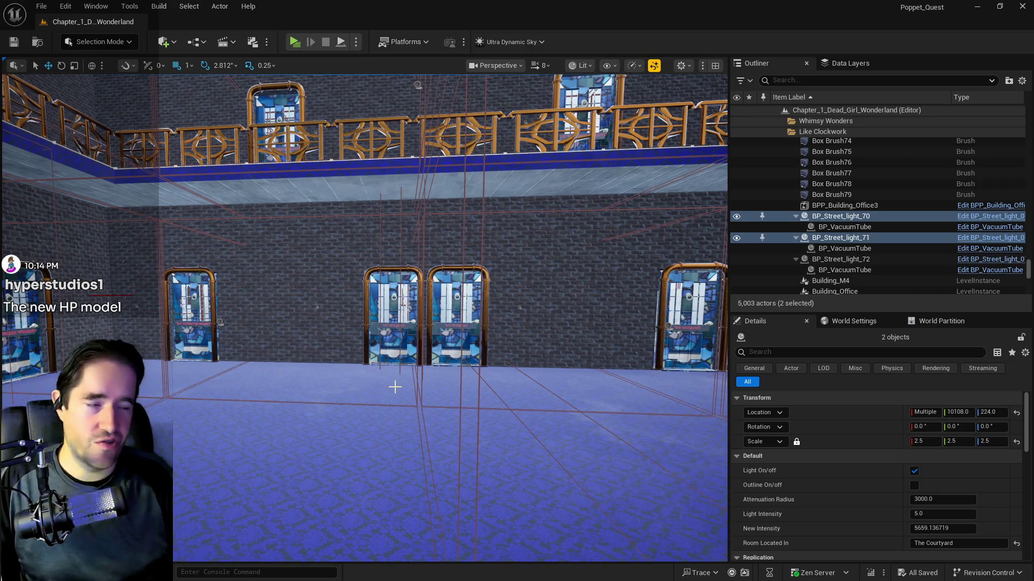
left_click_drag(397, 407, 396, 408)
key("f")
scroll(356, 231, "down", 4)
left_click_drag(330, 289, 331, 289)
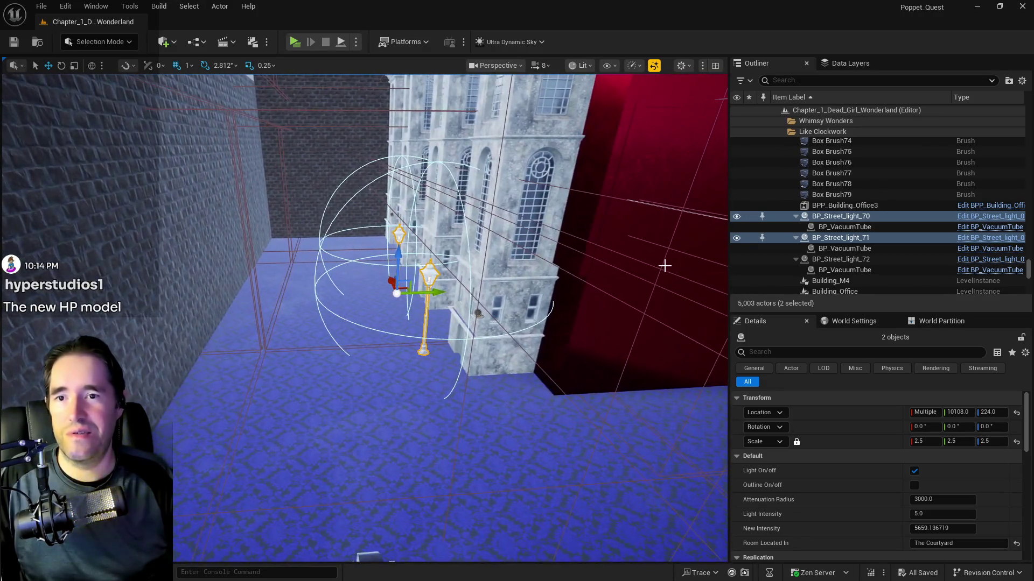
- Look for the Queen's Courtyard folder, first in the Move To list ('qu'), then in the Outliner ('quee')
right_click(806, 297)
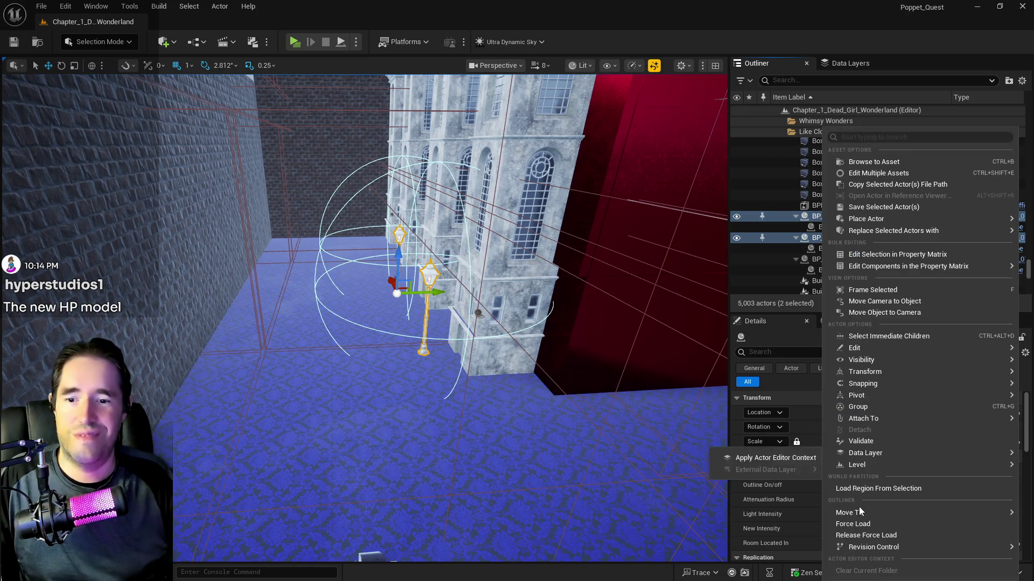
mouse_move(860, 513)
type("qu")
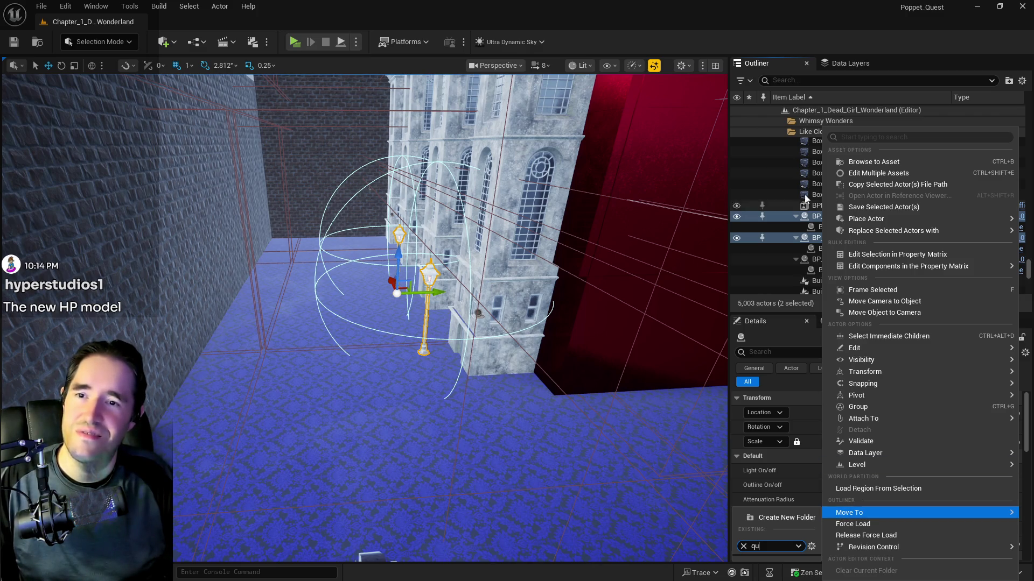
left_click(825, 64)
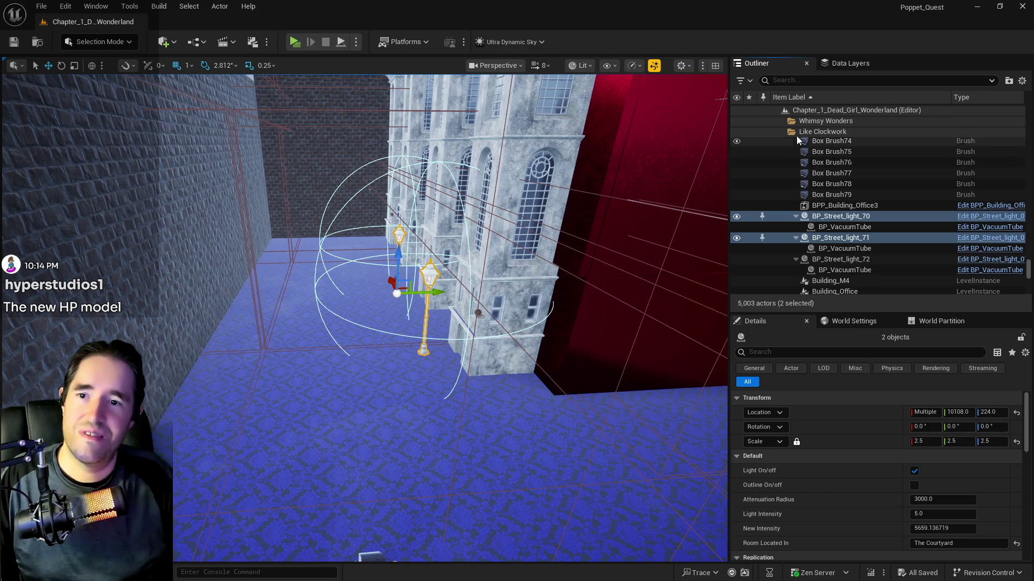
scroll(806, 157, "up", 3)
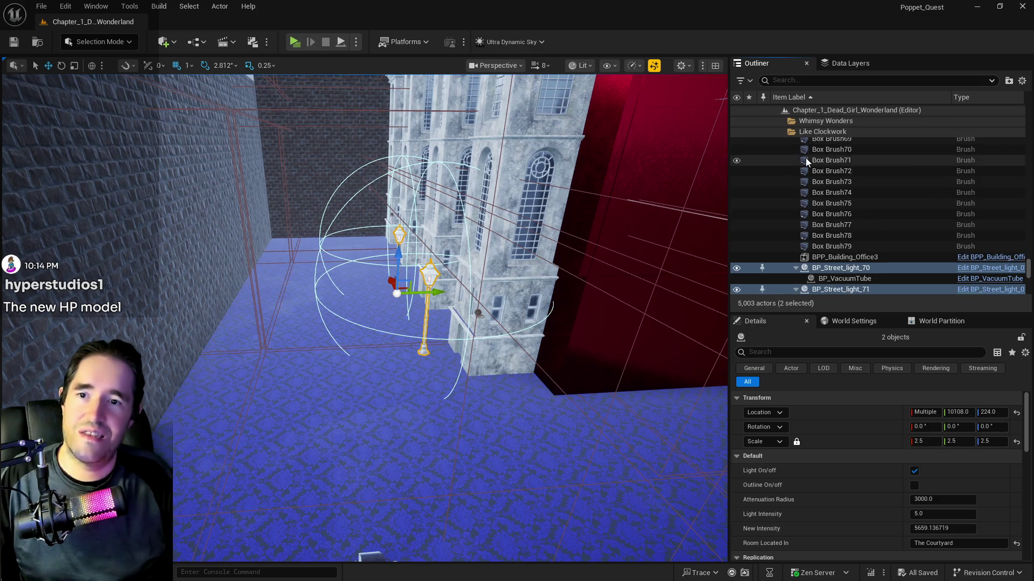
left_click(806, 80)
type("quee")
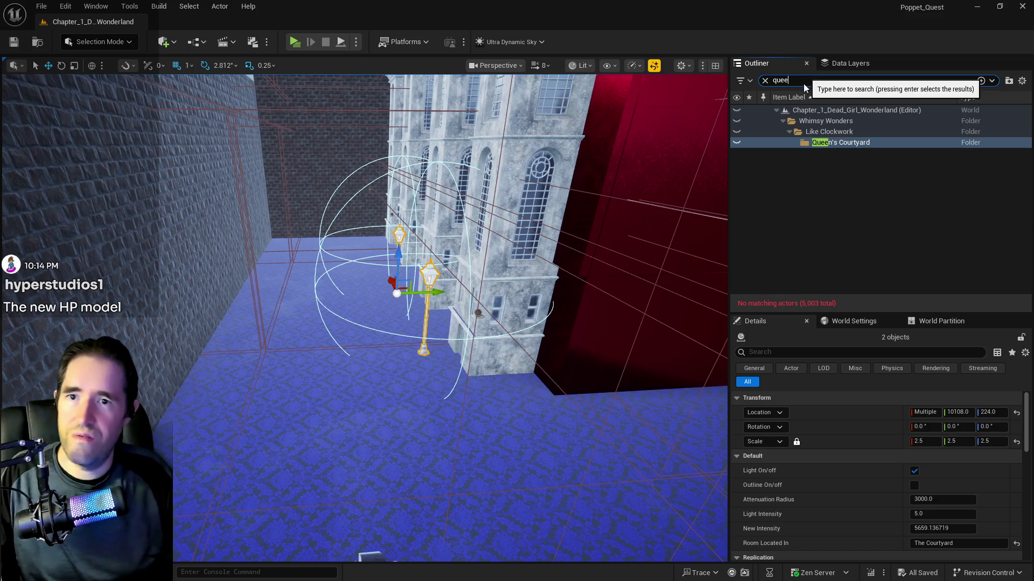
key("Escape")
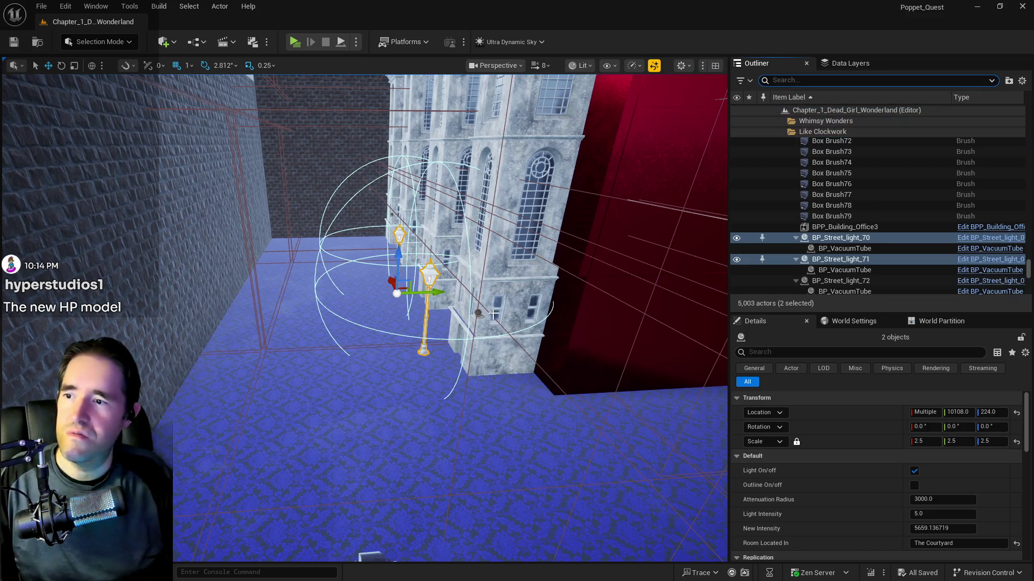
- Undo to restore the two-street-light selection and reopen their Move To folder list
right_click(821, 261)
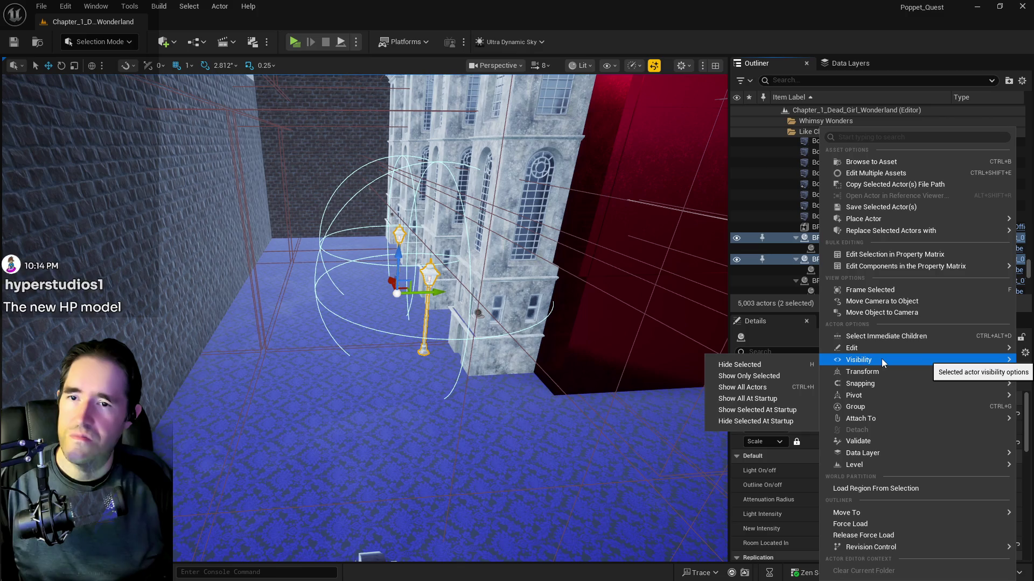
mouse_move(820, 226)
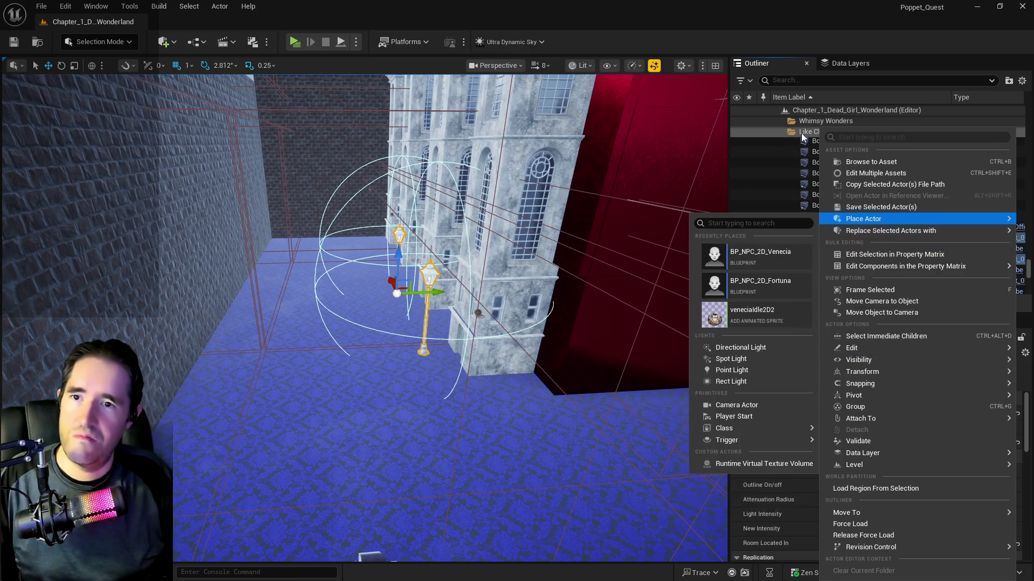
left_click(803, 132)
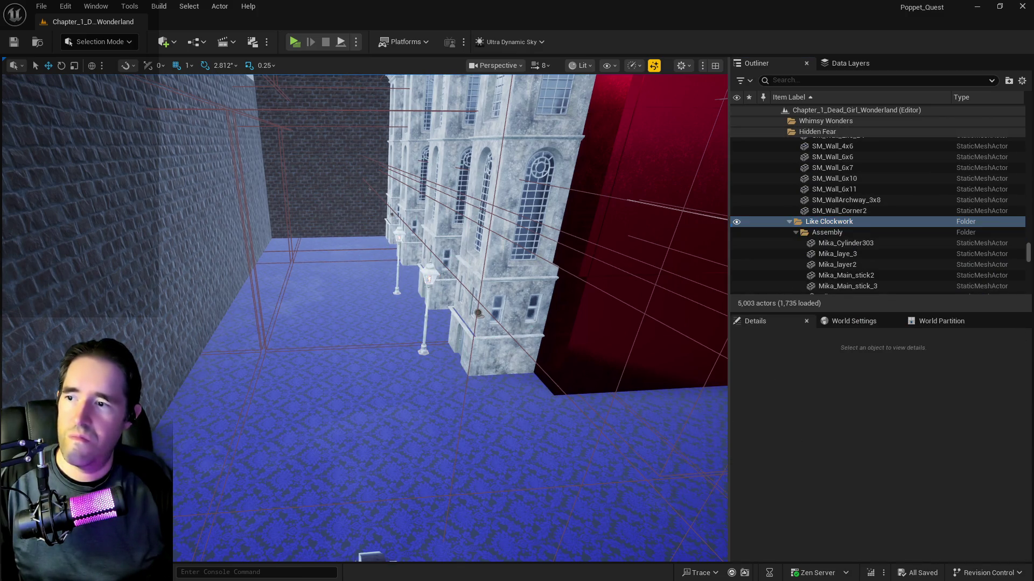
key("ctrl+z")
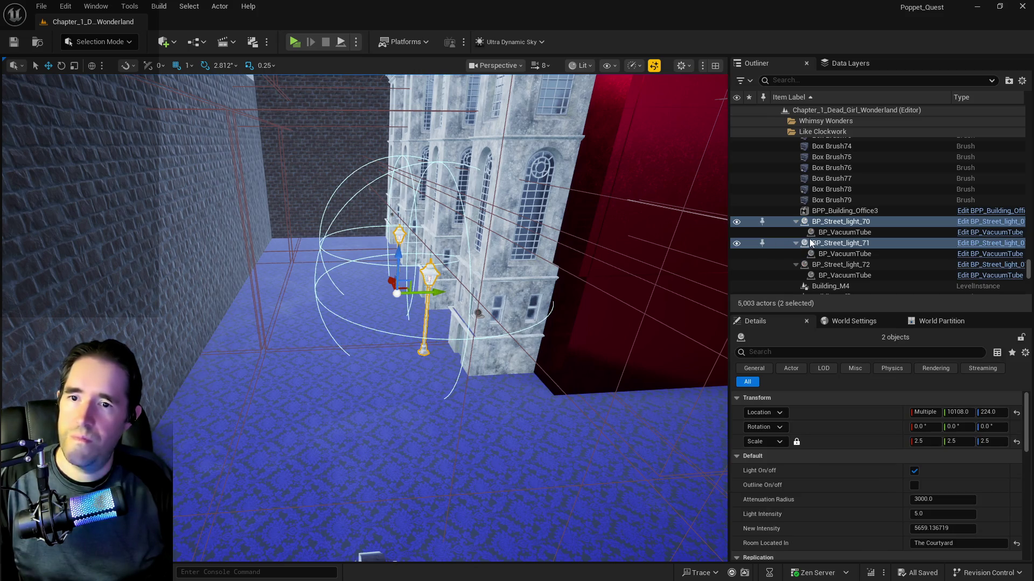
right_click(816, 242)
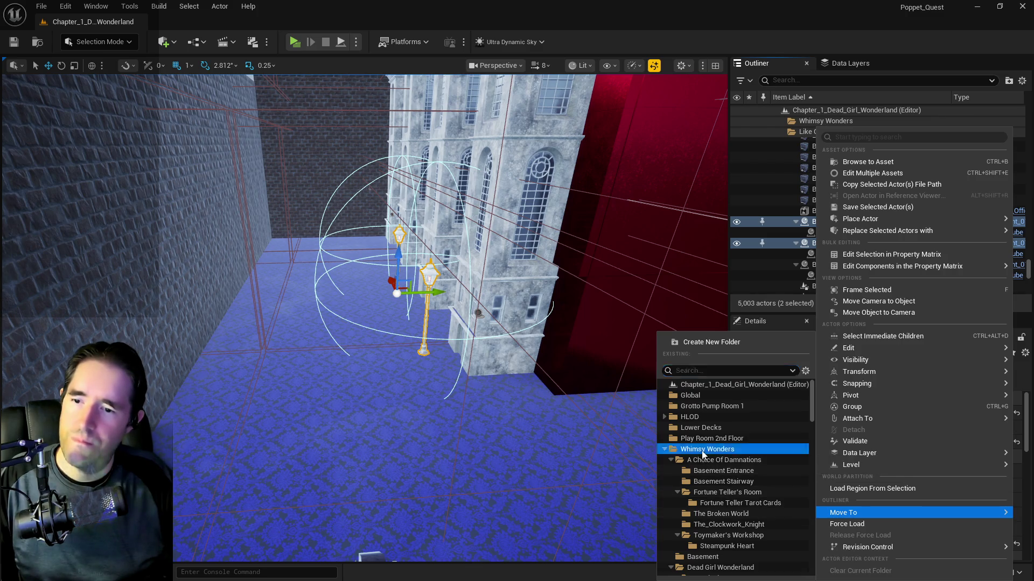
left_click(691, 450)
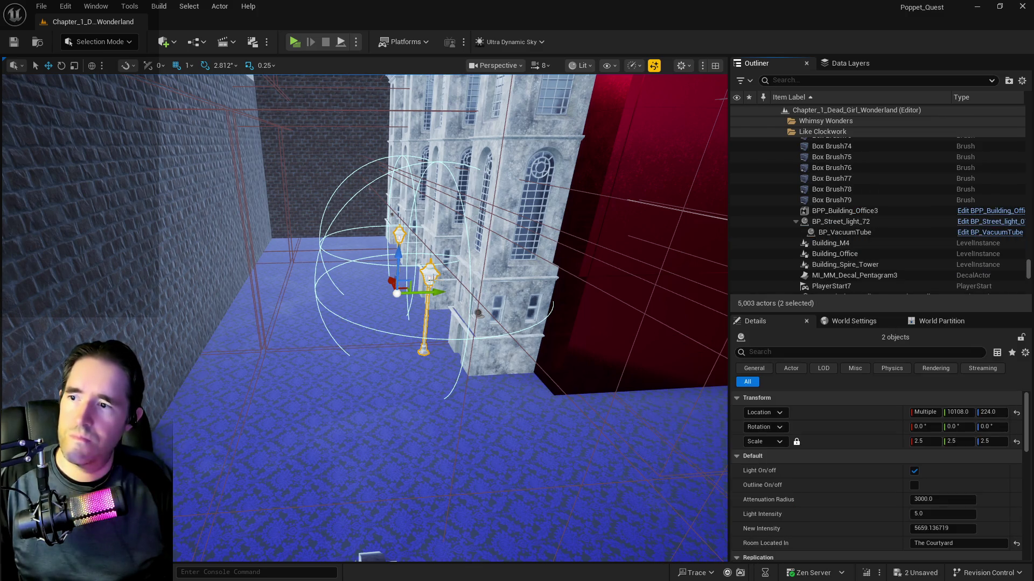
- Reselect BP_Street_light_70 and 71 in the viewport and move them into Queen's Courtyard
left_click(428, 291)
left_click(397, 237, "ctrl")
right_click(396, 234)
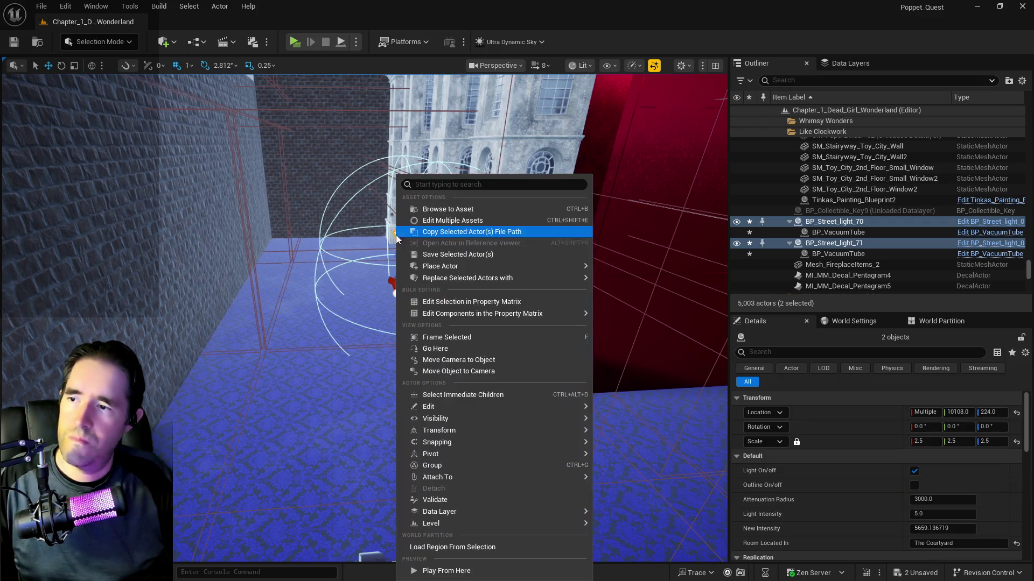
mouse_move(477, 522)
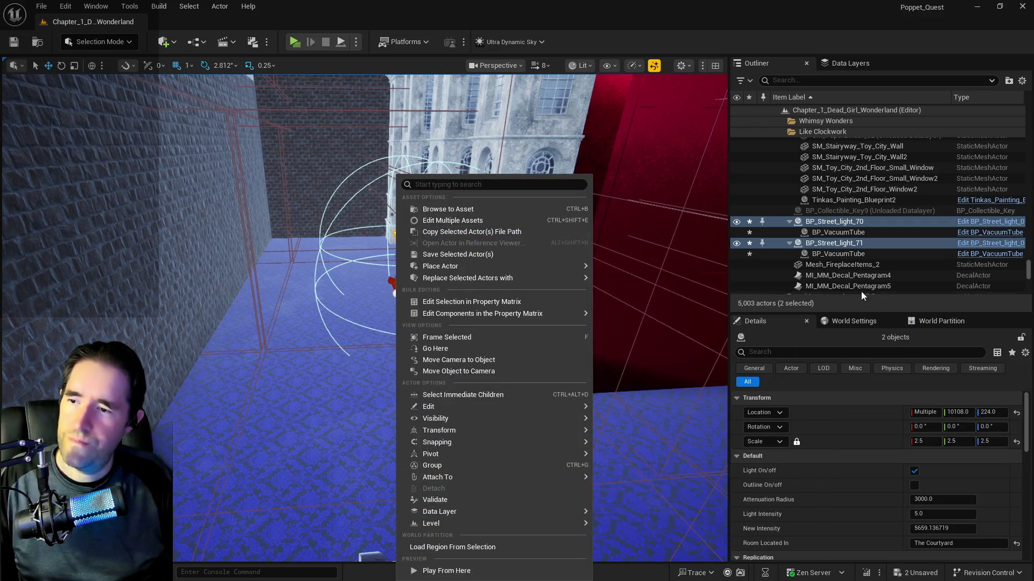
right_click(860, 244)
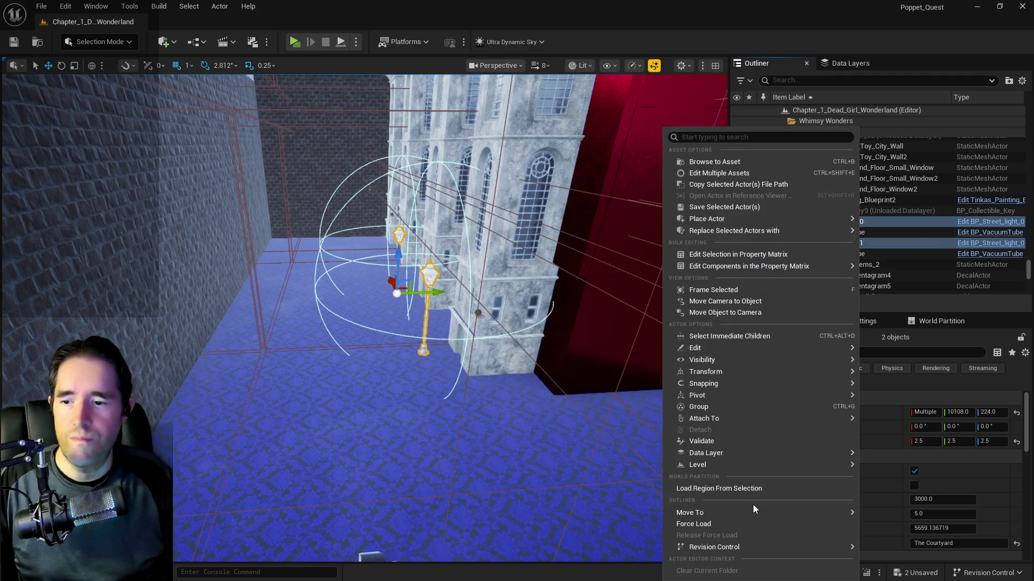
mouse_move(757, 513)
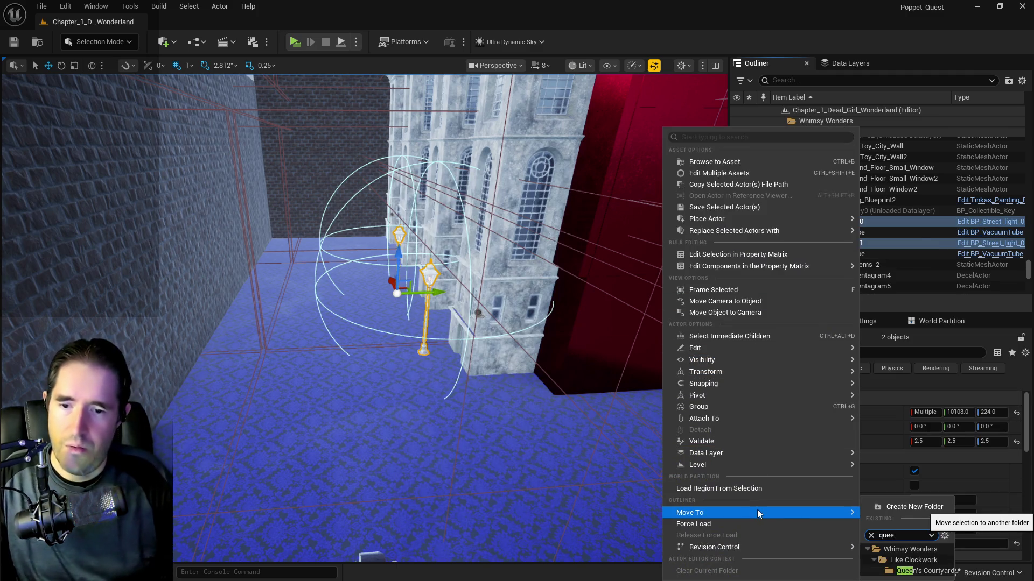
left_click(923, 571)
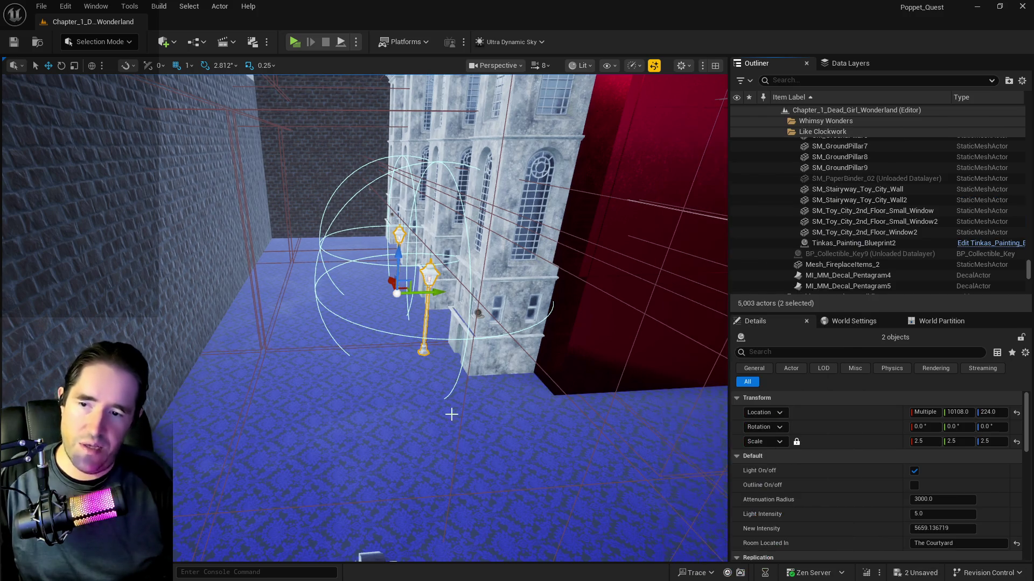
- Frame the street lights, then duplicate SM_GroundPillar6 and delete the unwanted copy
mouse_move(485, 398)
left_mouse_down()
mouse_move(455, 368)
mouse_move(483, 394)
left_mouse_up()
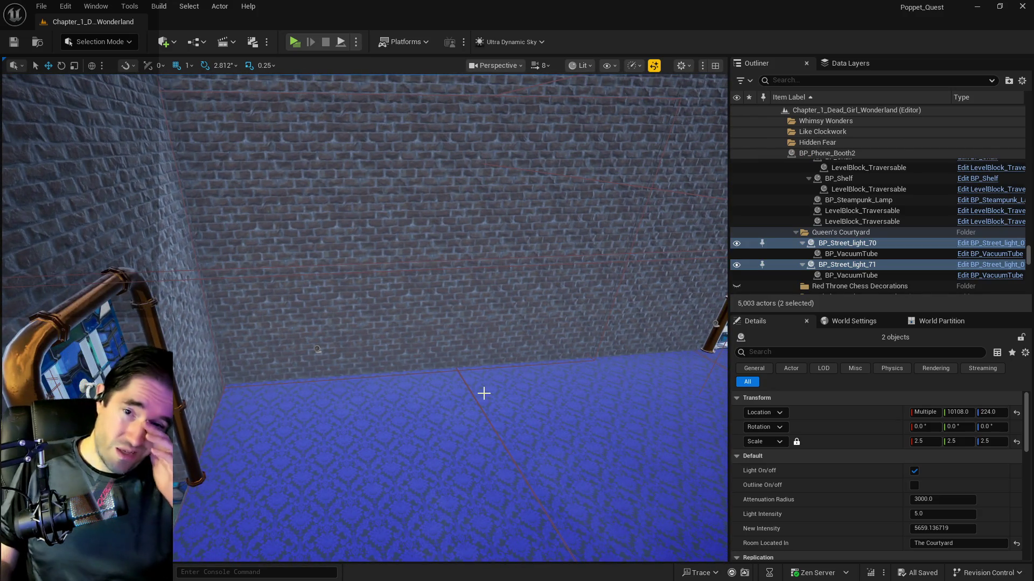
mouse_move(447, 392)
left_mouse_down()
mouse_move(455, 431)
mouse_move(387, 437)
left_mouse_up()
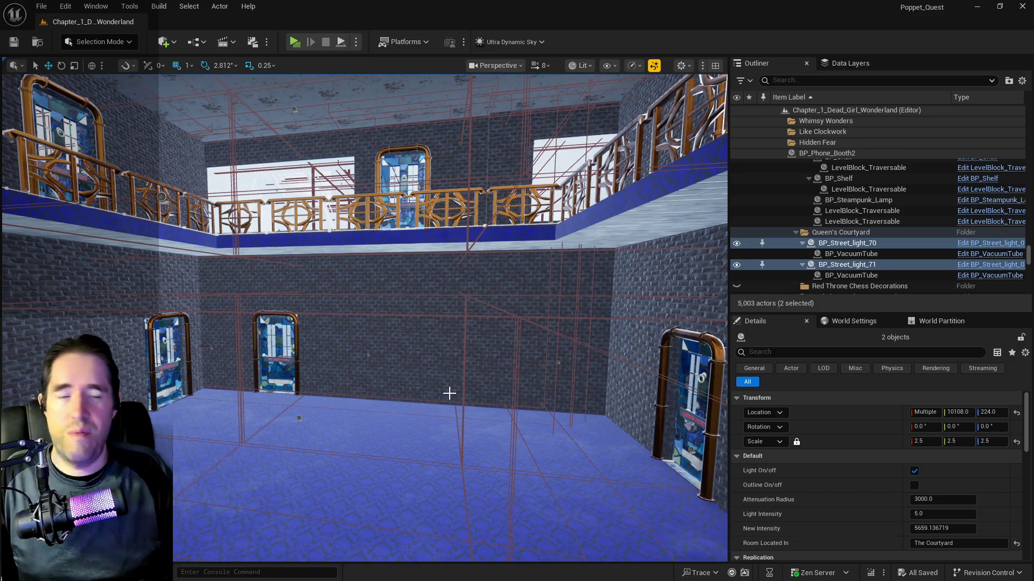
left_click_drag(454, 376, 447, 345)
scroll(528, 462, "down", 10)
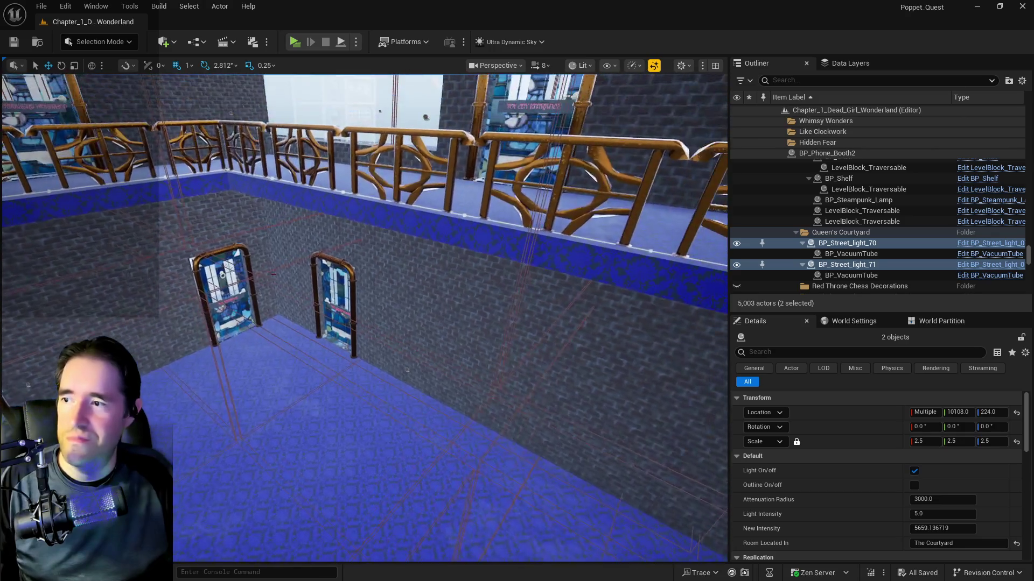
key("f")
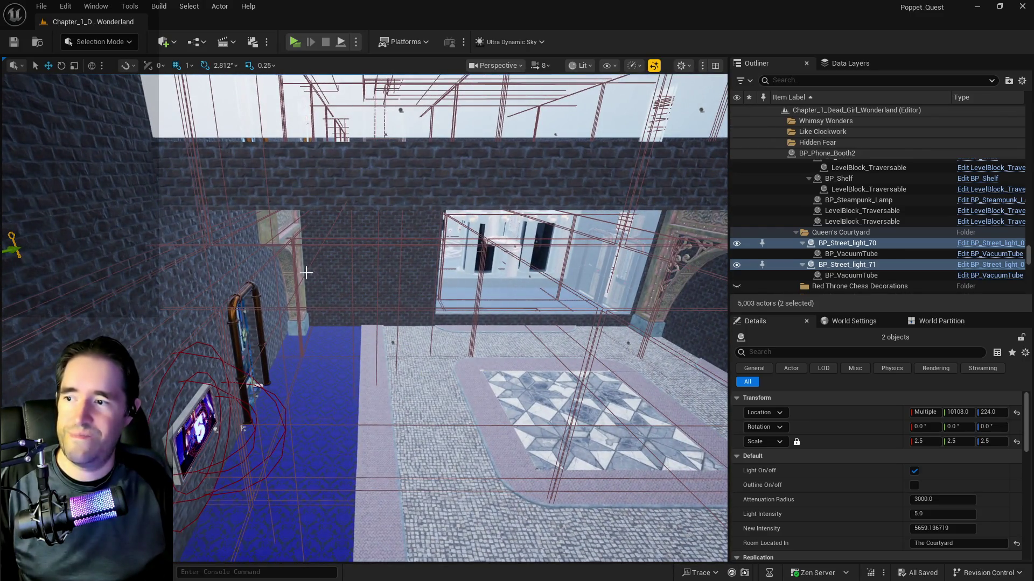
left_click(290, 269)
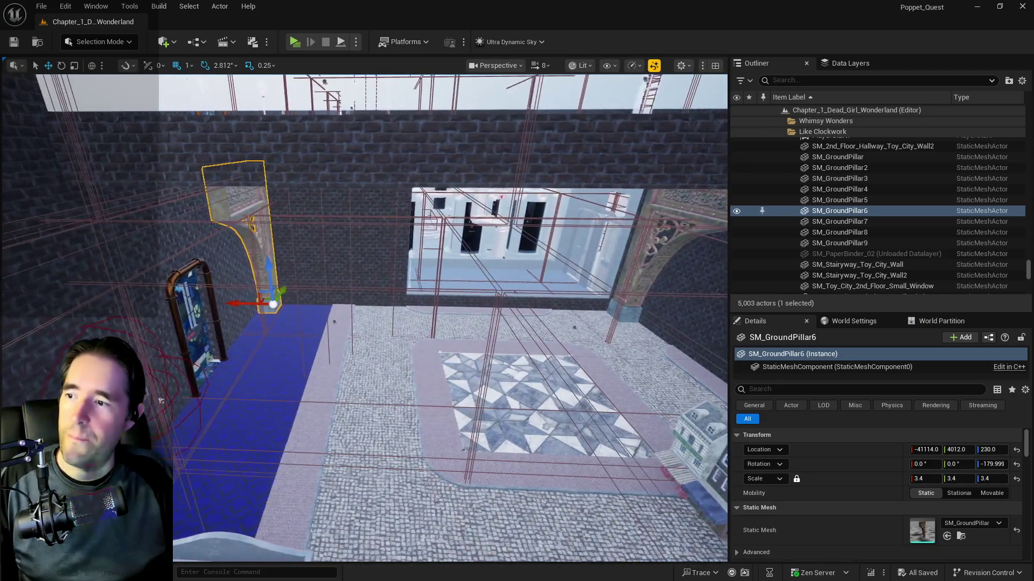
left_click_drag(246, 304, 337, 315, "alt")
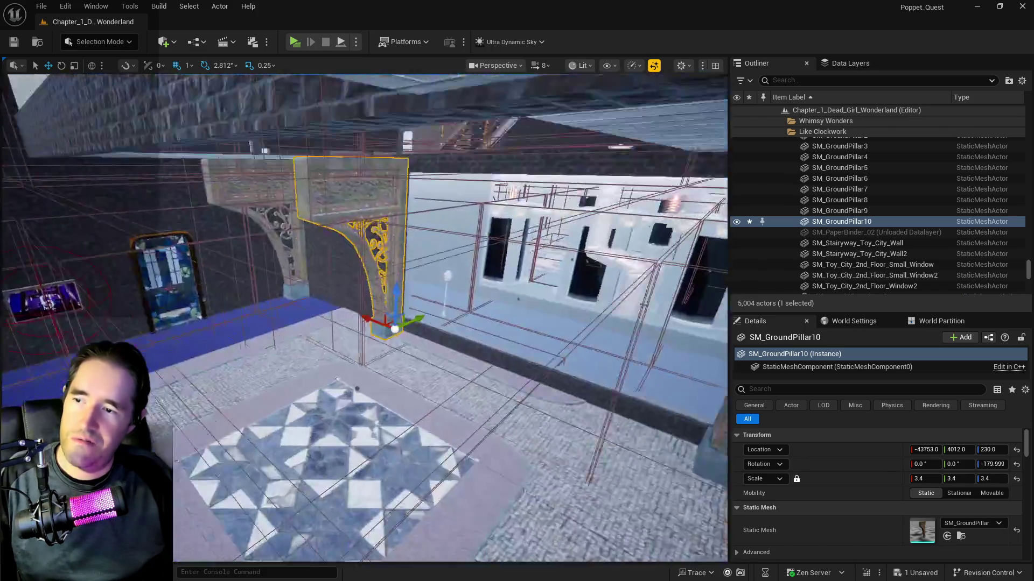
key("Delete")
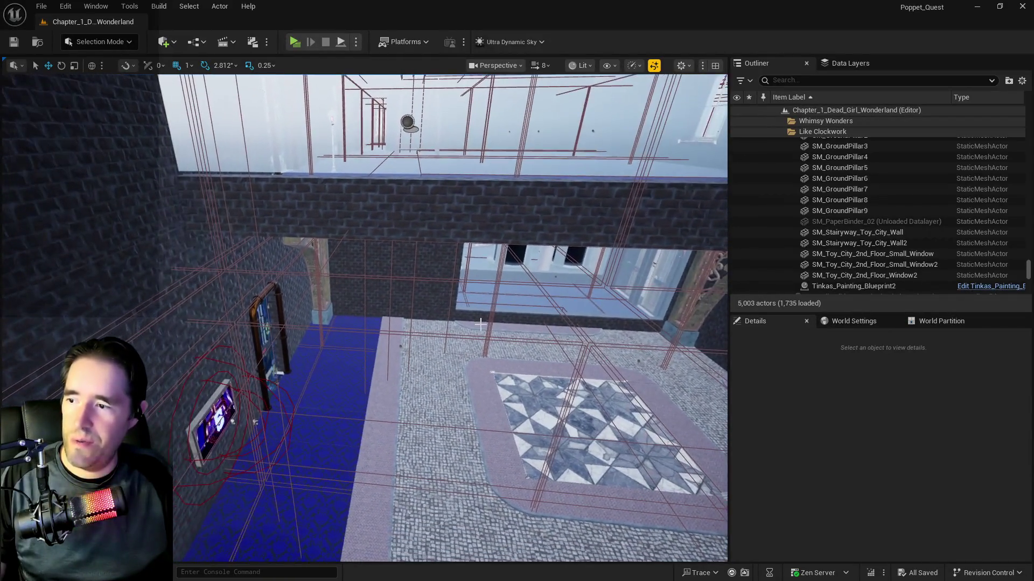
- Slide SM_GroundPillar9 along the wall and duplicate it as SM_GroundPillar10
left_click(323, 293)
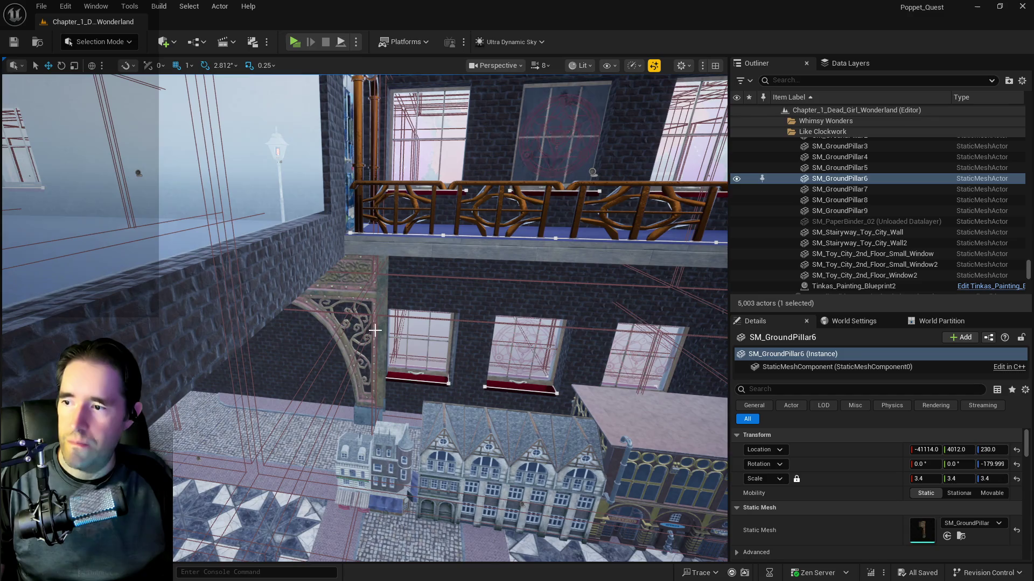
left_click(373, 330)
left_click_drag(350, 413, 336, 413)
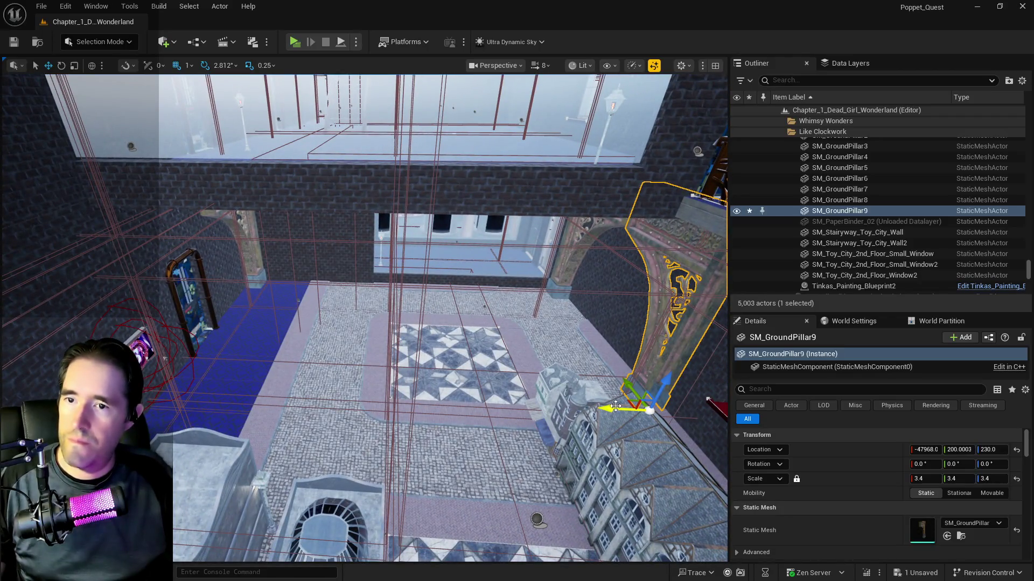
left_click_drag(615, 406, 458, 409, "alt")
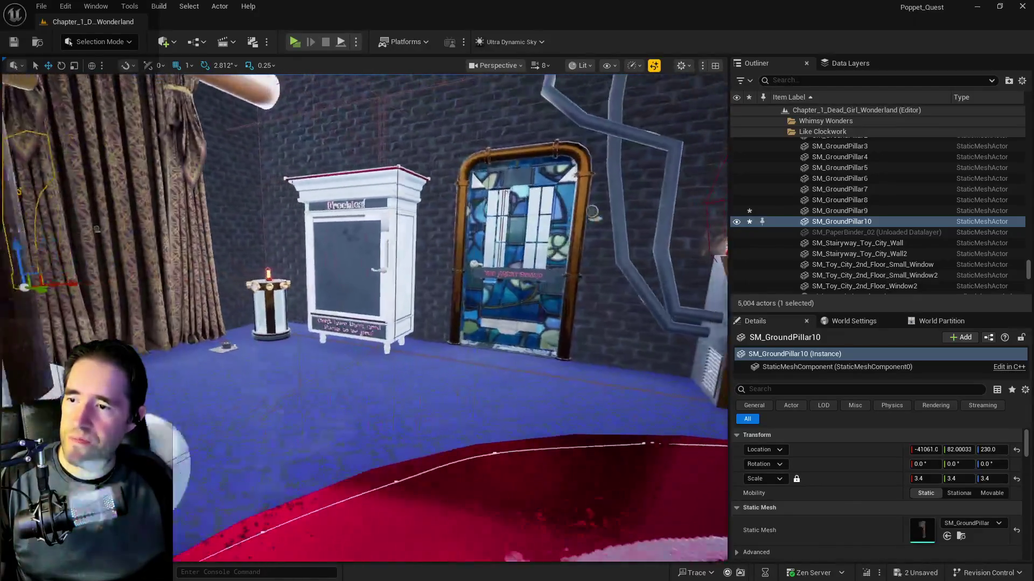
- Slide Tinkas_Painting_Blueprint2 along the wall from Y -1669.0 to Y -1538.0
key("f")
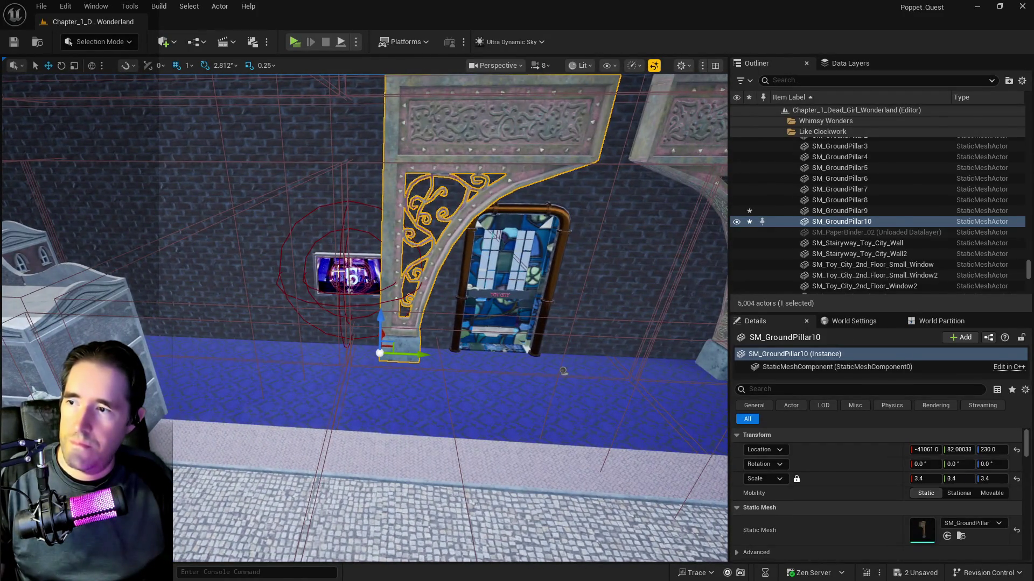
left_click(363, 272)
mouse_move(376, 279)
left_mouse_down()
mouse_move(253, 274)
mouse_move(270, 291)
left_mouse_up()
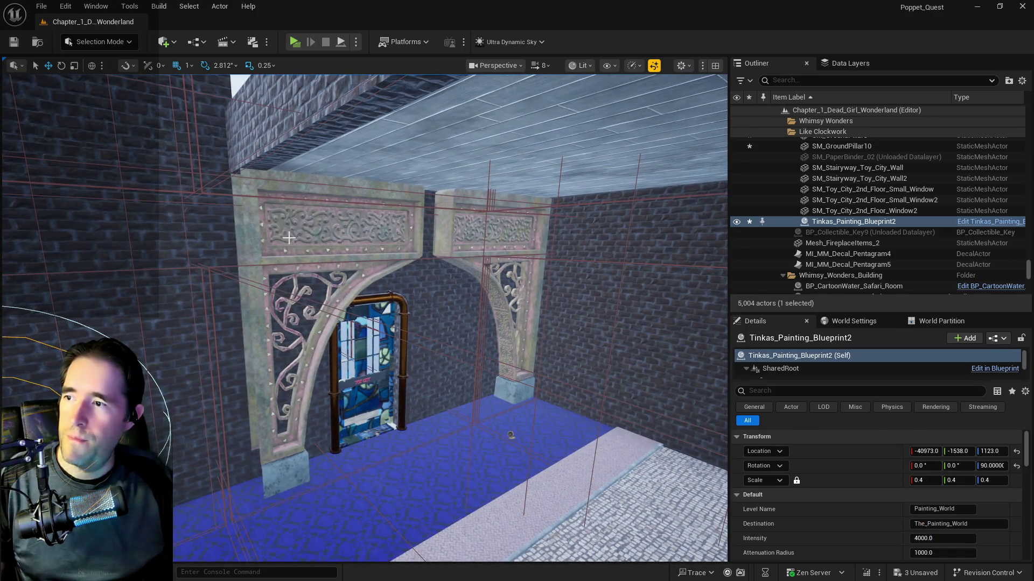
- Select the arch pillars and pieces, then dismiss the folder picker
left_click(283, 238, "ctrl")
left_click(470, 225, "ctrl")
key("f")
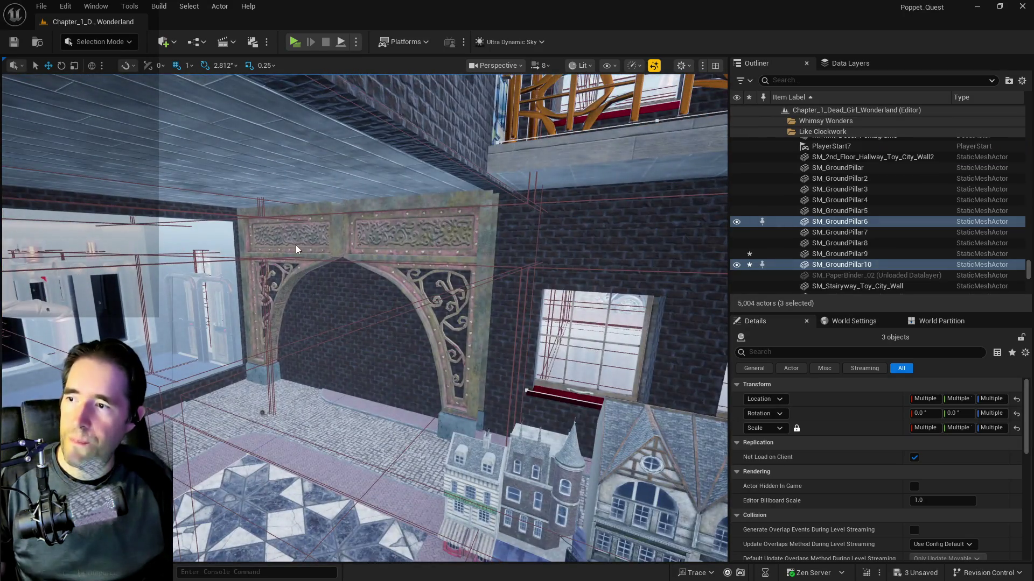
left_click(296, 250, "ctrl")
left_click(420, 233, "ctrl")
right_click(823, 266)
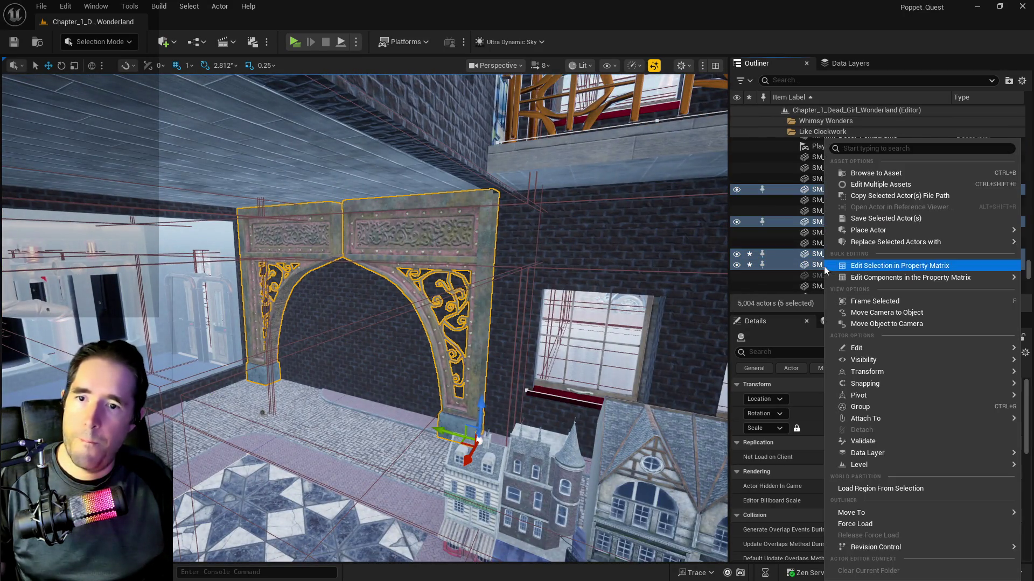
mouse_move(851, 512)
type("t")
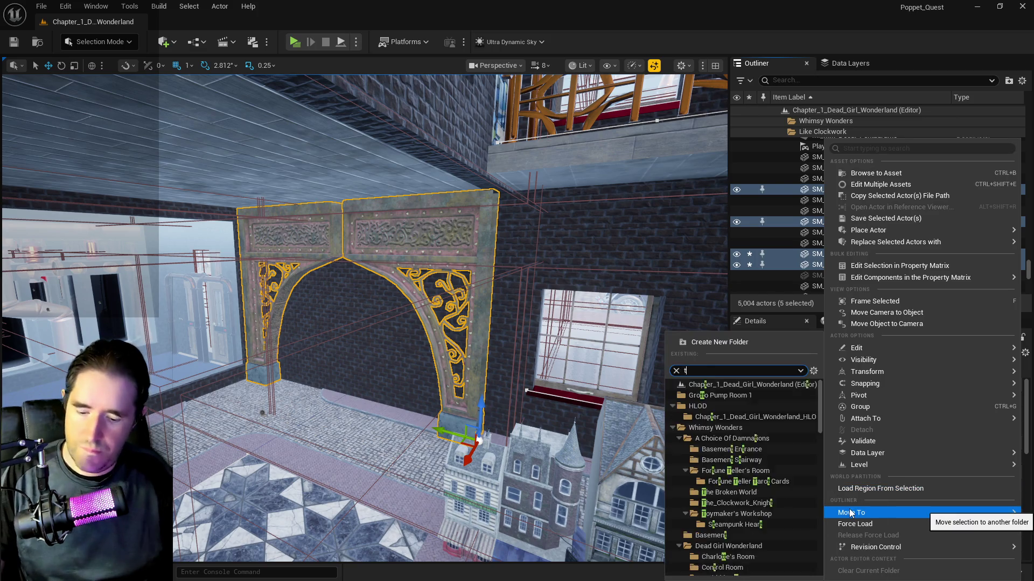
key("Escape")
key("Escape")
- Find the Train Station folder via a 'train' search, select all its descendants, and frame them
type("train")
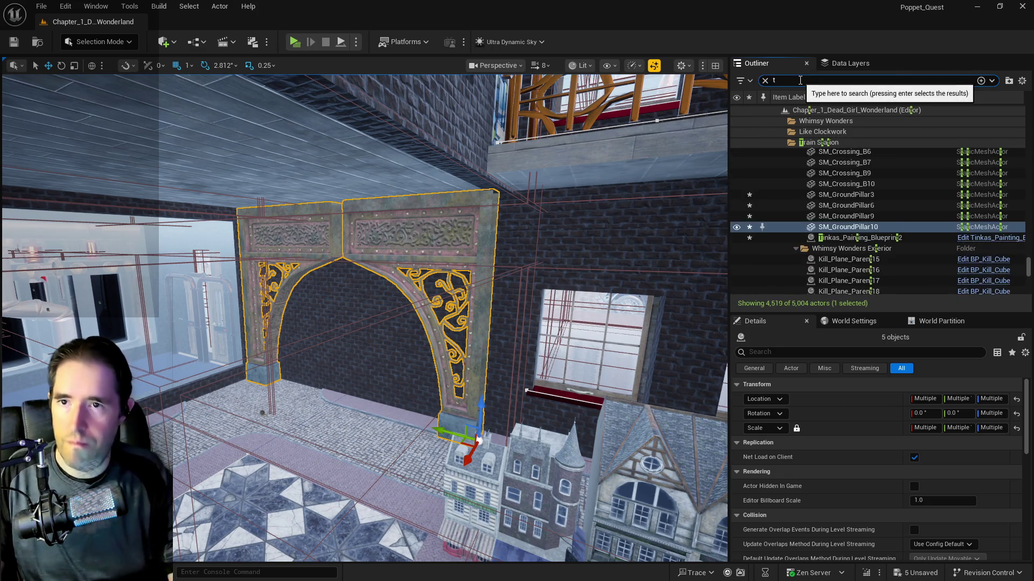
left_click(827, 163)
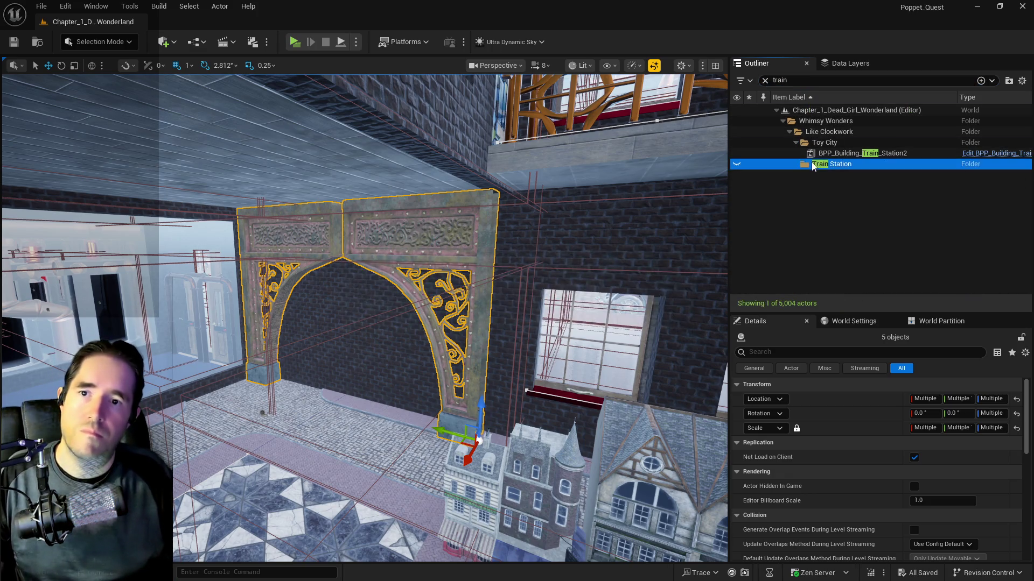
left_click(764, 81)
right_click(842, 253)
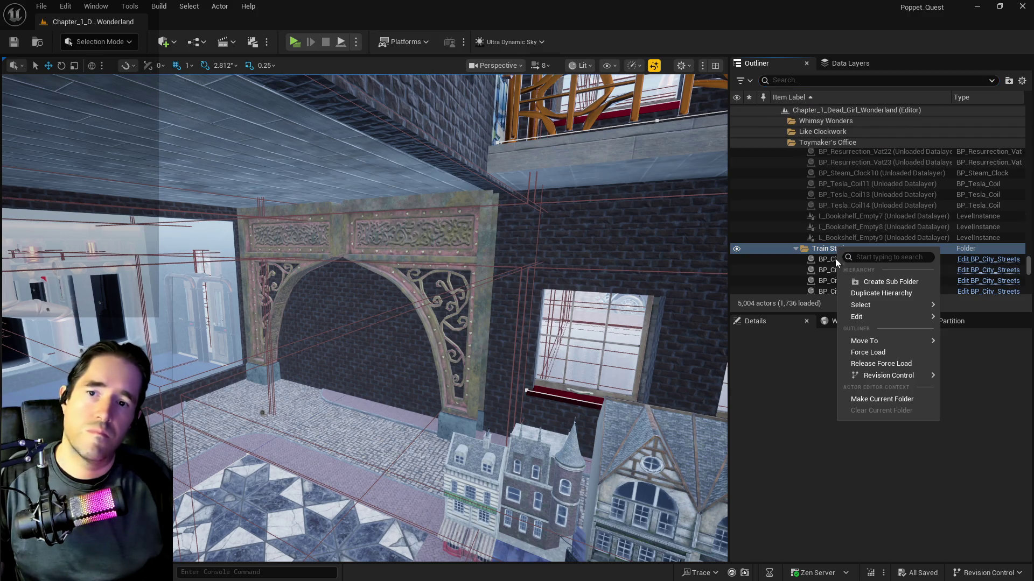
left_click(919, 321)
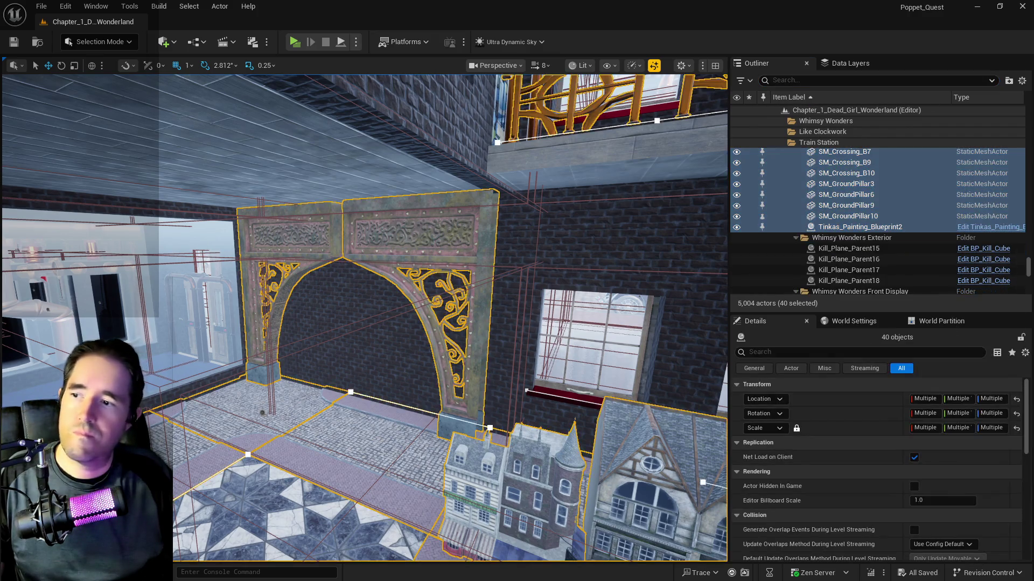
key("f")
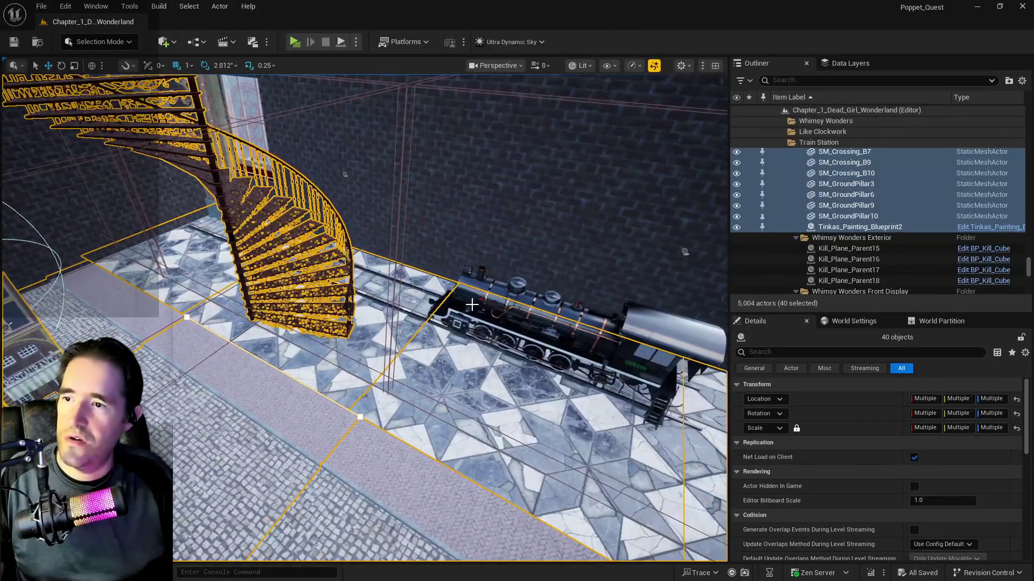
- Select all the train parts inside the Assembly folder
left_click(565, 334)
scroll(819, 213, "up", 5)
left_click(813, 215)
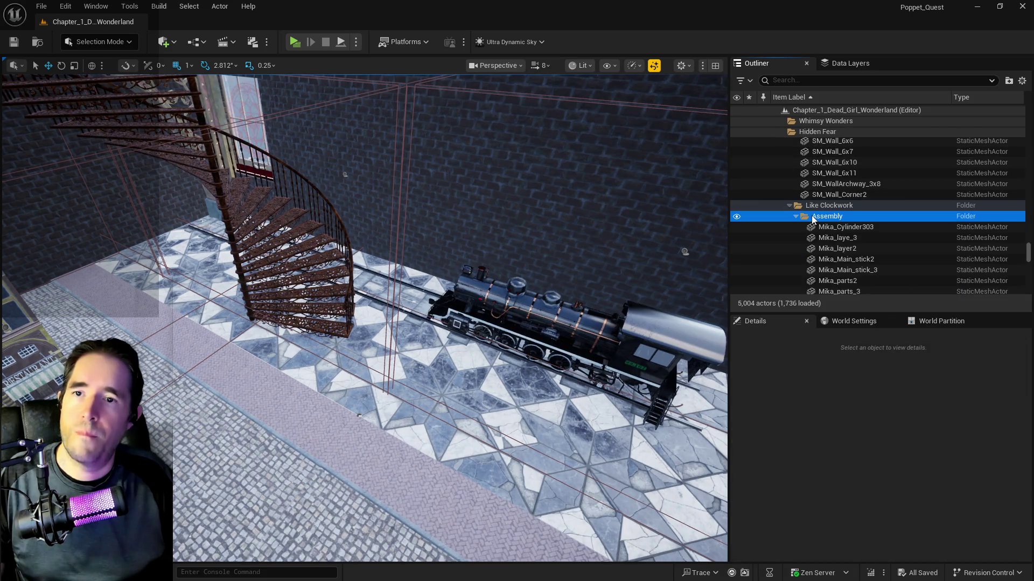
right_click(813, 218)
mouse_move(904, 287)
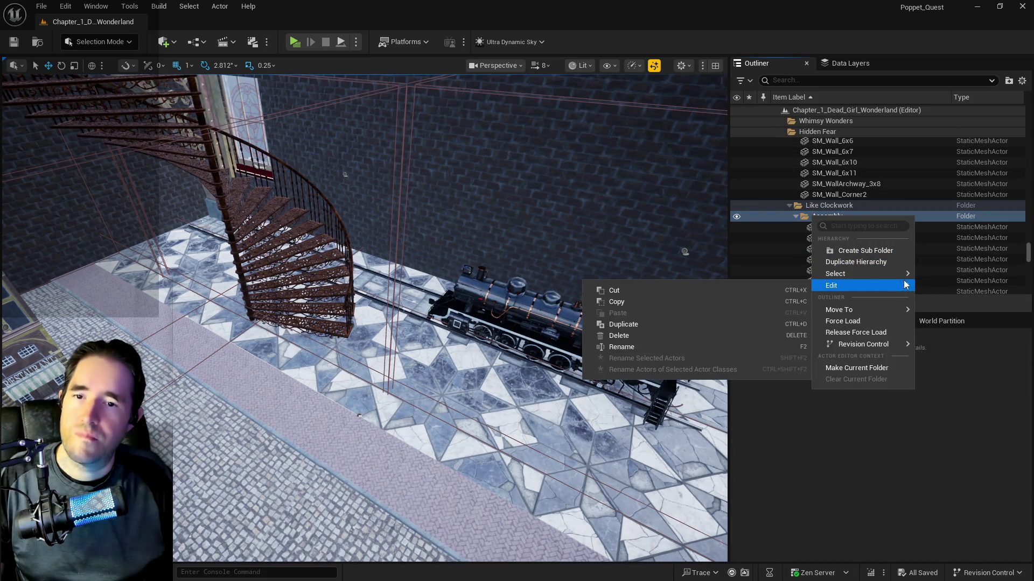
left_click(942, 277)
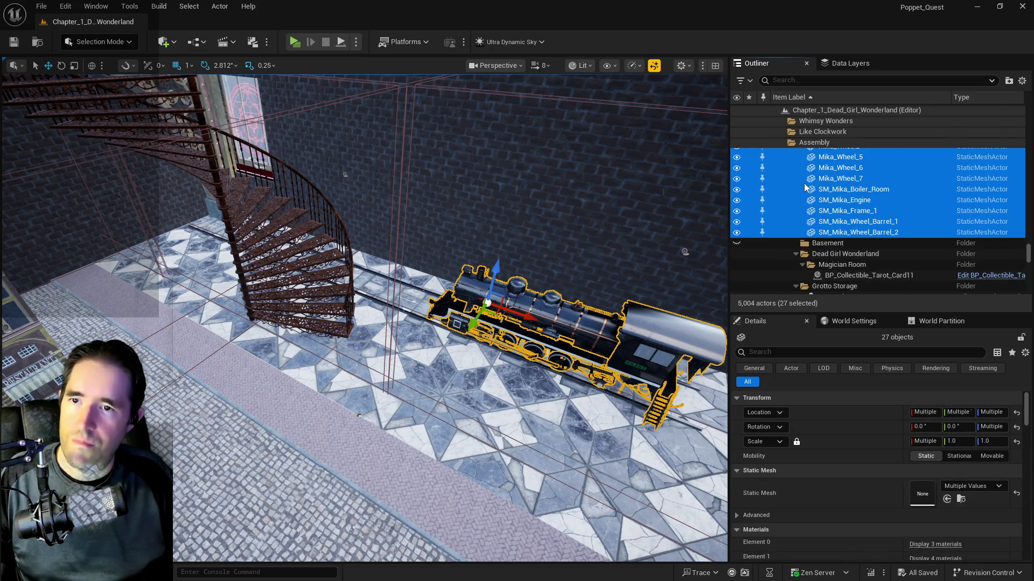
- Move the Assembly folder into the Train Station folder
scroll(811, 204, "up", 5)
left_click(814, 216)
right_click(814, 219)
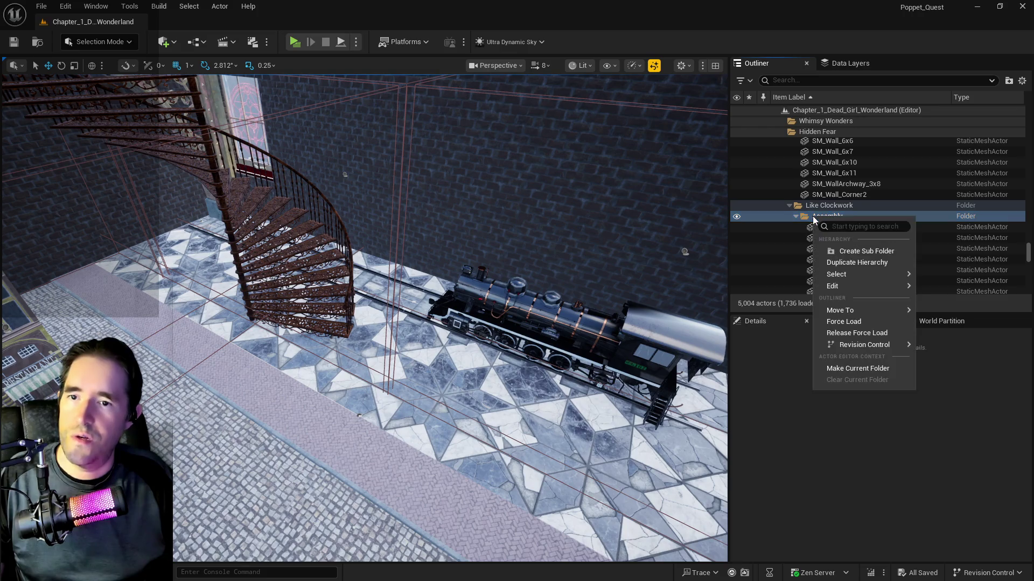
mouse_move(844, 313)
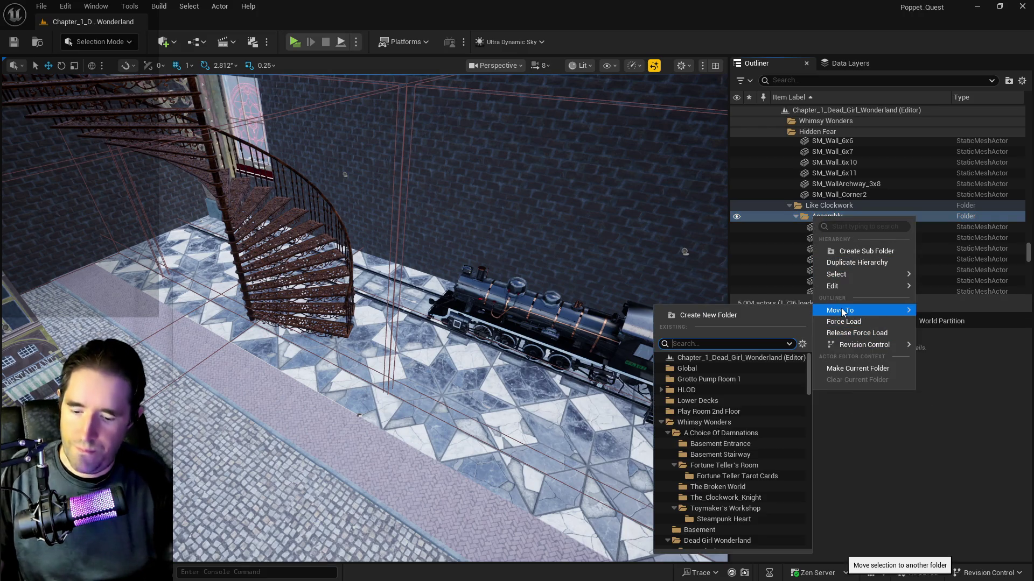
type("train")
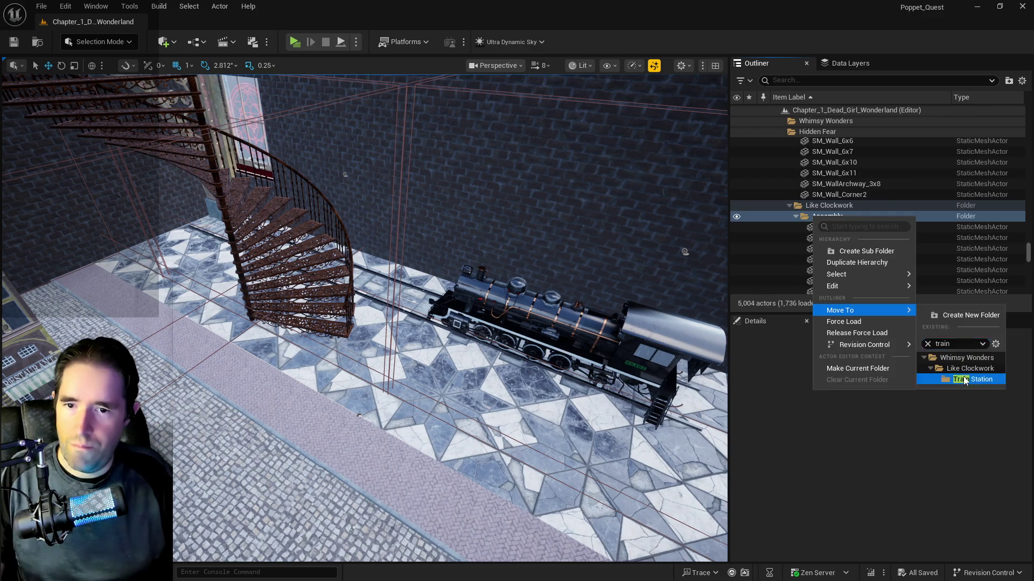
left_click(964, 380)
- Move the BP_SplineRailRoad track actor into the Train Station folder
left_click(374, 295)
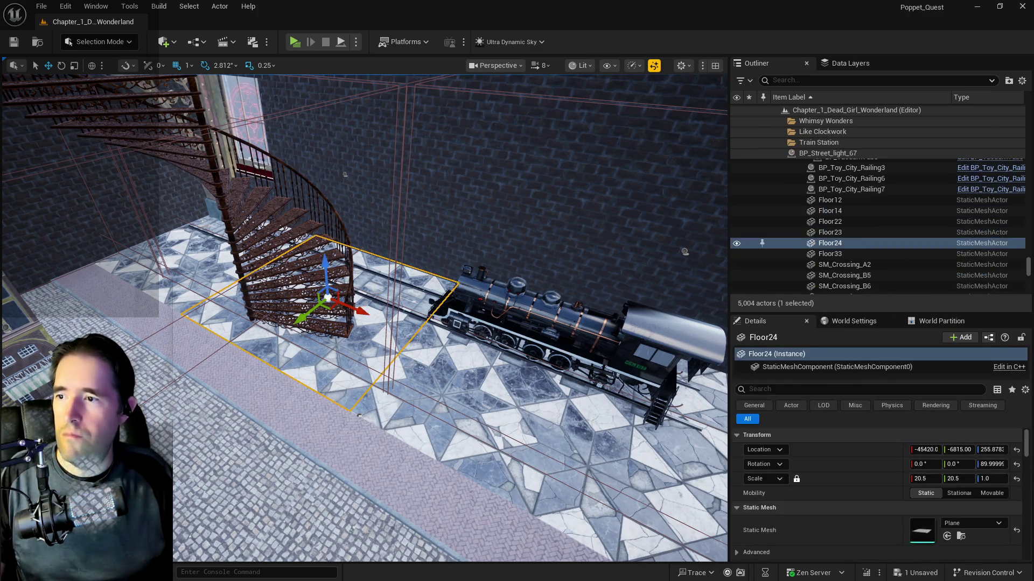
left_click(372, 297)
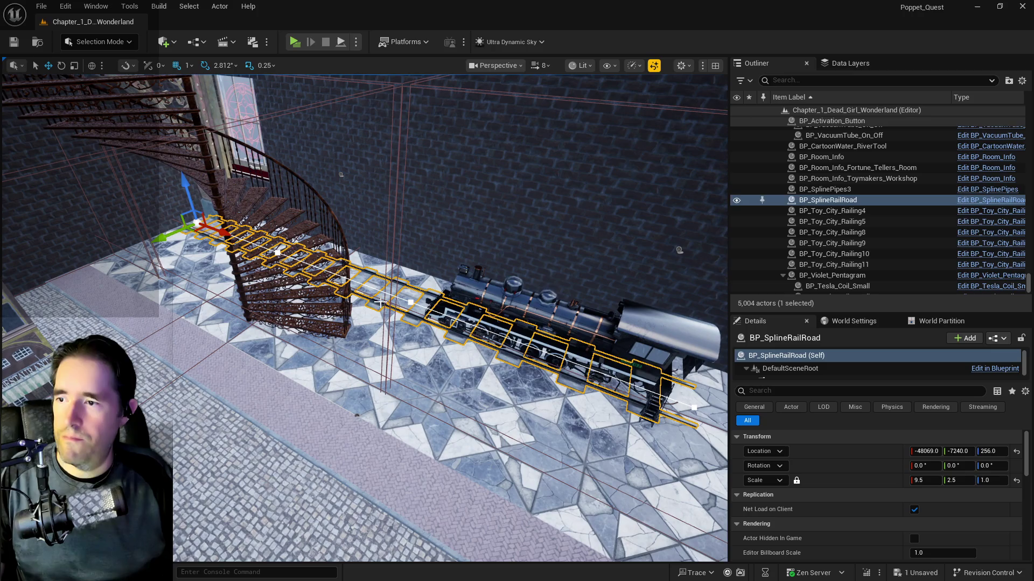
right_click(802, 200)
mouse_move(840, 348)
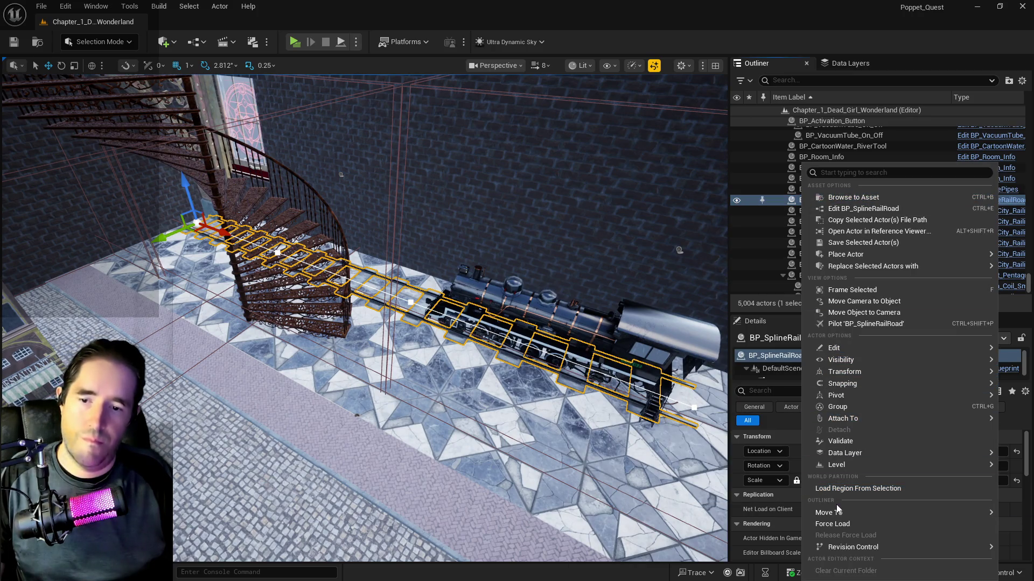
mouse_move(838, 514)
type("train")
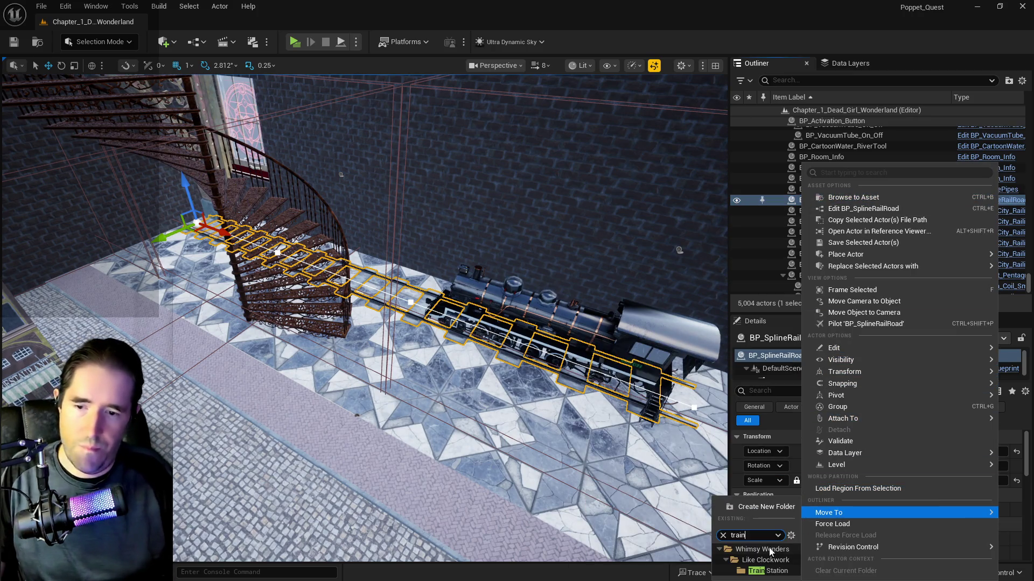
left_click(773, 572)
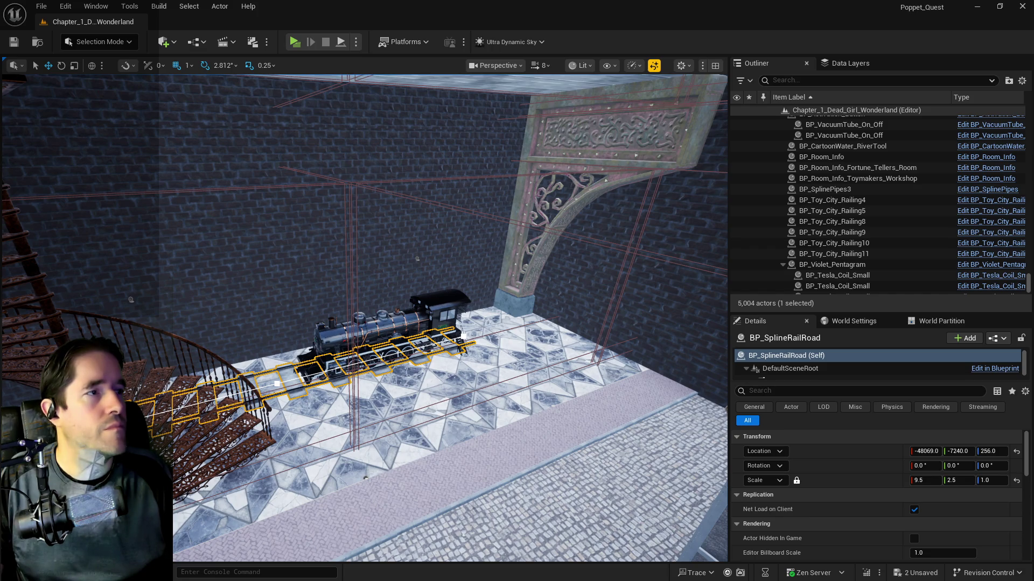
- Select all actors inside the Train Station folder
left_click_drag(464, 278, 464, 278)
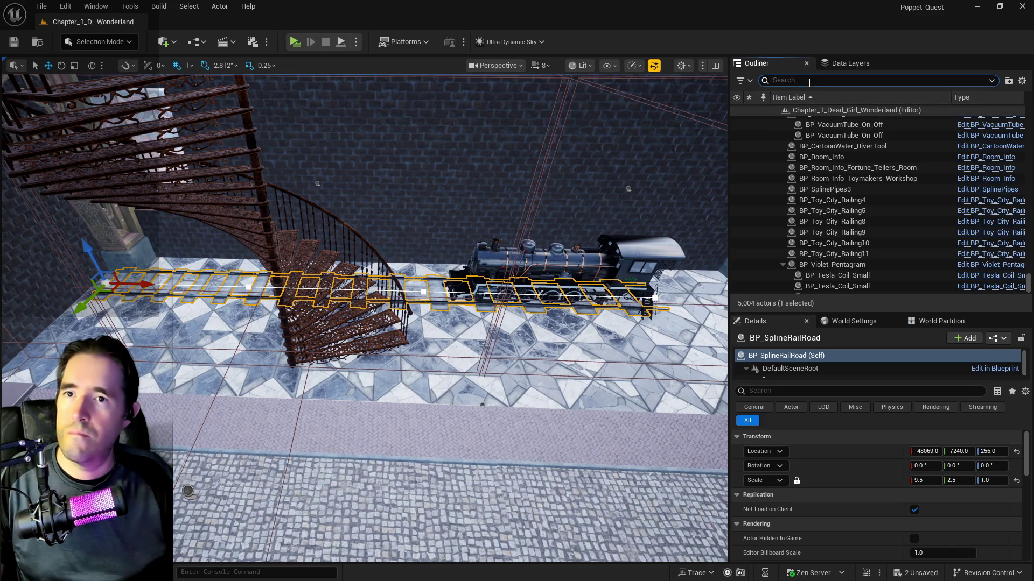
type("train")
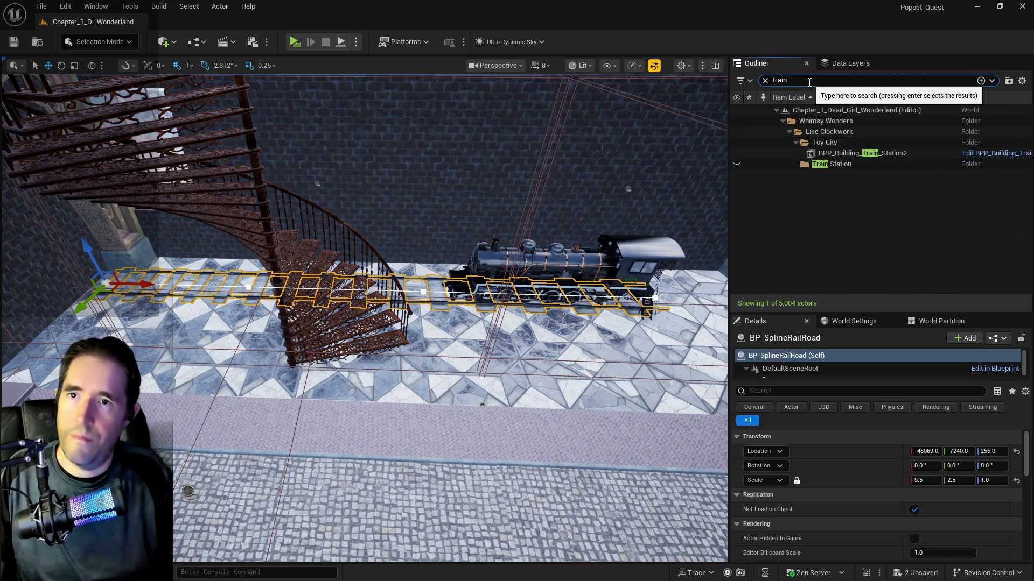
left_click(826, 164)
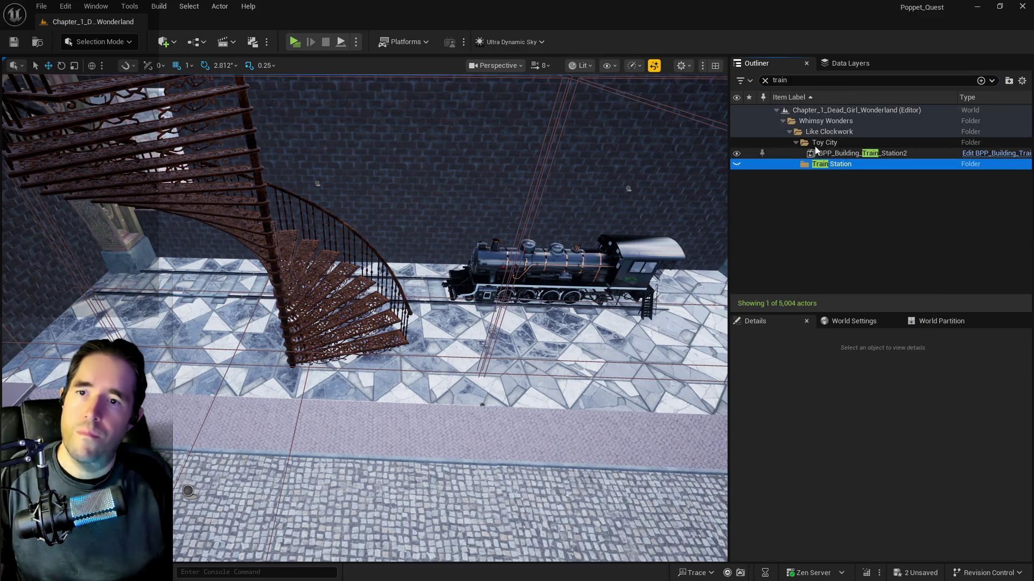
left_click(765, 80)
right_click(826, 250)
mouse_move(845, 313)
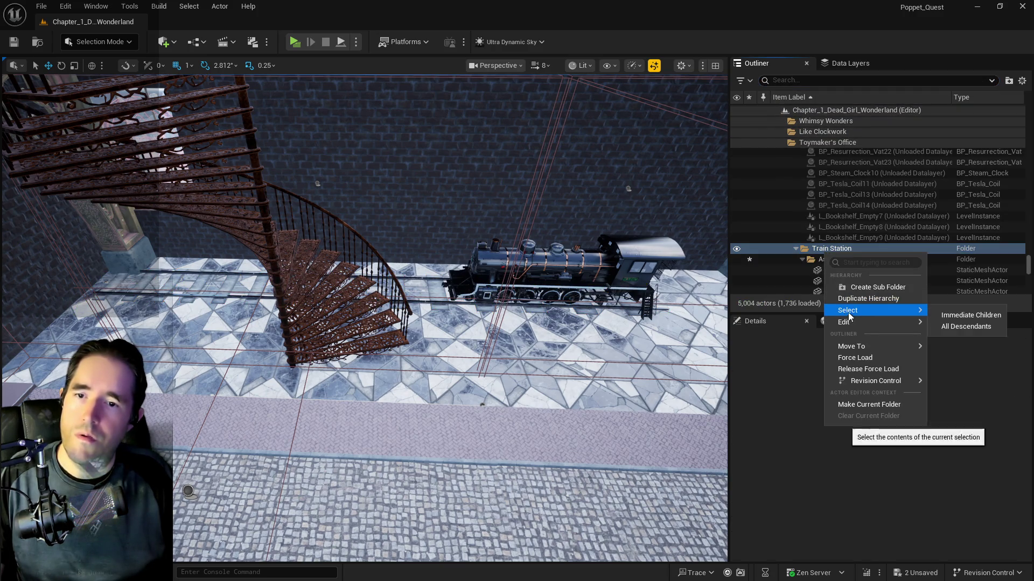
left_click(966, 327)
- Remove the selection from DL_Toy_City_Entrance and add it to the DL_Train_Station data layer
left_click(852, 65)
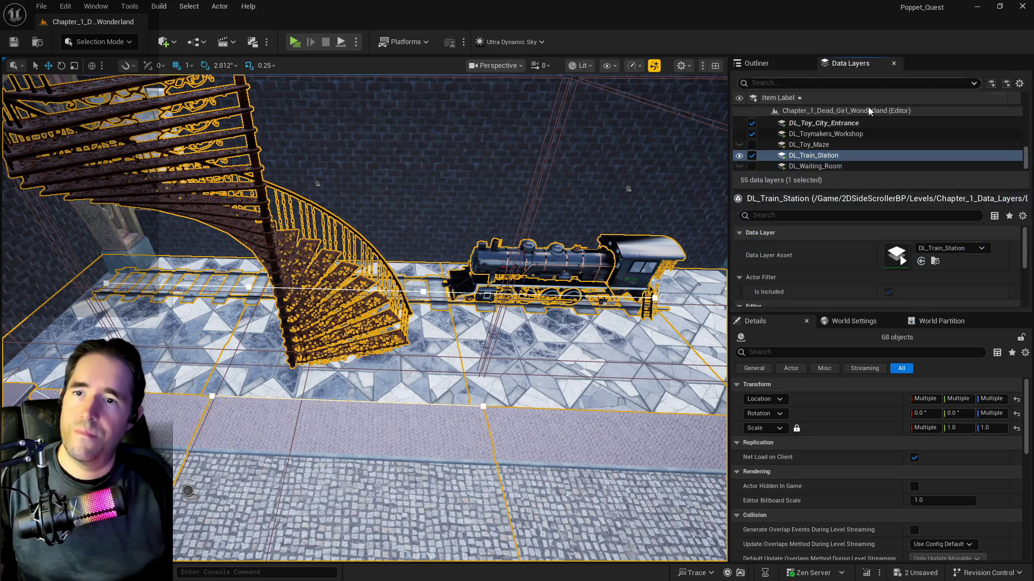
left_click(828, 124)
right_click(827, 125)
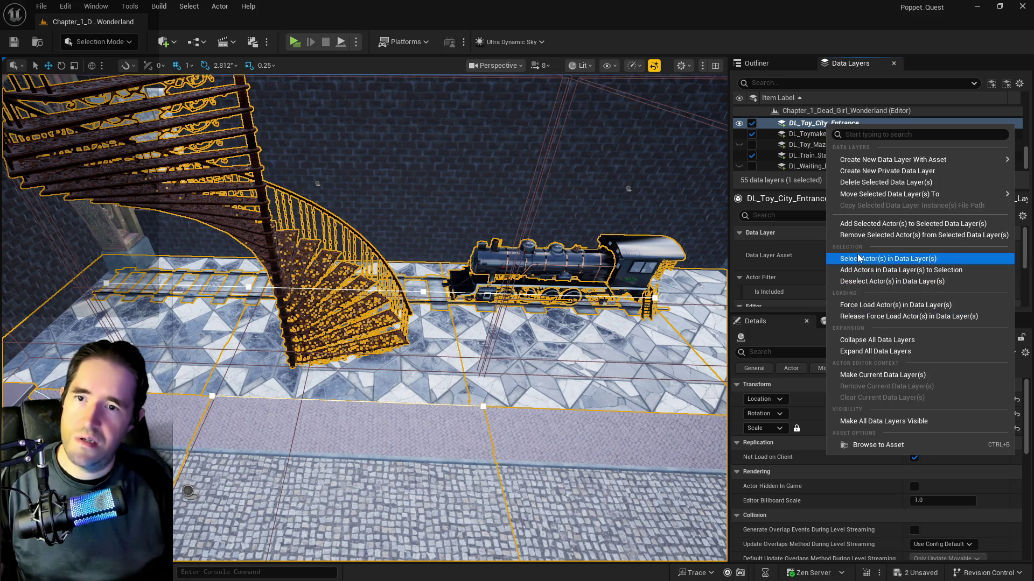
left_click(860, 234)
scroll(806, 146, "down", 1)
left_click(817, 144)
right_click(818, 145)
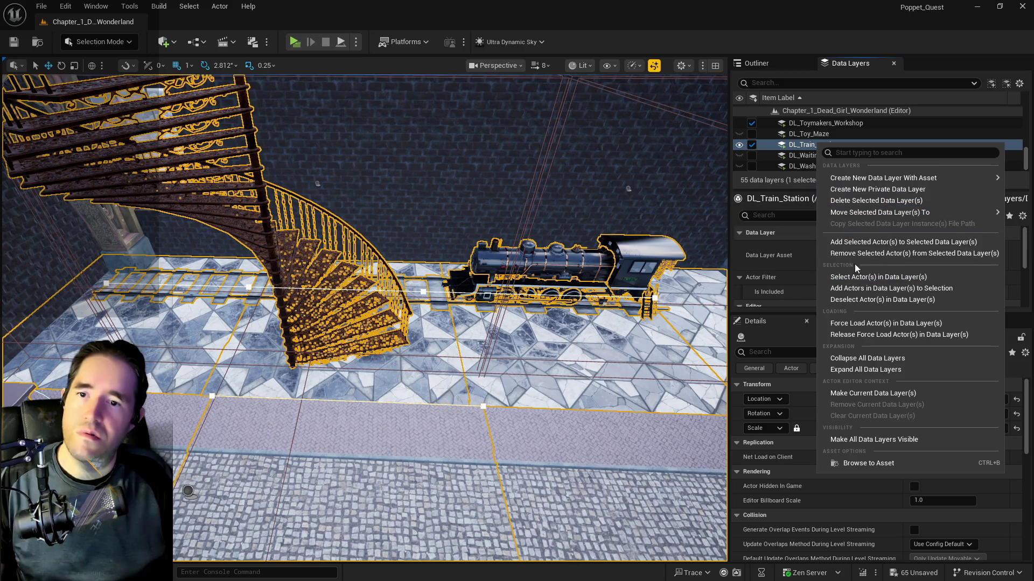
left_click(852, 246)
scroll(797, 156, "up", 10)
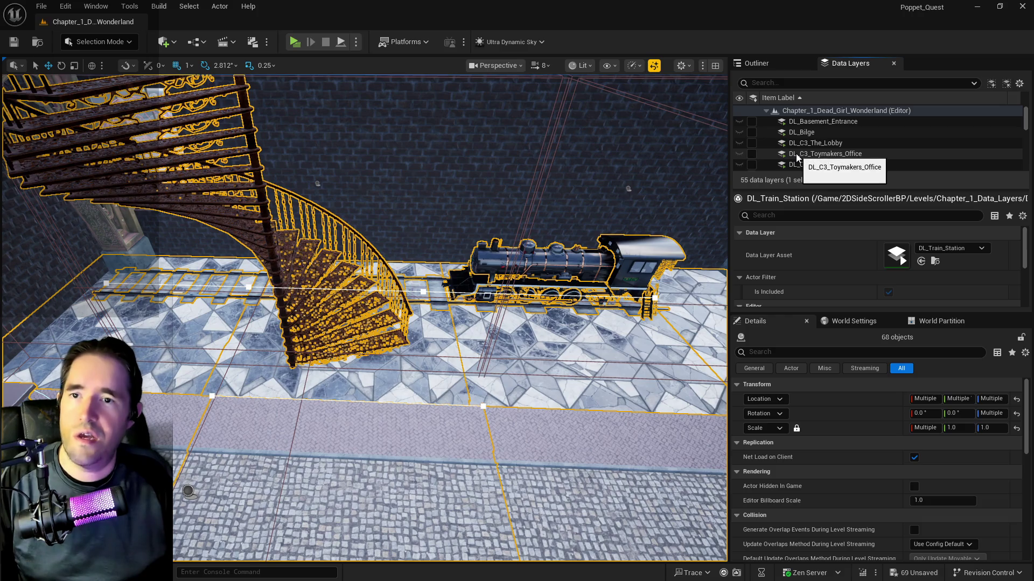
scroll(826, 146, "down", 3)
scroll(831, 147, "down", 8)
- Hide the DL_Train_Station layer and fly up to overlook the balcony railing
left_click(752, 144)
left_click_drag(364, 317, 364, 318)
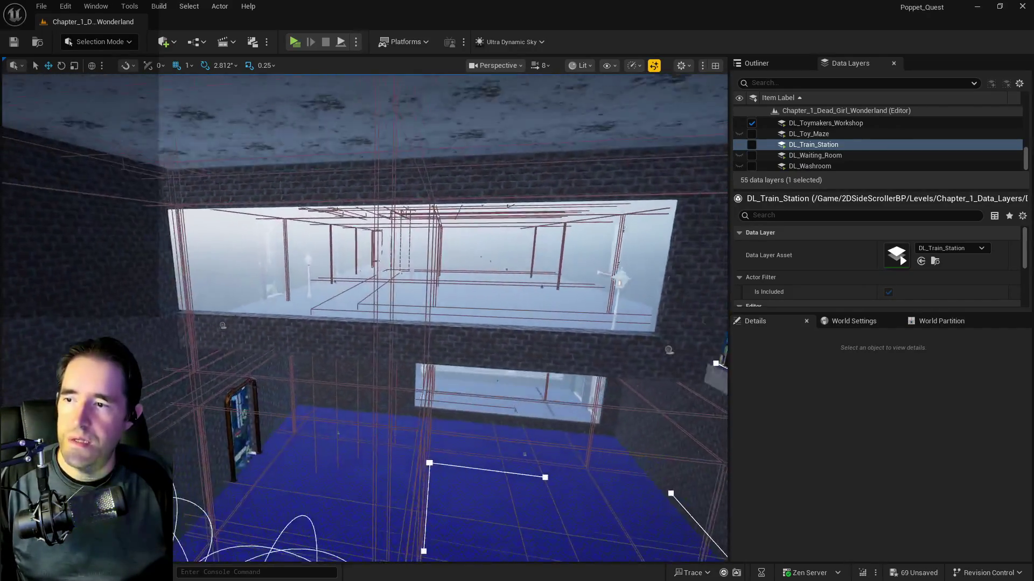
left_click_drag(499, 221, 499, 221)
left_click_drag(532, 364, 148, 318)
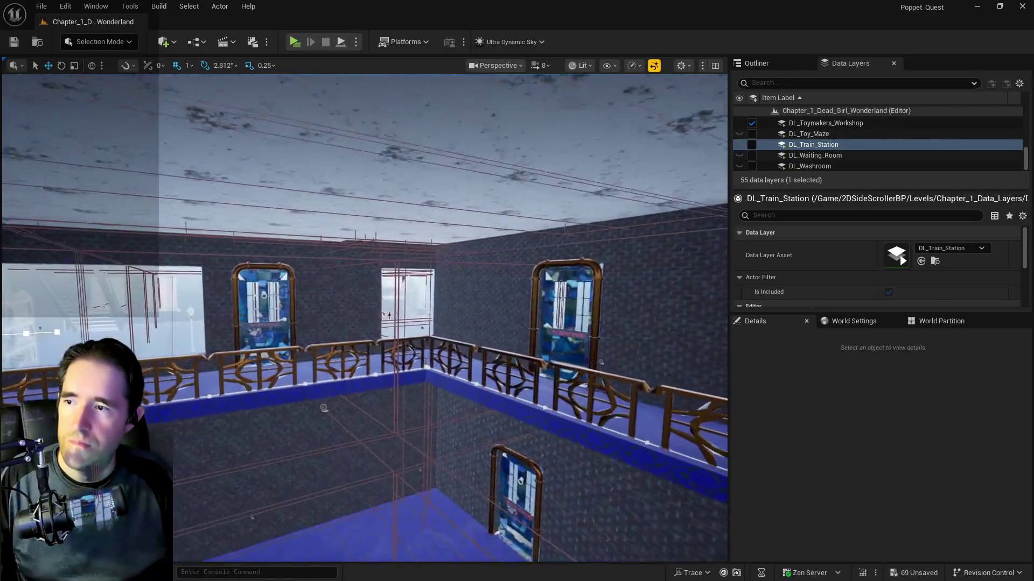
mouse_move(451, 365)
left_mouse_down()
mouse_move(295, 250)
mouse_move(308, 236)
left_mouse_up()
- Select the four balcony railings
left_click(451, 365)
left_click(293, 247, "ctrl")
left_click(459, 167, "ctrl")
left_click_drag(459, 166, 423, 215)
left_click(423, 215, "ctrl")
scroll(810, 142, "up", 3)
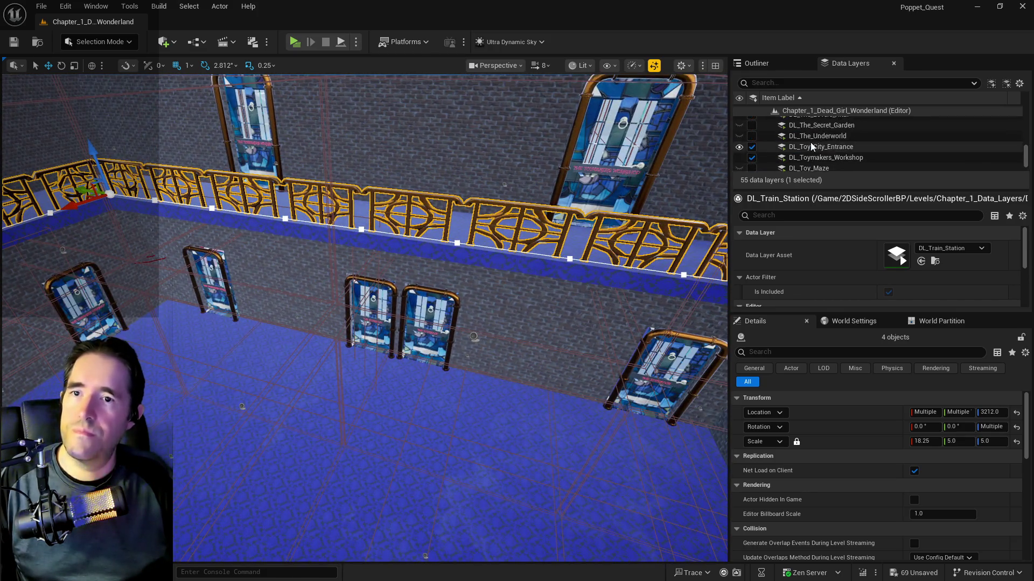
scroll(804, 143, "up", 2)
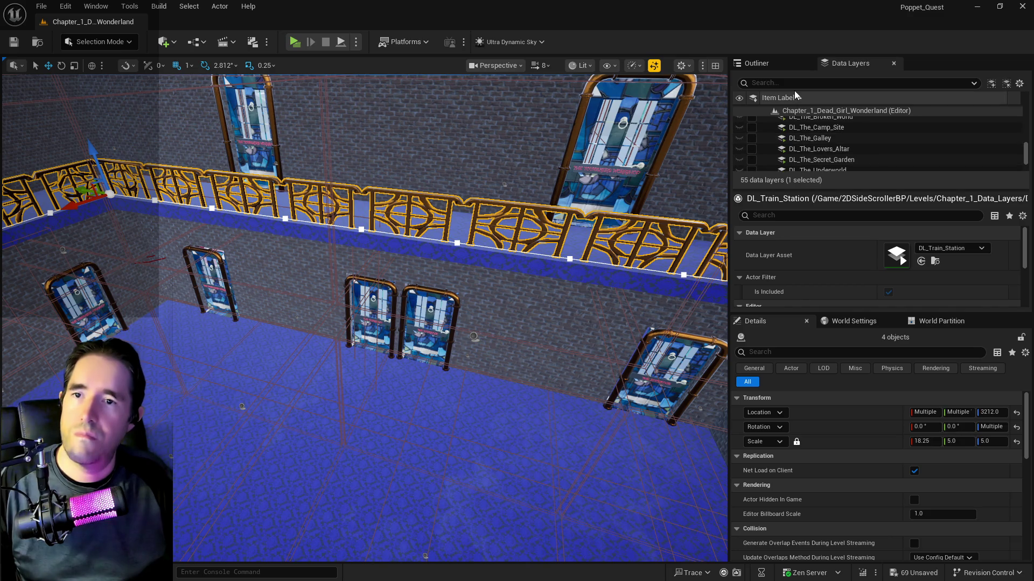
scroll(793, 93, "down", 2)
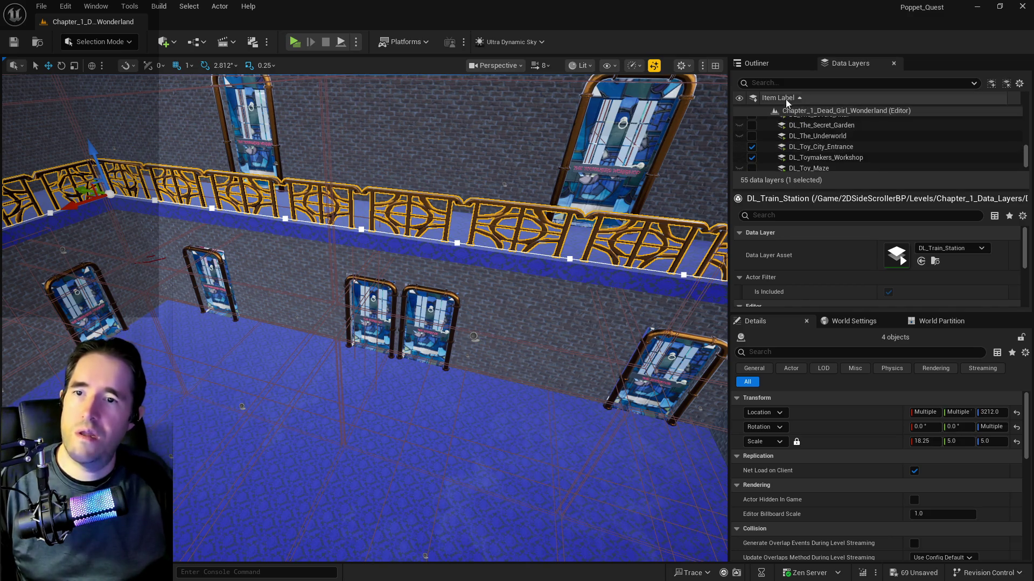
- Add the four railings to DL_C3_The_Lobby via a 'lobb' search and save the level
left_click(778, 83)
type("lobb")
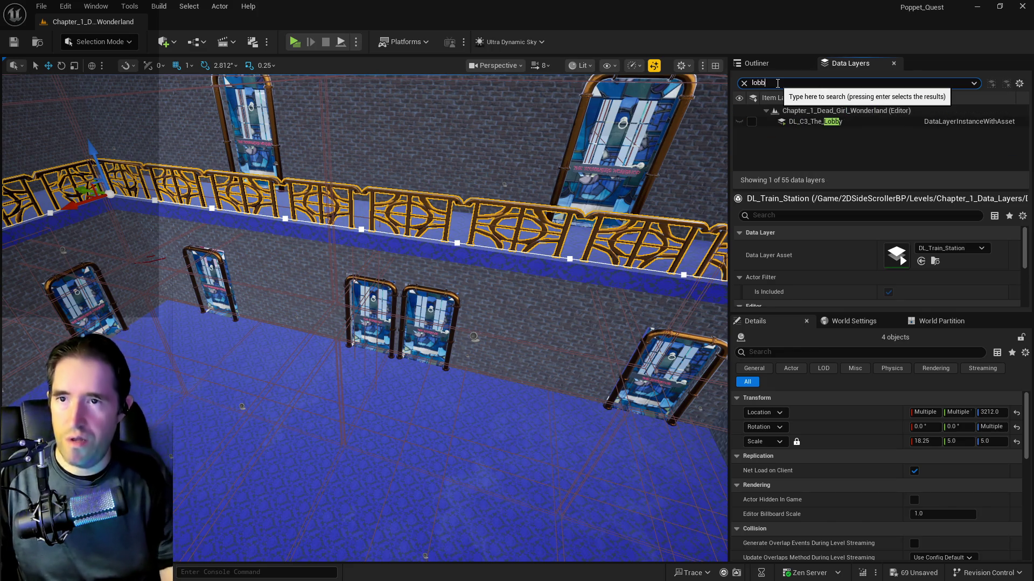
right_click(803, 124)
left_click(845, 223)
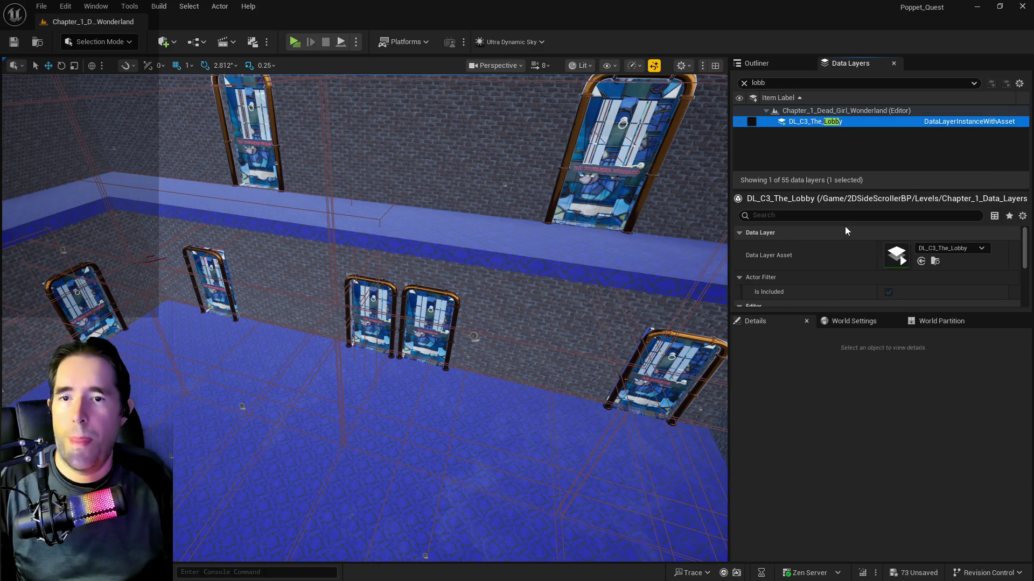
key("ctrl+s")
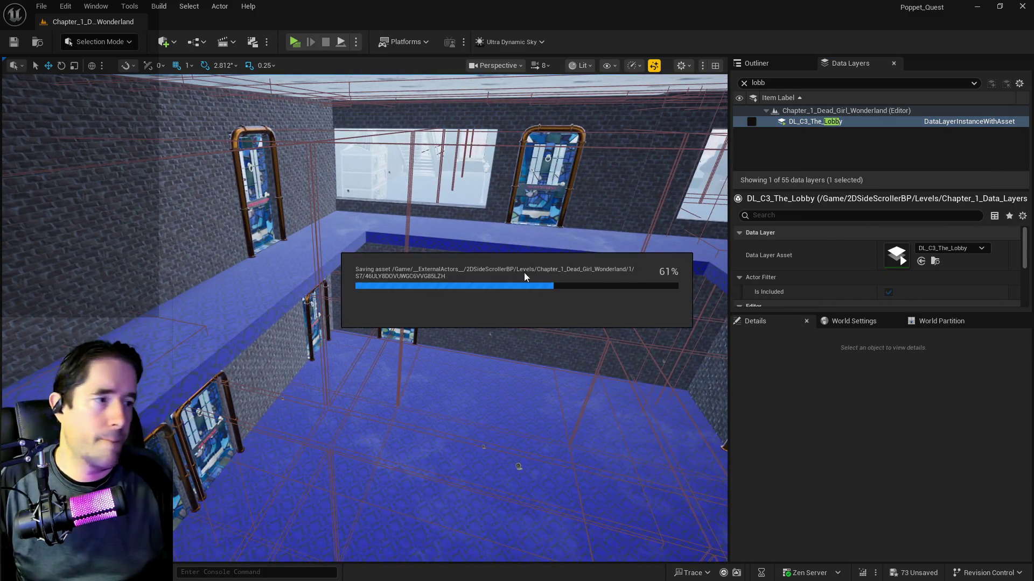
- Filter data layers by 'toymak' and unload DL_Toymakers_Workshop
left_click_drag(486, 316, 486, 316)
left_click(756, 83)
type("toymak")
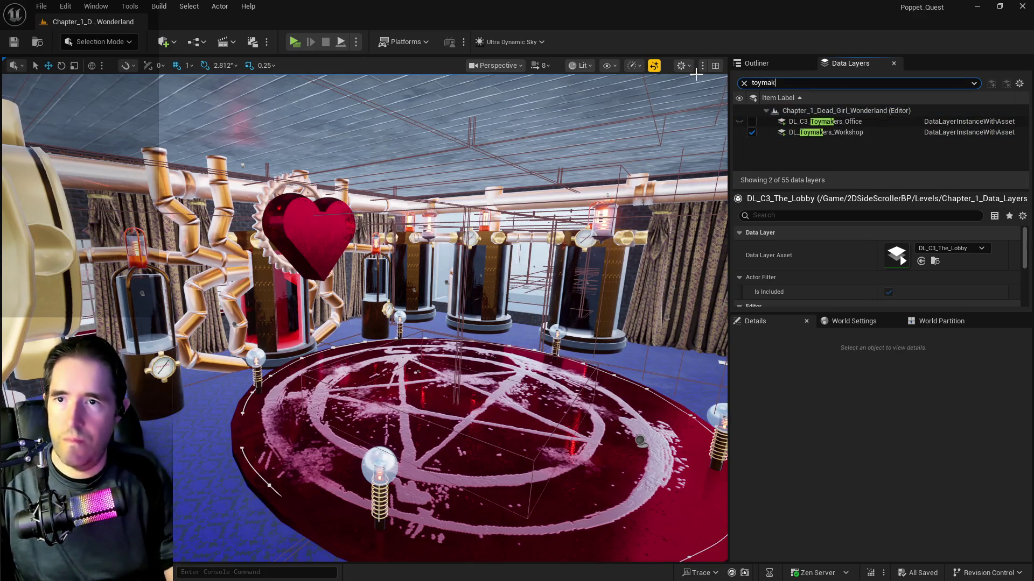
left_click(752, 132)
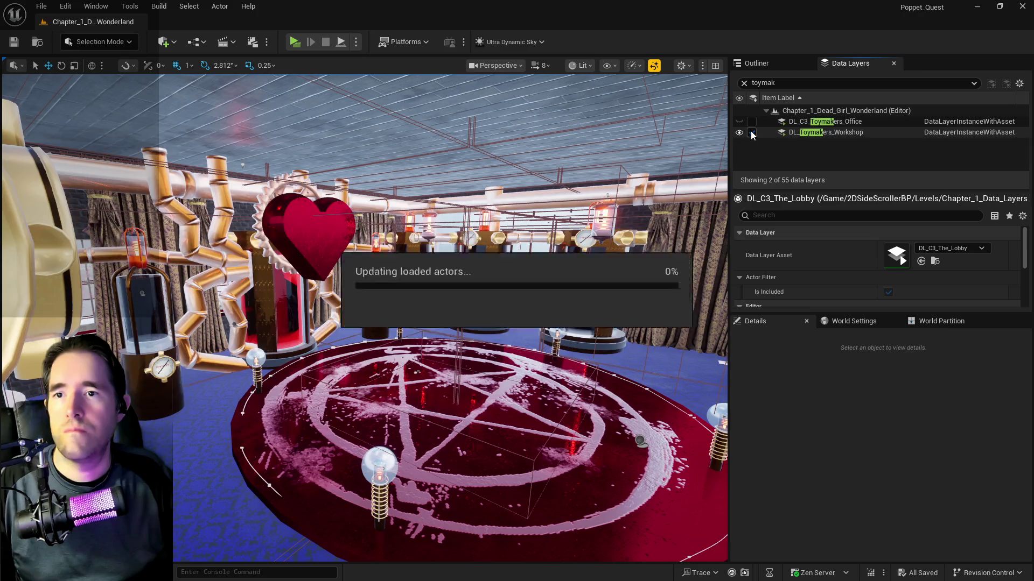
- Put the BP_Violet_Pentagram rug in the Toymaker's Workshop folder and DL_Toymakers_Workshop layer
left_click_drag(486, 316, 485, 316)
left_click(424, 325)
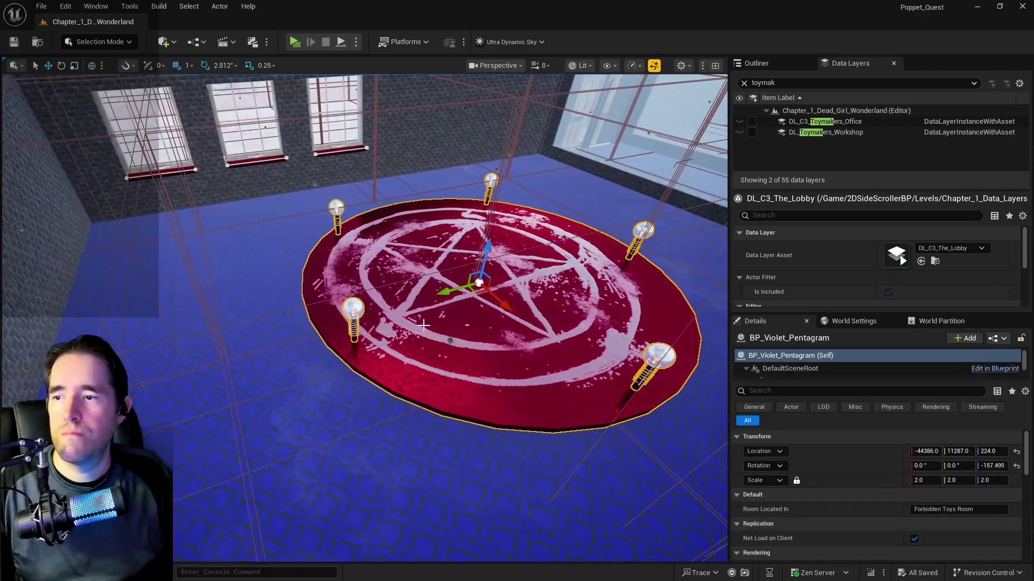
left_click(765, 58)
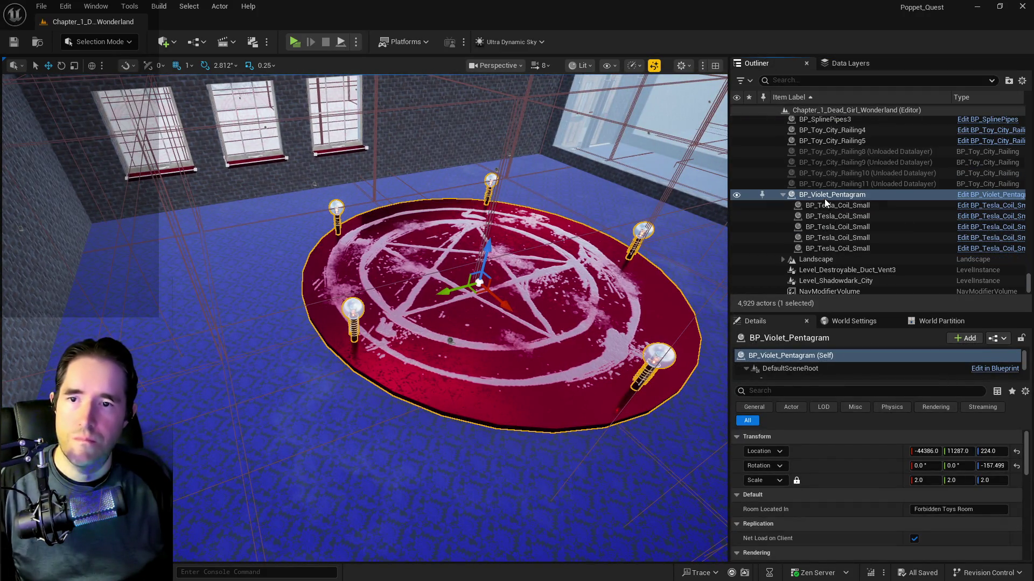
right_click(825, 197)
mouse_move(861, 513)
type("toyma")
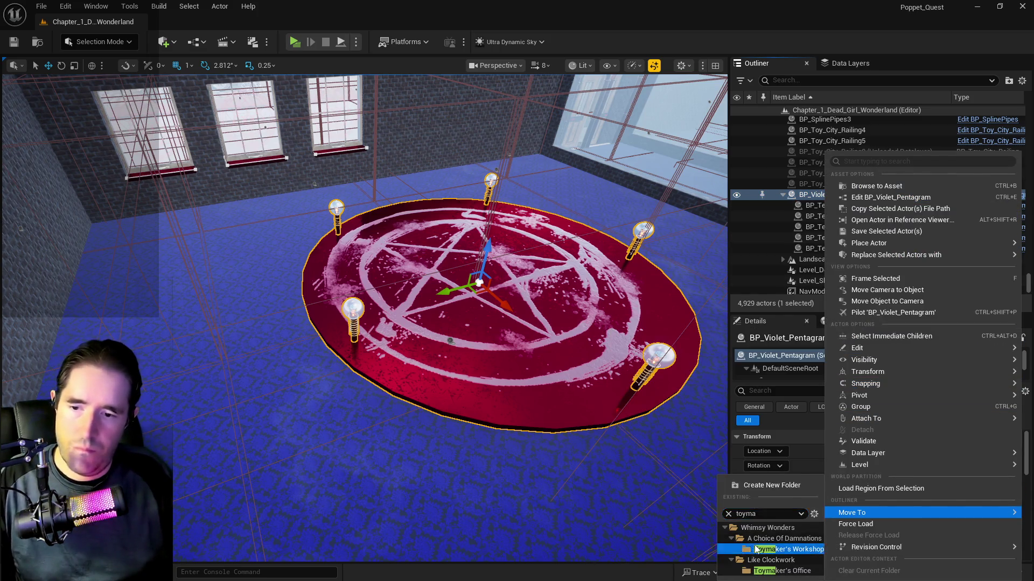
left_click(756, 549)
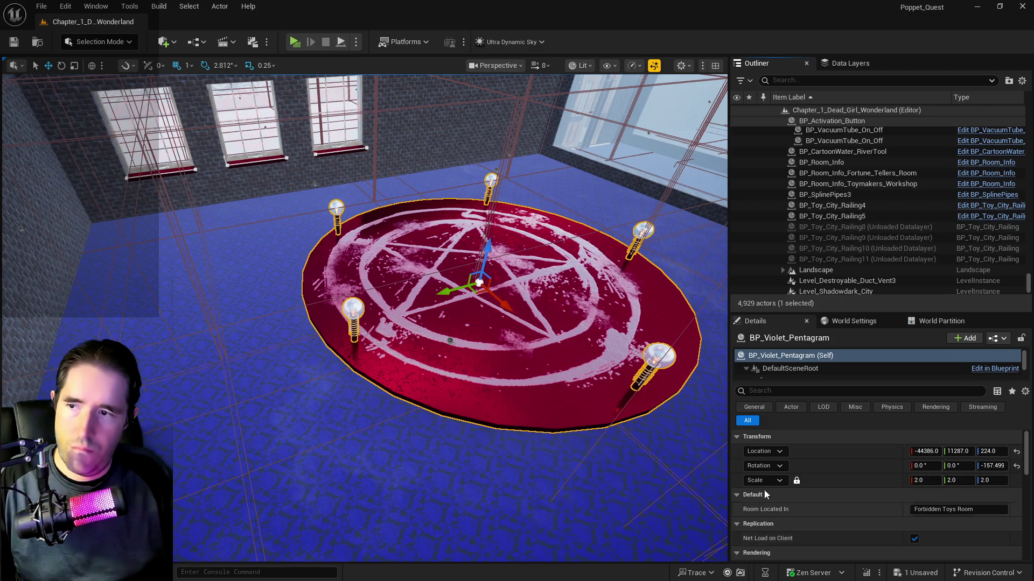
left_click(832, 65)
right_click(811, 132)
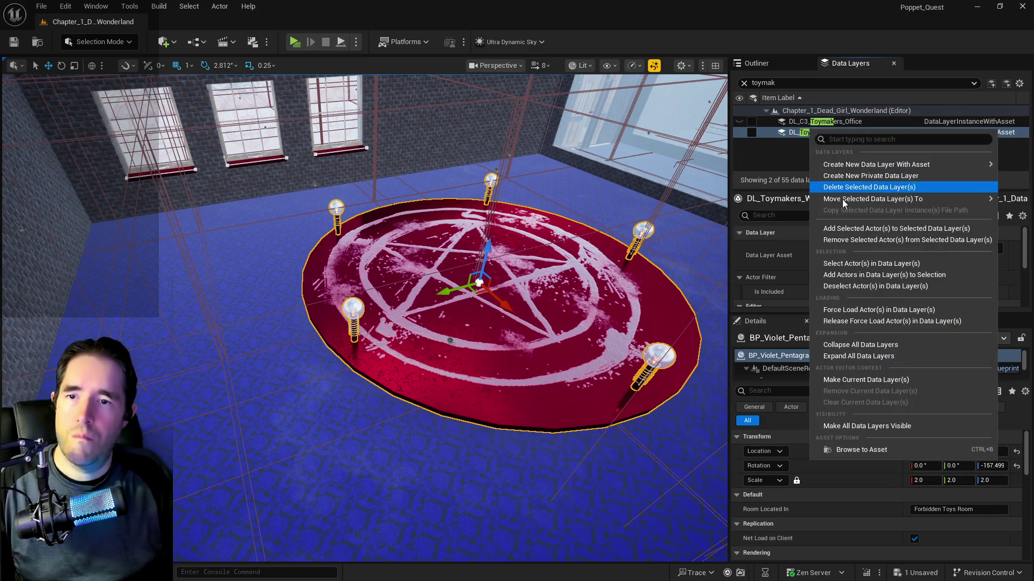
left_click(843, 224)
- Put the BP_SplinePipes3 wall pipe in the Toymaker's Workshop folder and DL_Toymakers_Workshop layer
left_click_drag(568, 274, 568, 274)
left_click_drag(496, 287, 495, 287)
left_click(495, 287)
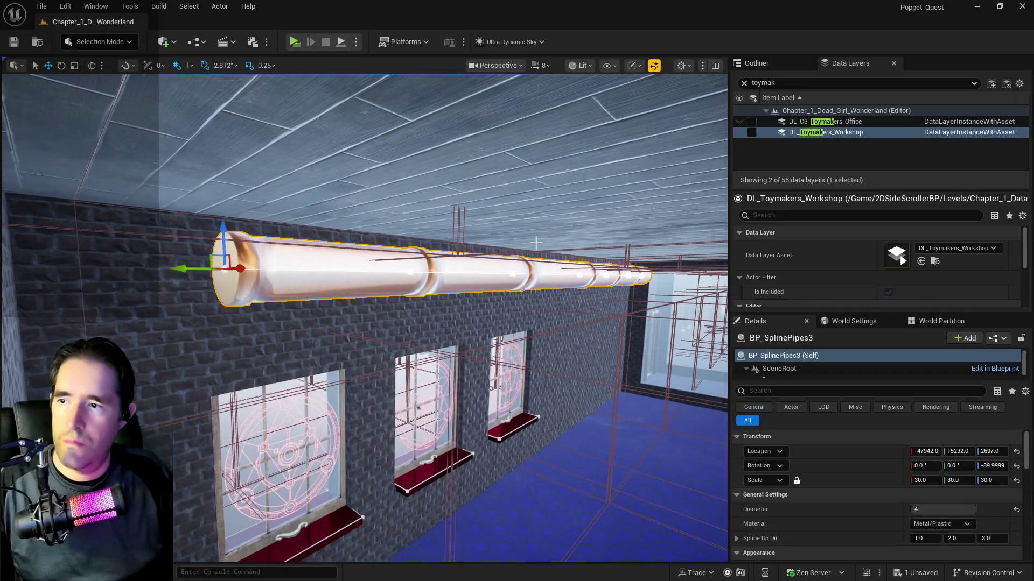
left_click(771, 62)
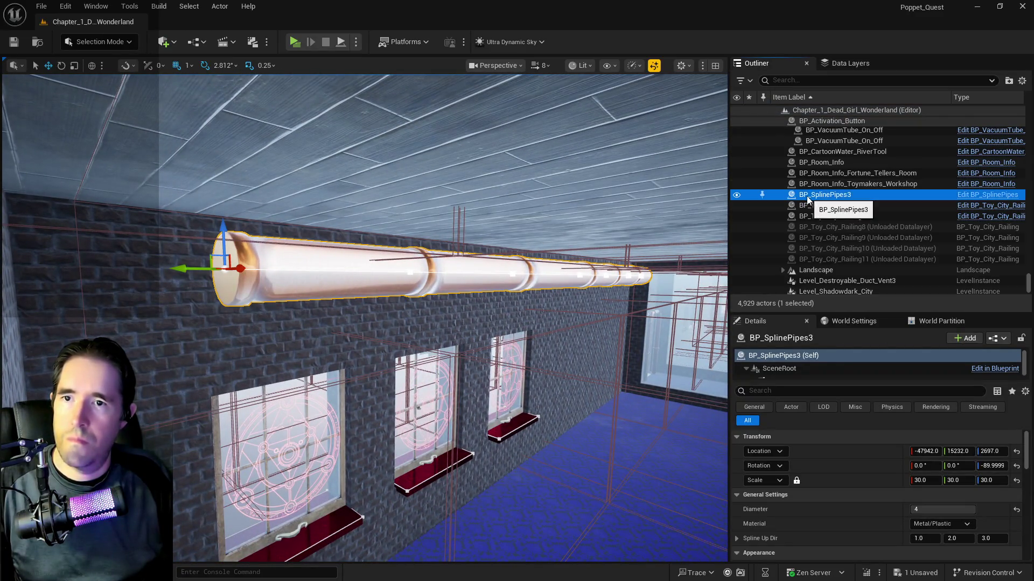
right_click(808, 194)
mouse_move(829, 516)
type("toym")
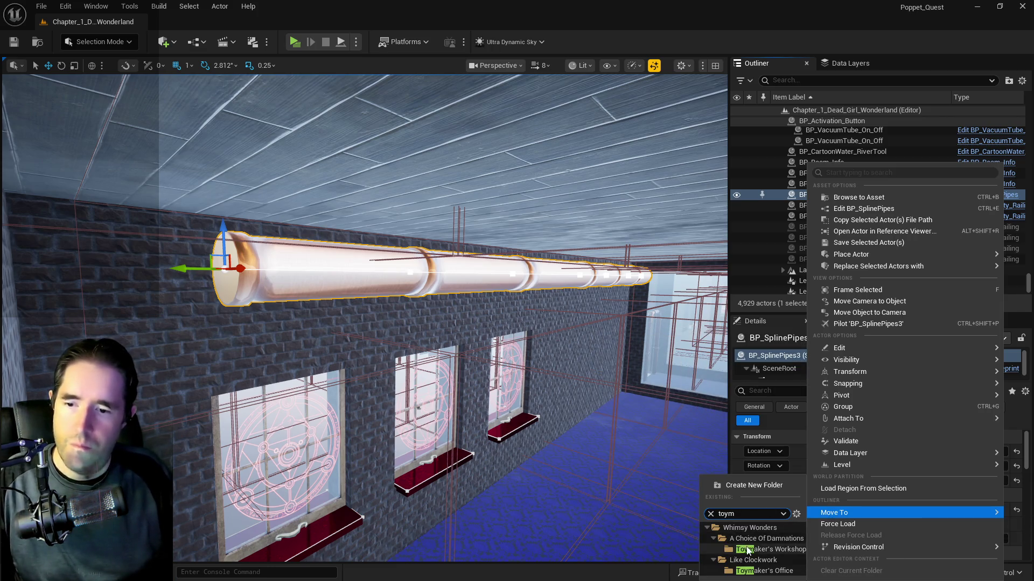
left_click(770, 549)
left_click(831, 66)
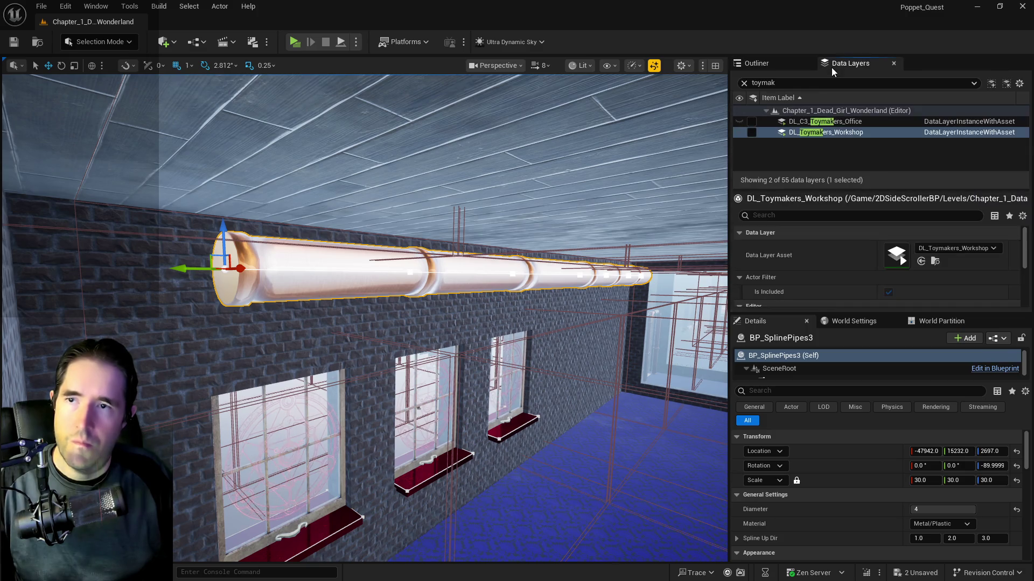
right_click(829, 135)
mouse_move(867, 205)
left_click(867, 235)
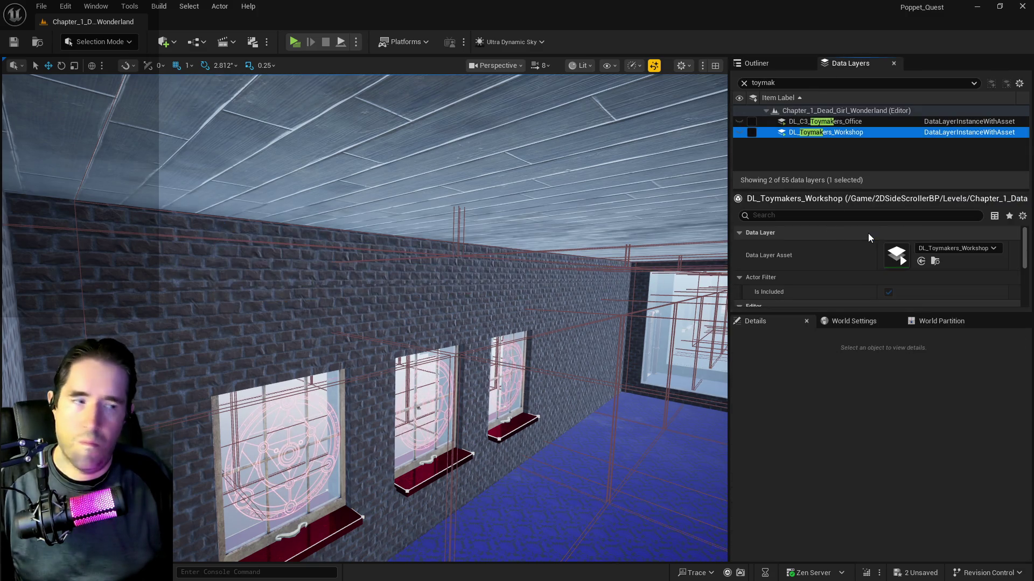
- Reposition street lamp BP_Street_light_73 along Y and X in the entrance corridor
key("w")
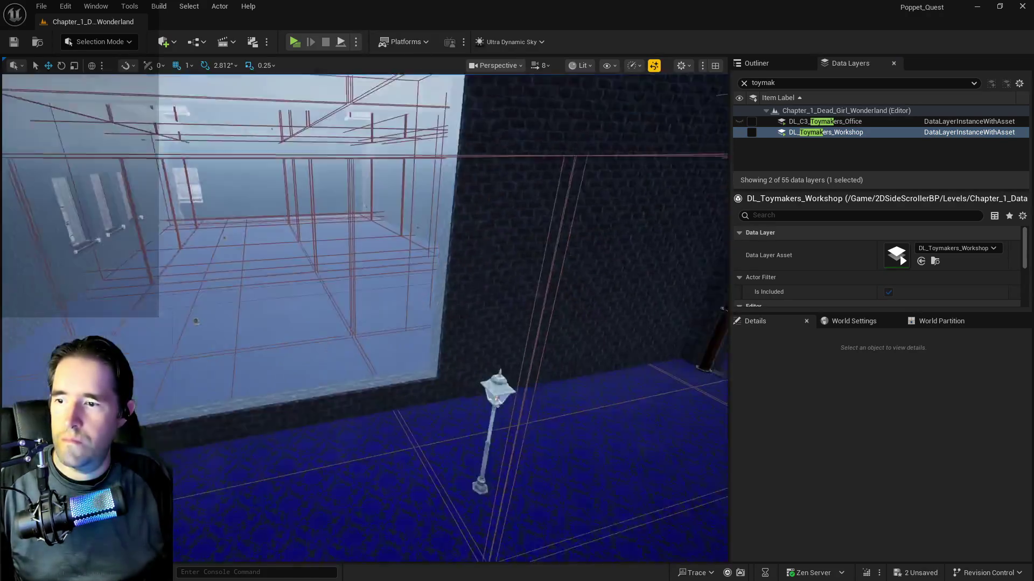
left_click_drag(336, 291, 337, 291)
left_click(394, 349)
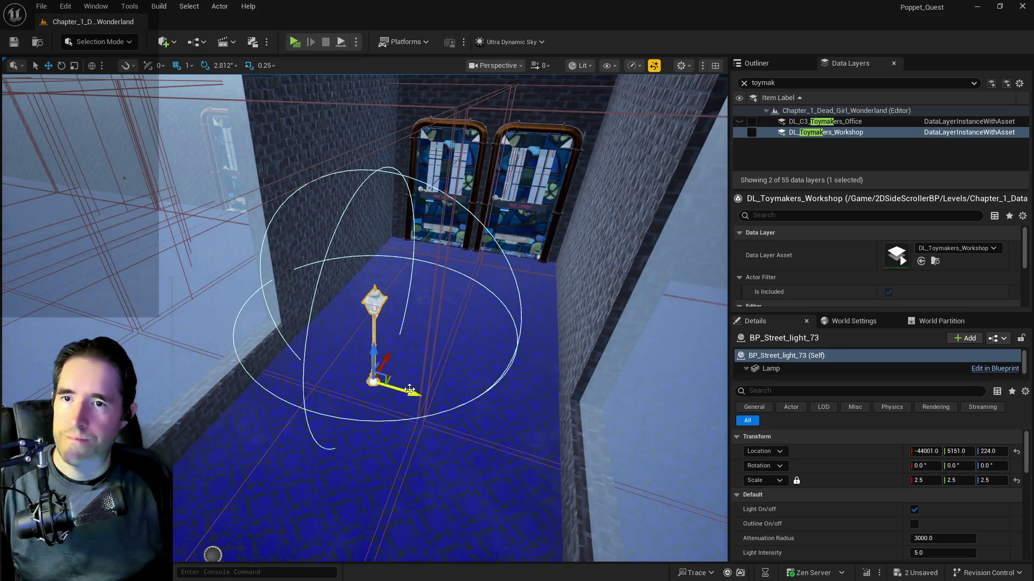
left_click_drag(409, 388, 331, 377)
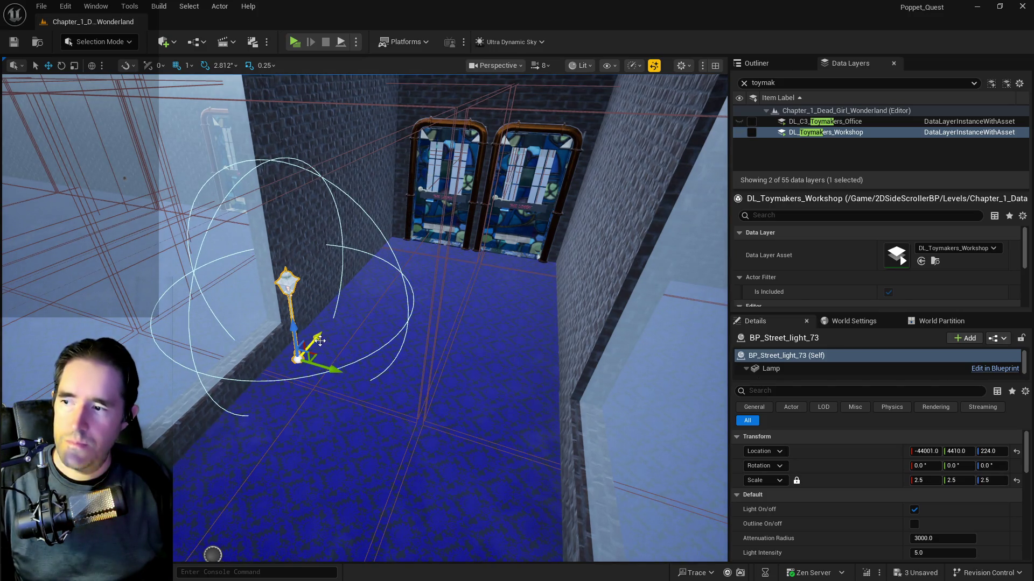
left_click_drag(320, 341, 331, 315)
- Filter the data layers to 'entra' and select The Entrance room-info volume
double_click(762, 82)
type("entra")
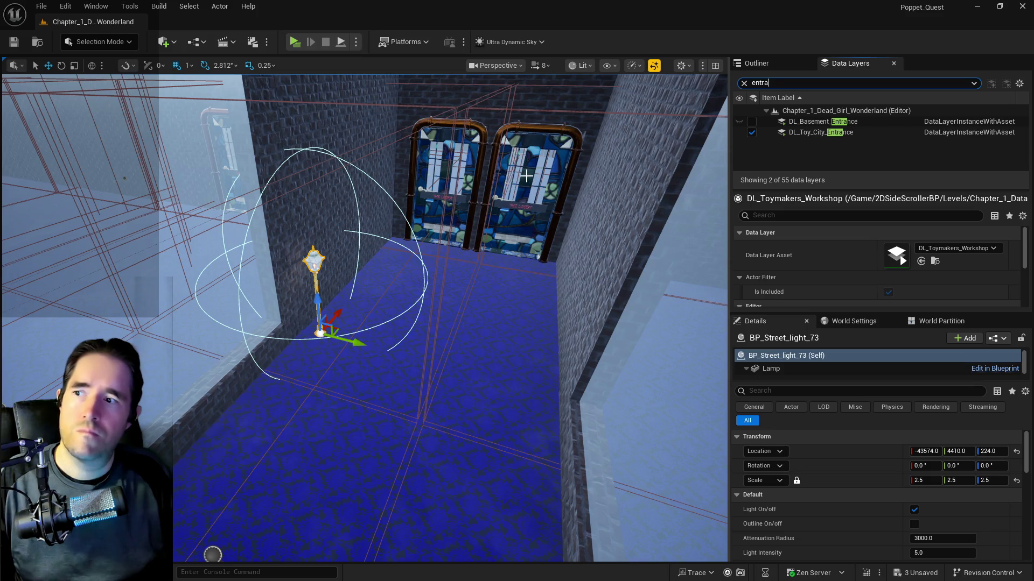
mouse_move(377, 323)
left_mouse_down()
mouse_move(323, 313)
mouse_move(323, 269)
mouse_move(355, 280)
mouse_move(350, 302)
mouse_move(323, 291)
left_mouse_up()
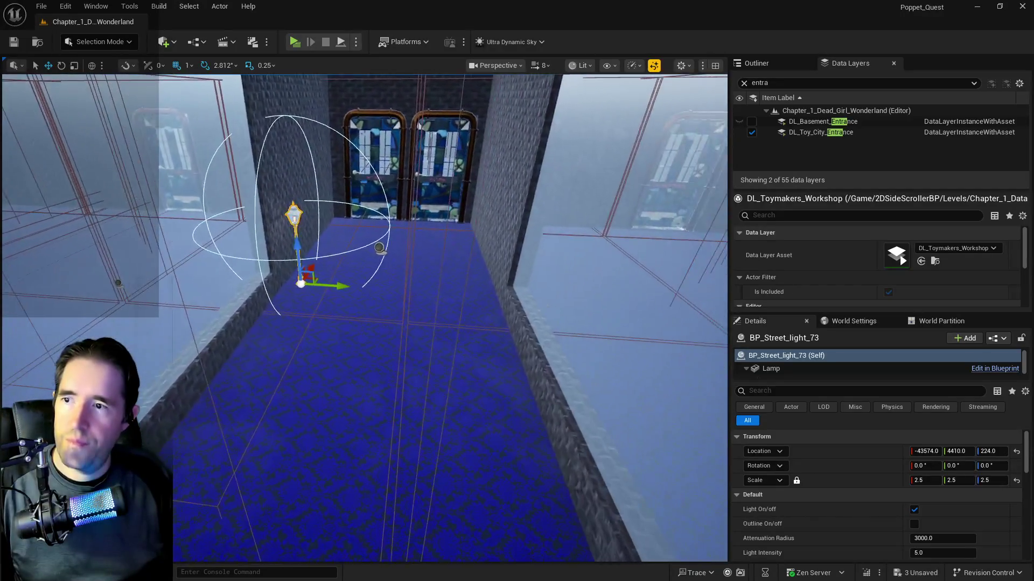
left_click(609, 236)
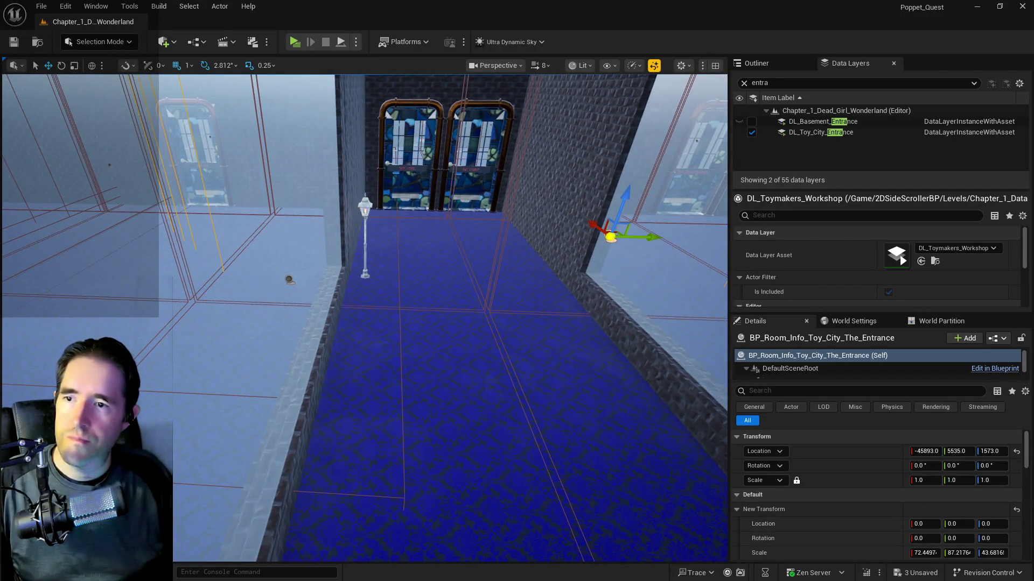
- Undo the accidental move of The Entrance room-info volume and switch to scaling
left_click(755, 64)
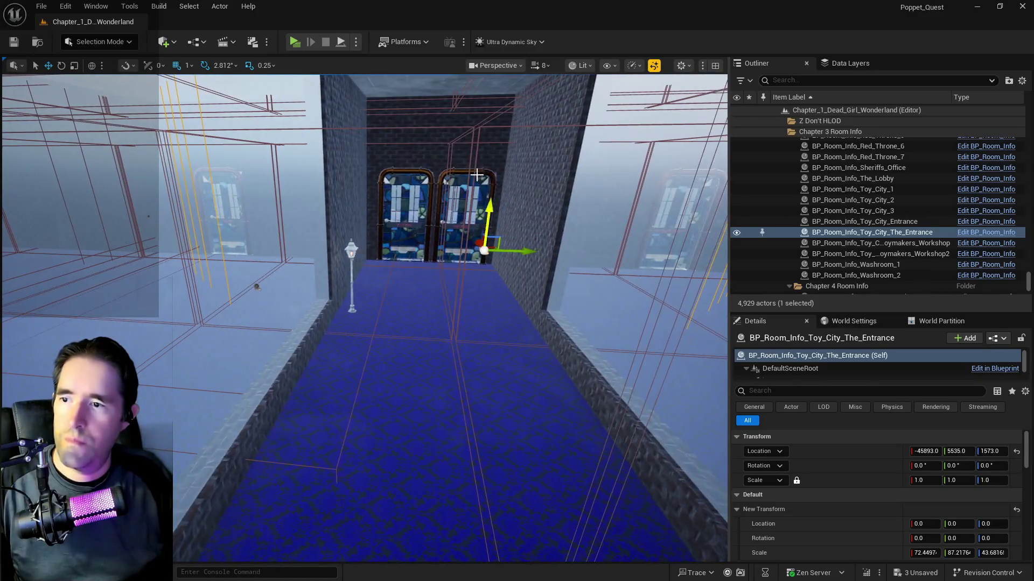
left_click_drag(699, 262, 541, 257)
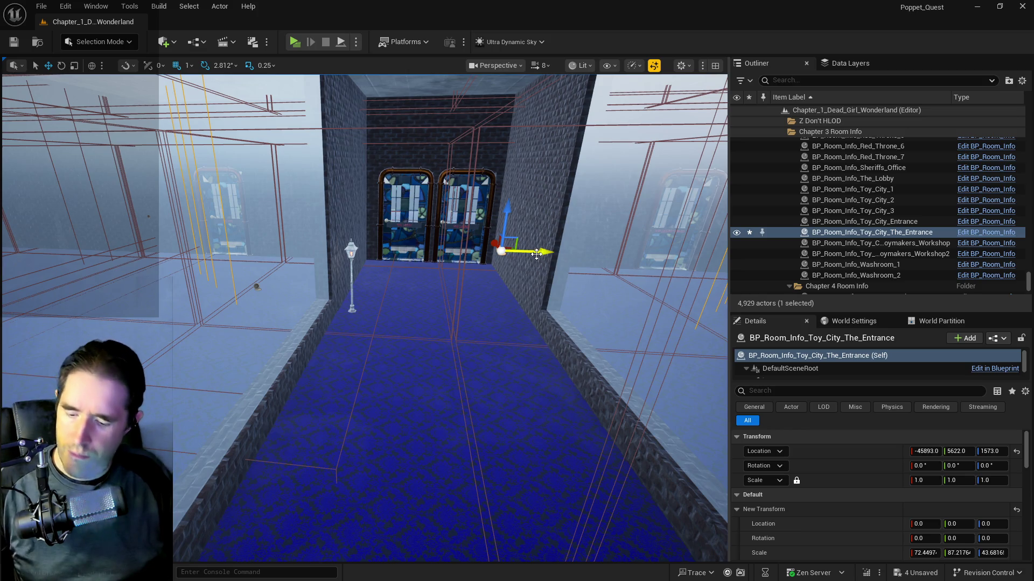
key("ctrl+z")
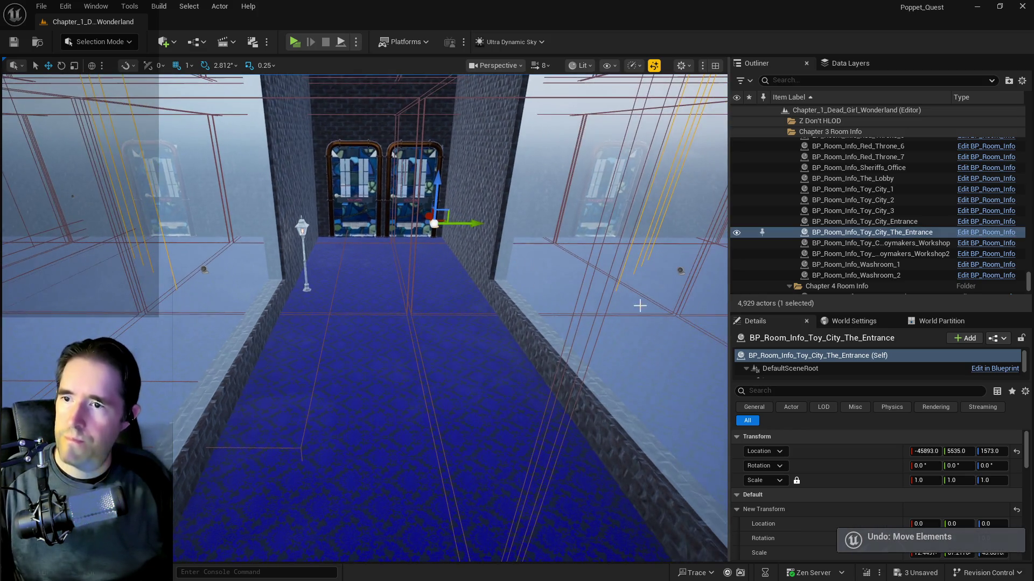
scroll(870, 452, "down", 3)
mouse_move(959, 484)
left_mouse_down()
mouse_move(941, 484)
mouse_move(962, 484)
left_mouse_up()
key("r")
mouse_move(462, 223)
left_mouse_down()
mouse_move(448, 225)
mouse_move(426, 269)
mouse_move(342, 215)
mouse_move(404, 233)
mouse_move(491, 232)
left_mouse_up()
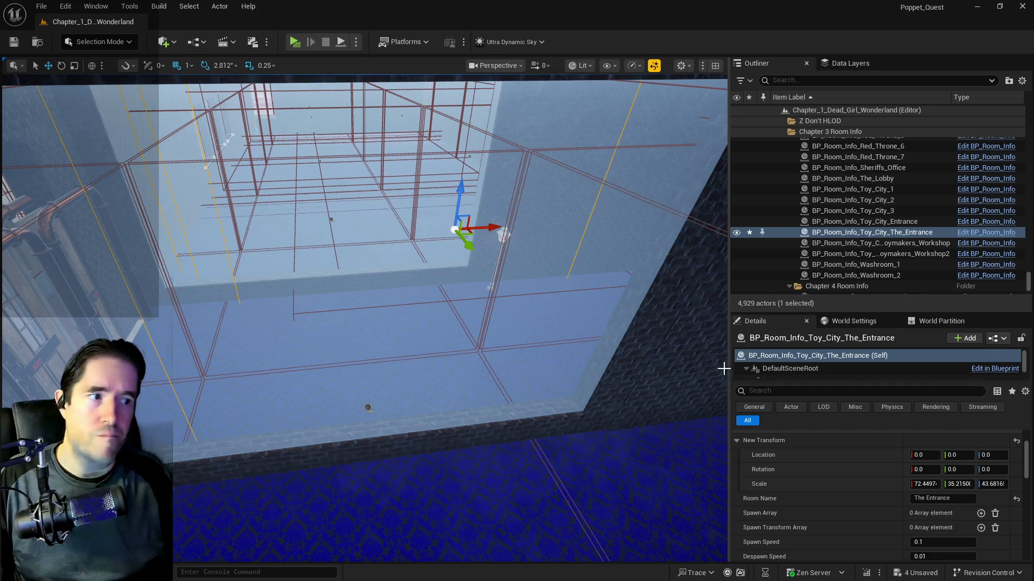
- Set the volume's scale to X 112.0 and Y 37.0 to span the corridor
left_click_drag(925, 484, 940, 484)
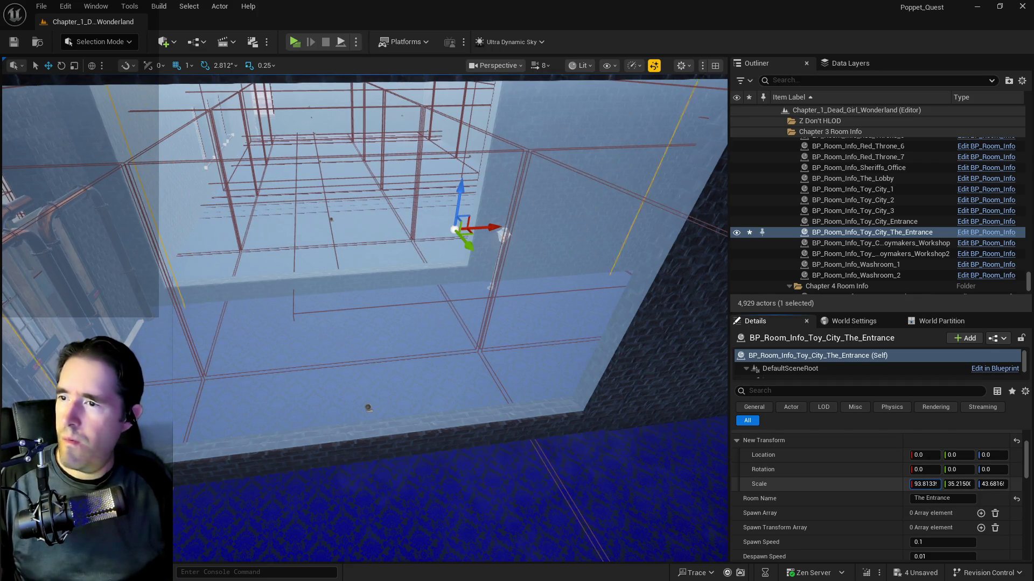
mouse_move(579, 343)
left_mouse_down()
mouse_move(562, 346)
mouse_move(579, 342)
left_mouse_up()
left_click_drag(474, 257, 490, 257)
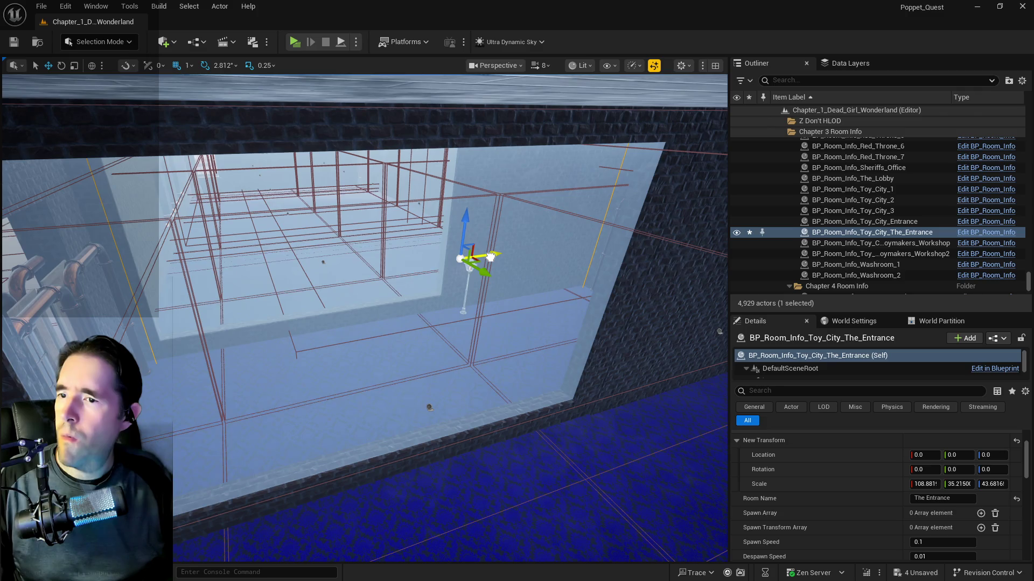
left_click(916, 484)
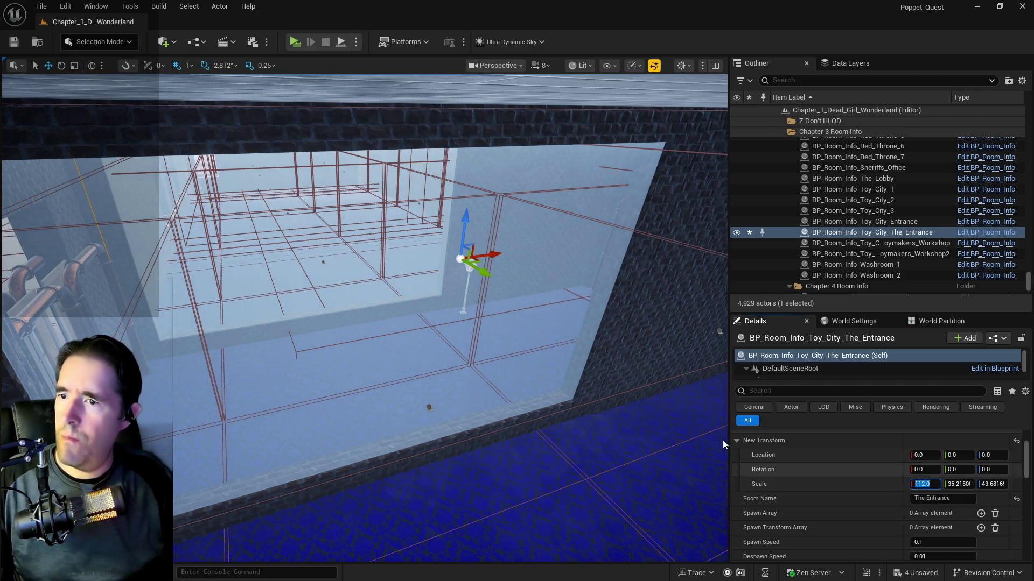
key("Return")
mouse_move(526, 415)
left_mouse_down()
mouse_move(538, 409)
mouse_move(554, 358)
left_mouse_up()
left_click(956, 484)
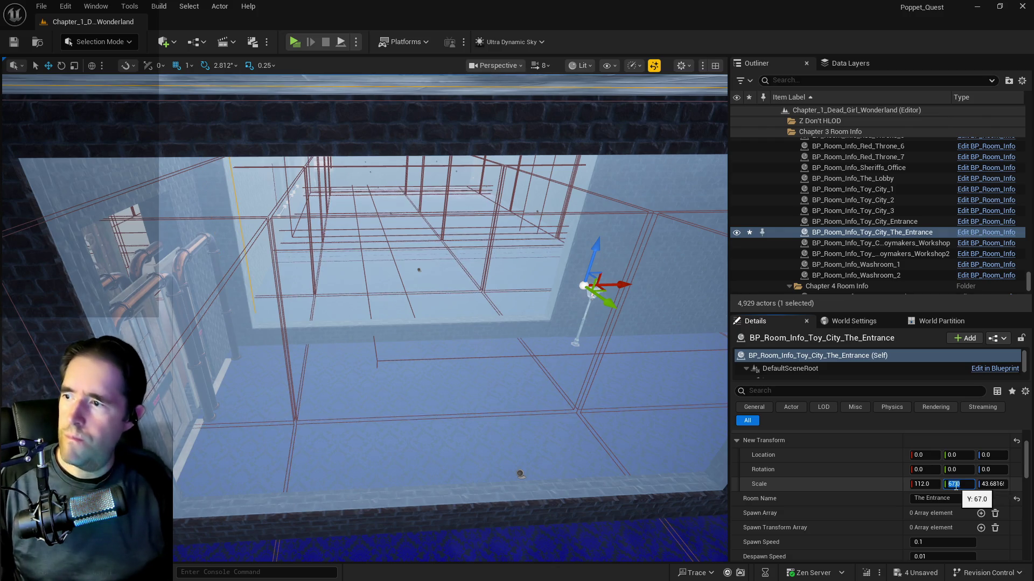
key("Return")
left_click_drag(553, 478, 504, 458)
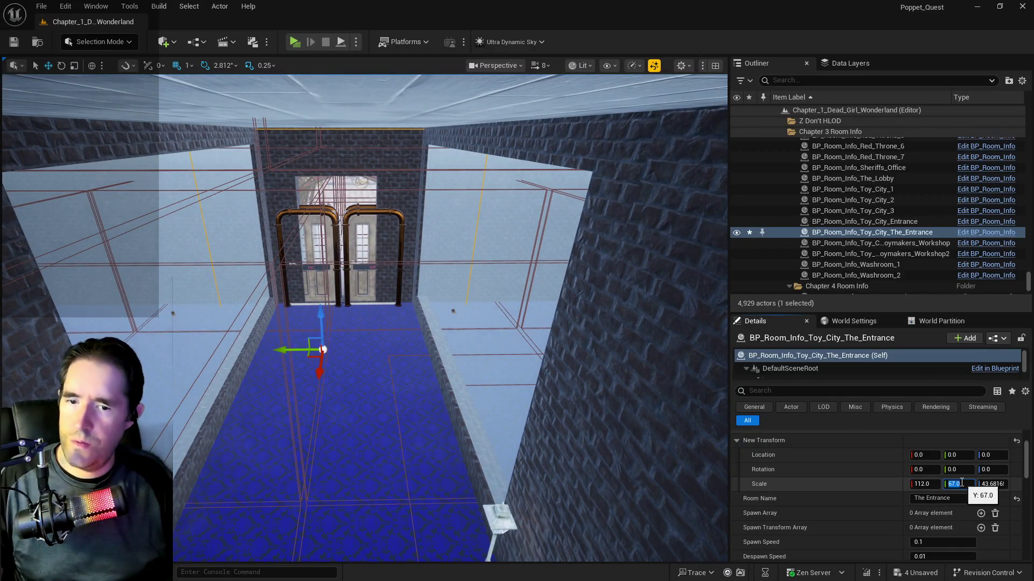
type("37")
key("Return")
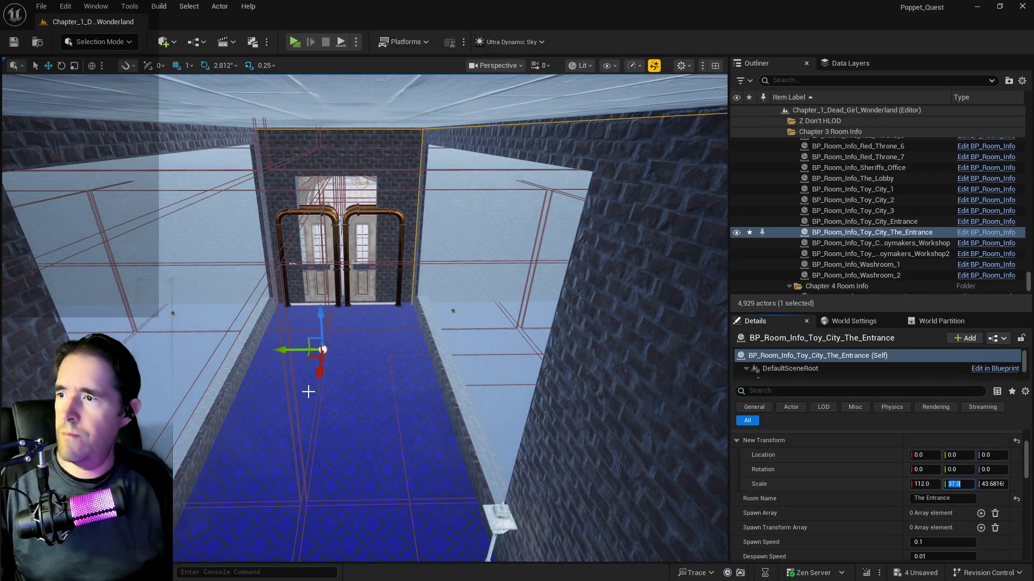
left_click(295, 349)
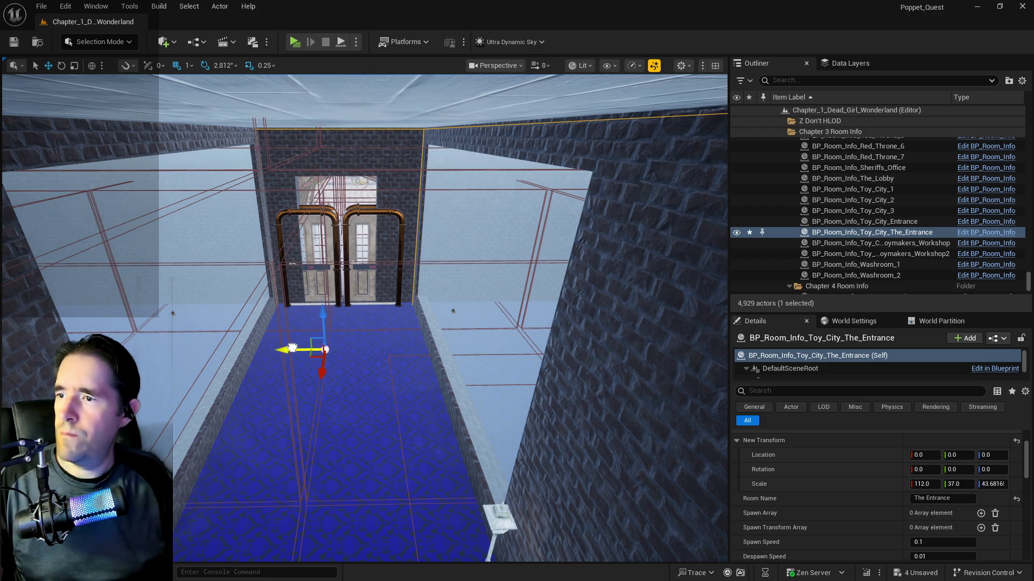
mouse_move(325, 344)
left_mouse_down()
mouse_move(328, 304)
mouse_move(339, 315)
left_mouse_up()
left_click_drag(279, 393, 245, 395)
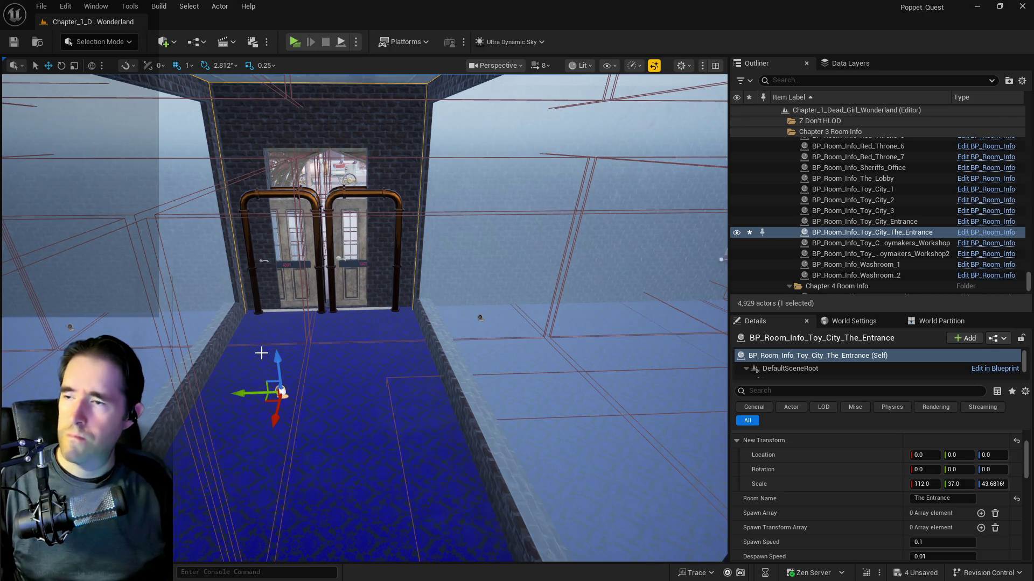
- Fly in toward the doors and select the BP_Street_light_73 lamp post
mouse_move(338, 263)
left_mouse_down()
mouse_move(406, 341)
mouse_move(370, 480)
left_mouse_up()
left_click(275, 301)
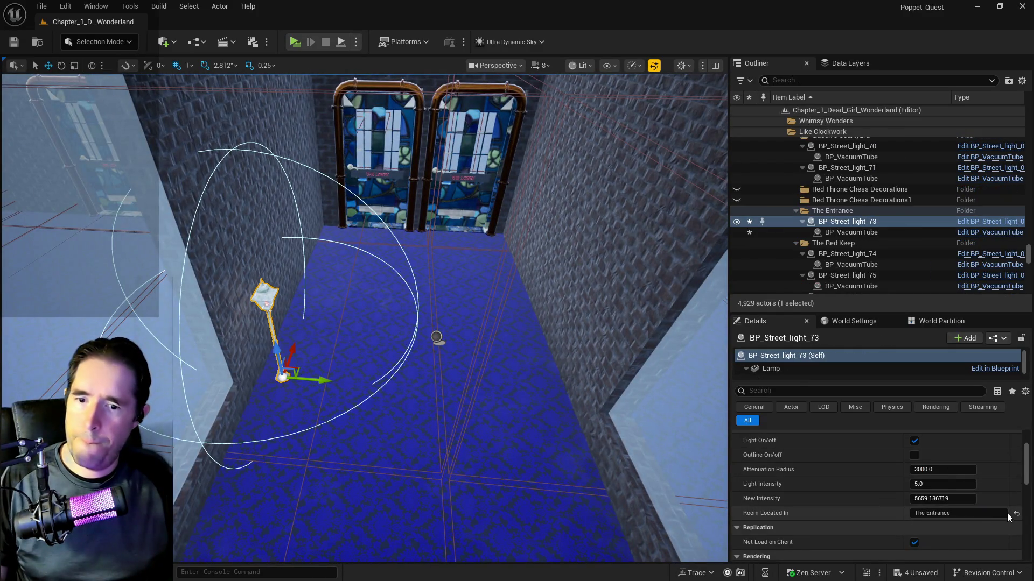
scroll(979, 507, "up", 2)
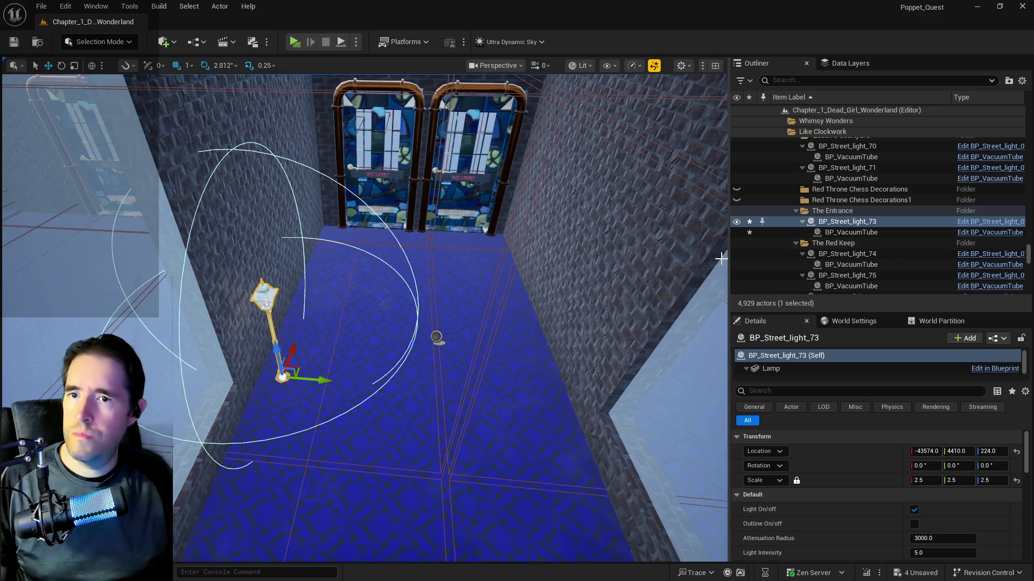
- Create a new asset-backed data layer named DL_C3_The_Entrance and save it
left_click(837, 65)
right_click(791, 112)
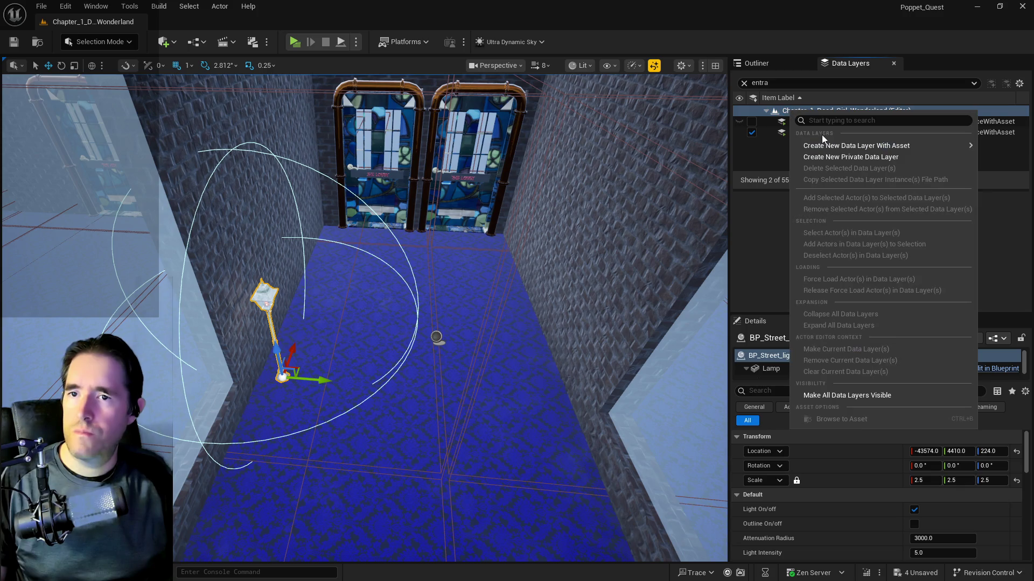
mouse_move(820, 144)
left_click(699, 169)
type("DL_C3_The_Entran")
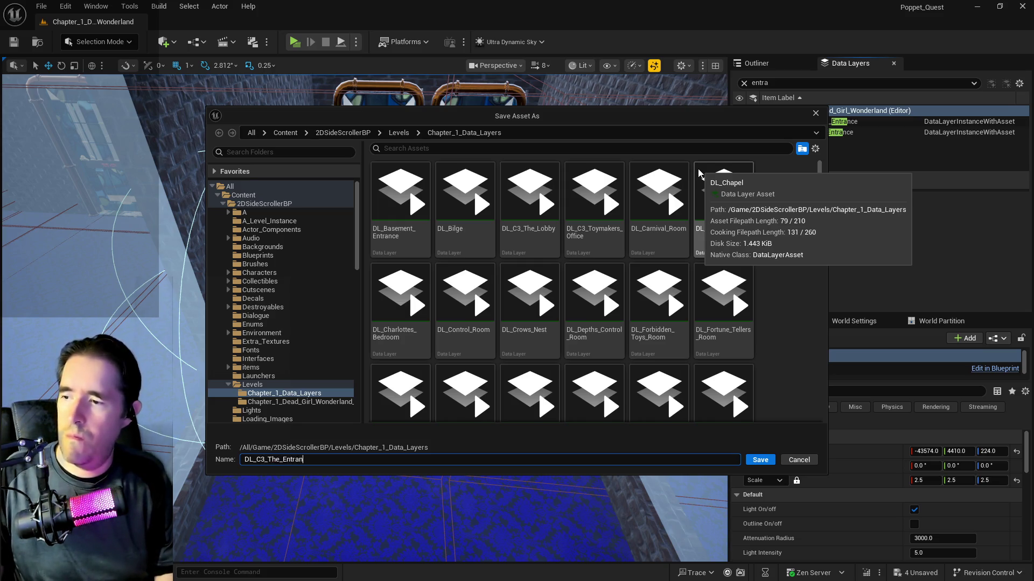
type("ce")
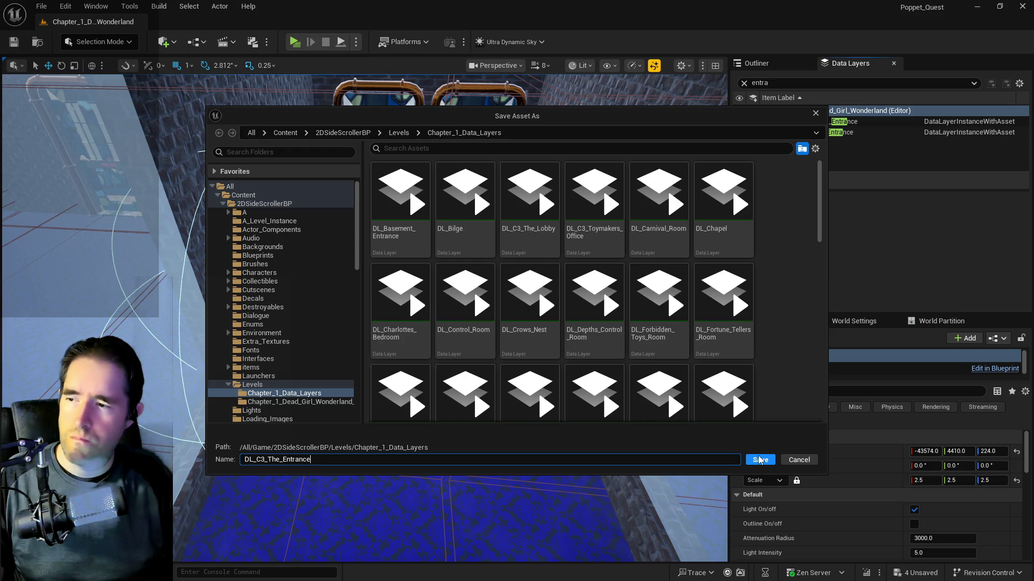
left_click(759, 460)
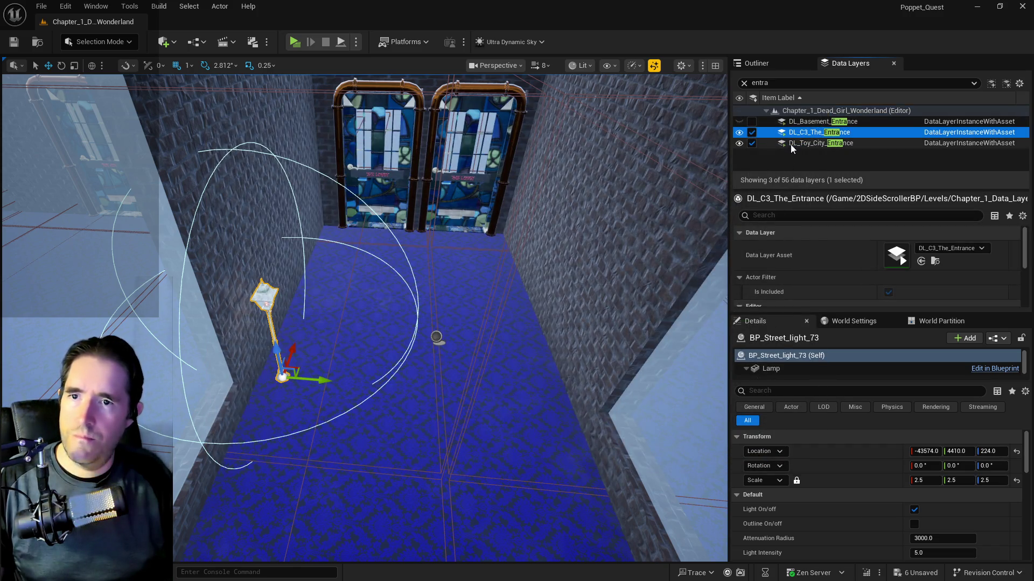
- Add the street lamp to DL_C3_The_Entrance, then unload the layer to test it
right_click(802, 135)
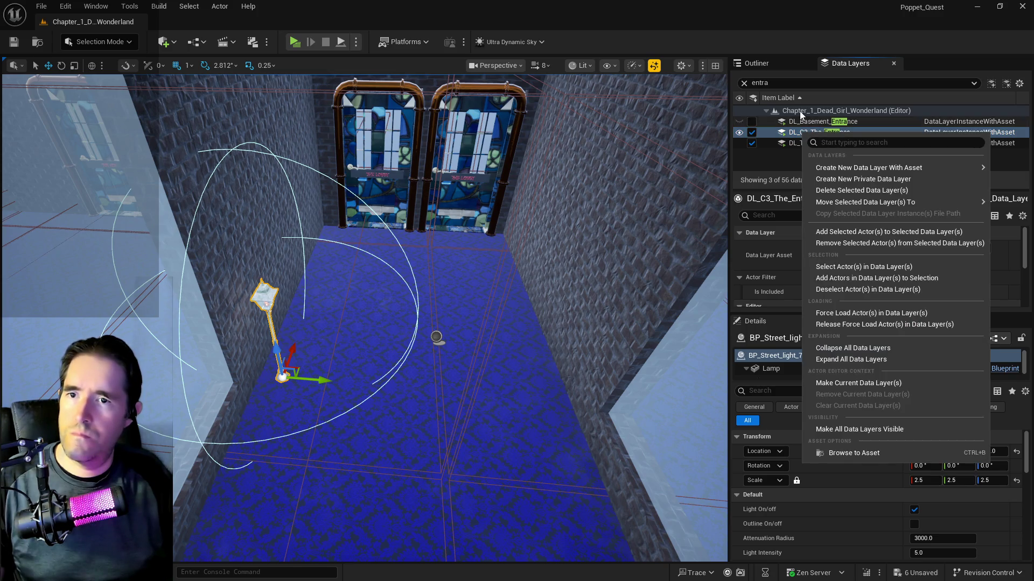
left_click(765, 65)
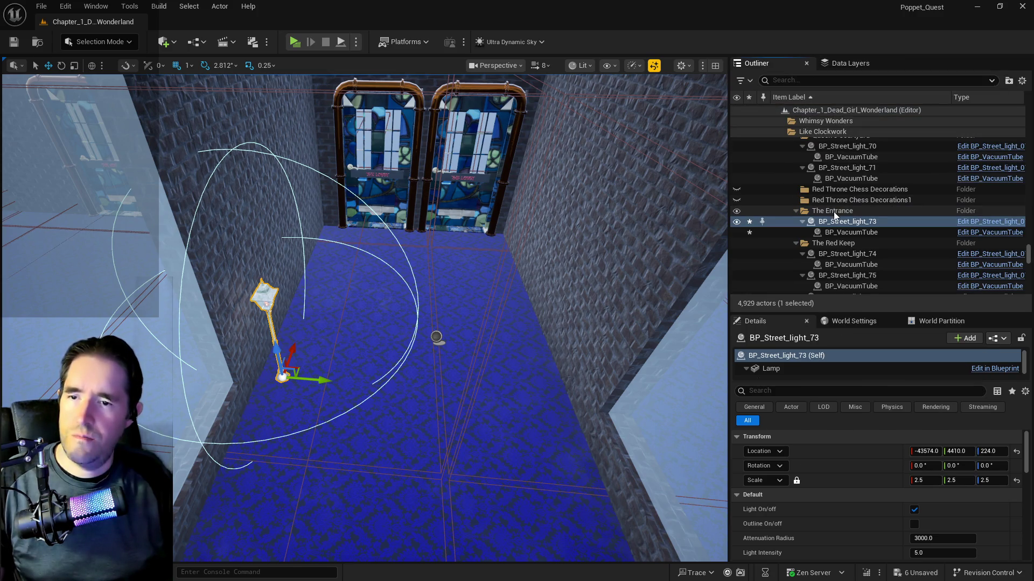
left_click(848, 64)
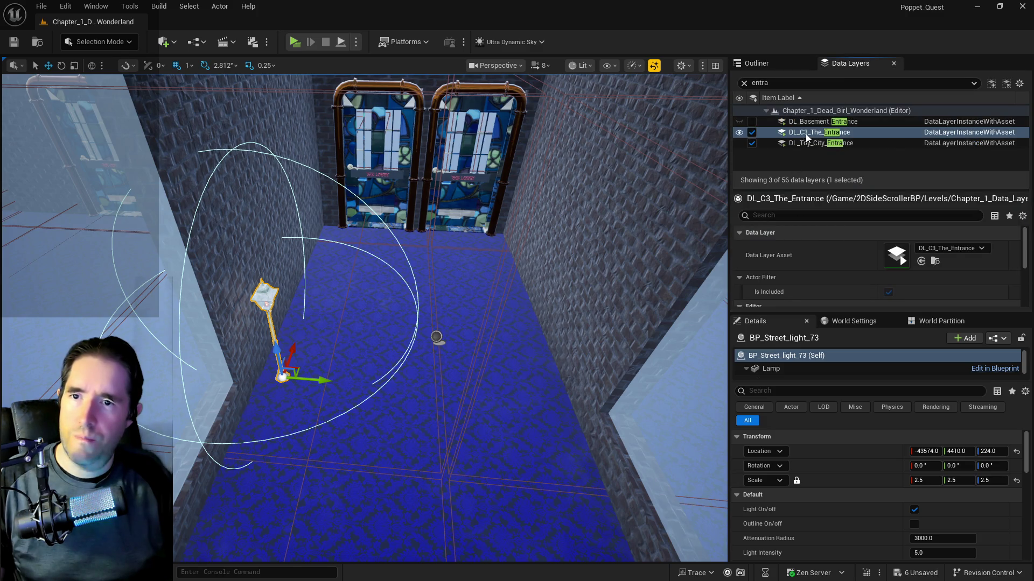
right_click(804, 134)
left_click(820, 237)
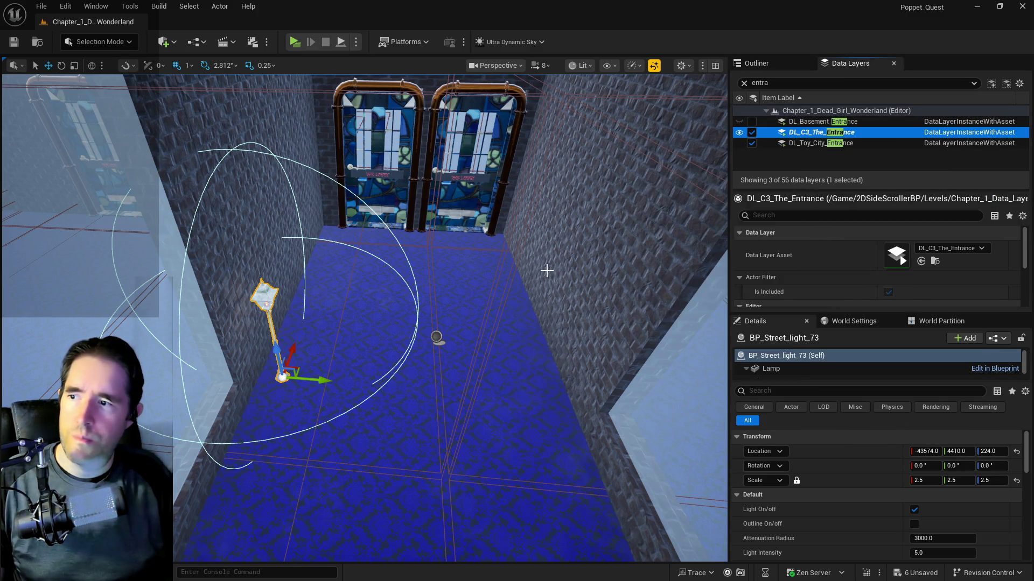
left_click(752, 133)
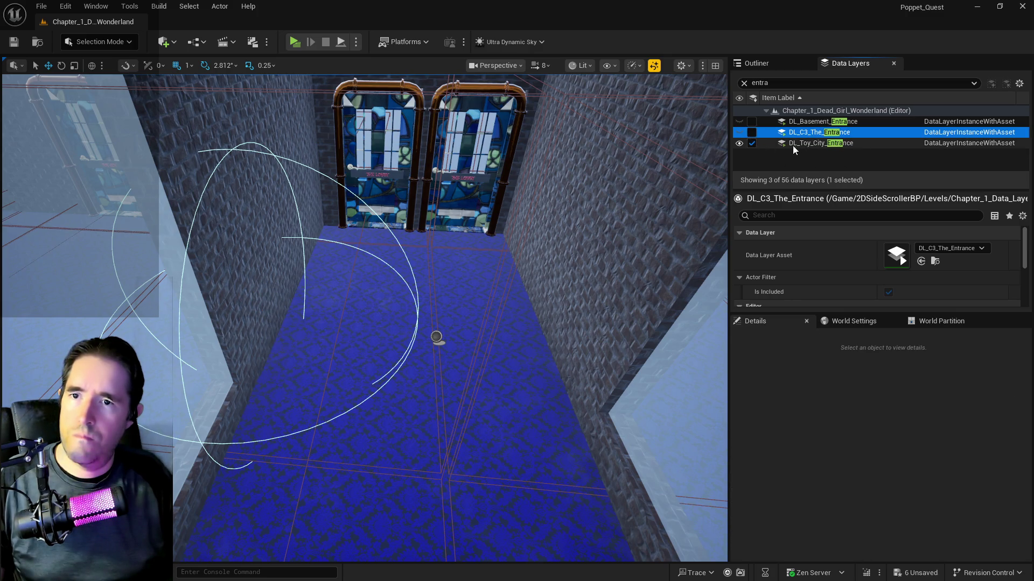
- Reload DL_C3_The_Entrance, reselect the lamp post and clear the data layer search filter
left_click(752, 133)
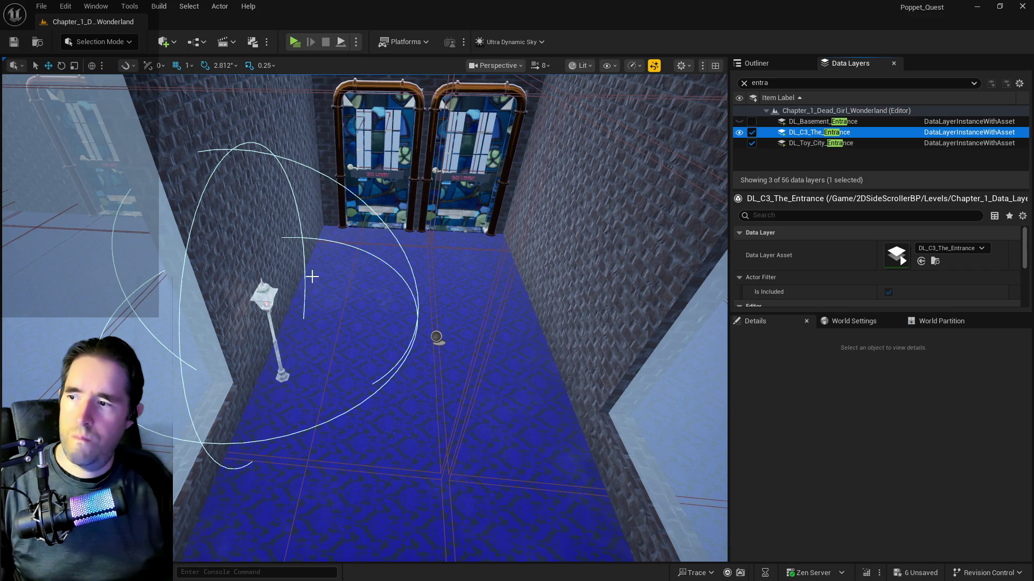
left_click(268, 286)
left_click(743, 84)
scroll(812, 142, "down", 10)
scroll(812, 141, "down", 5)
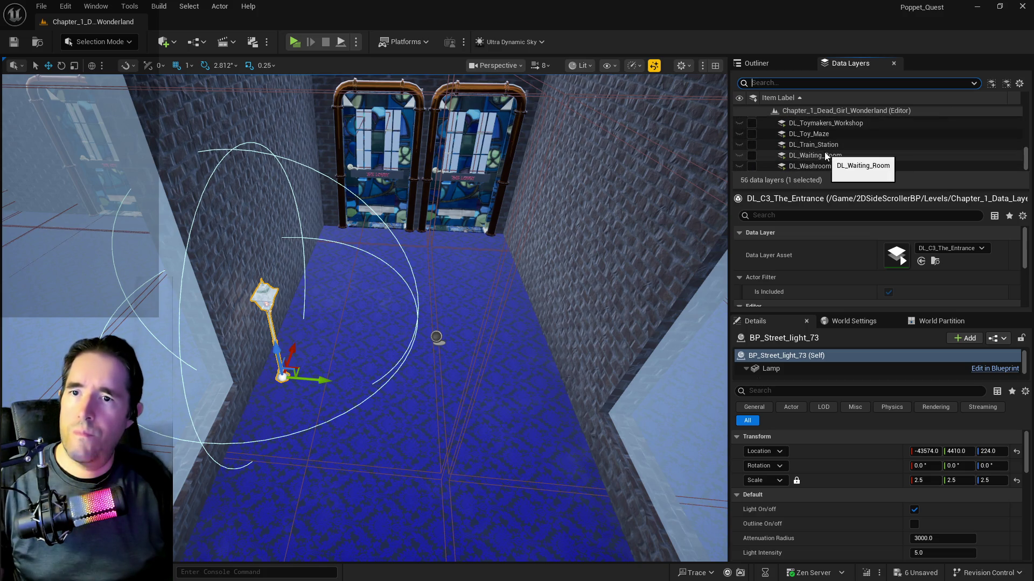
scroll(825, 153, "up", 2)
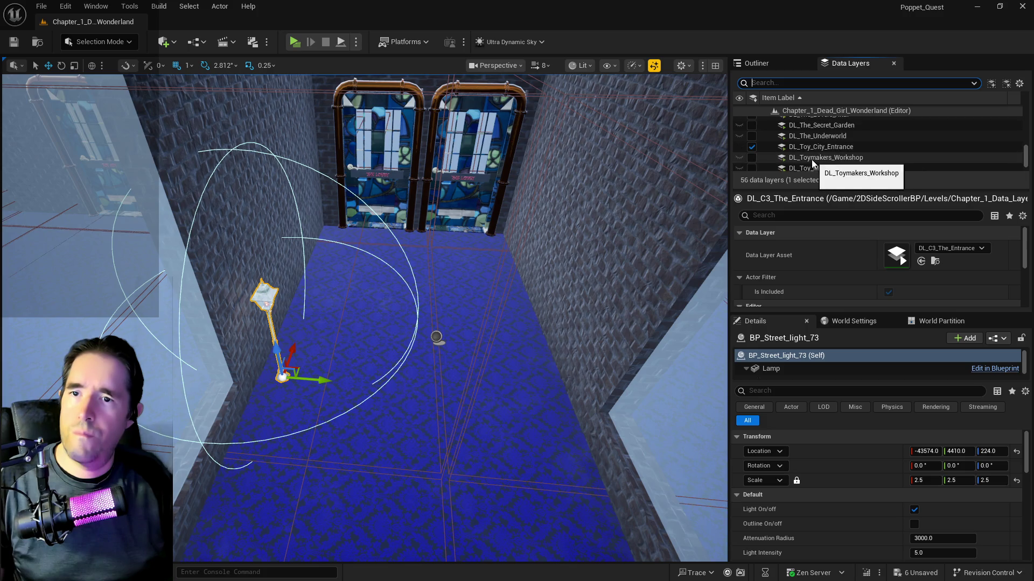
scroll(596, 193, "down", 3)
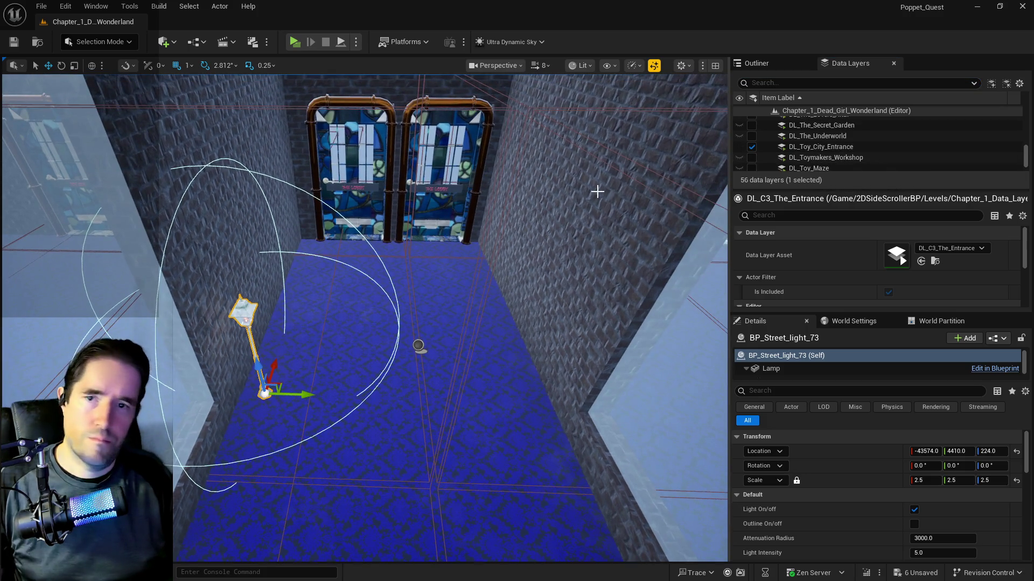
- Save the level with Ctrl+S and unload DL_C3_The_Entrance again
key("ctrl+s")
scroll(597, 192, "up", 2)
scroll(806, 139, "up", 10)
scroll(806, 137, "up", 3)
left_click(753, 144)
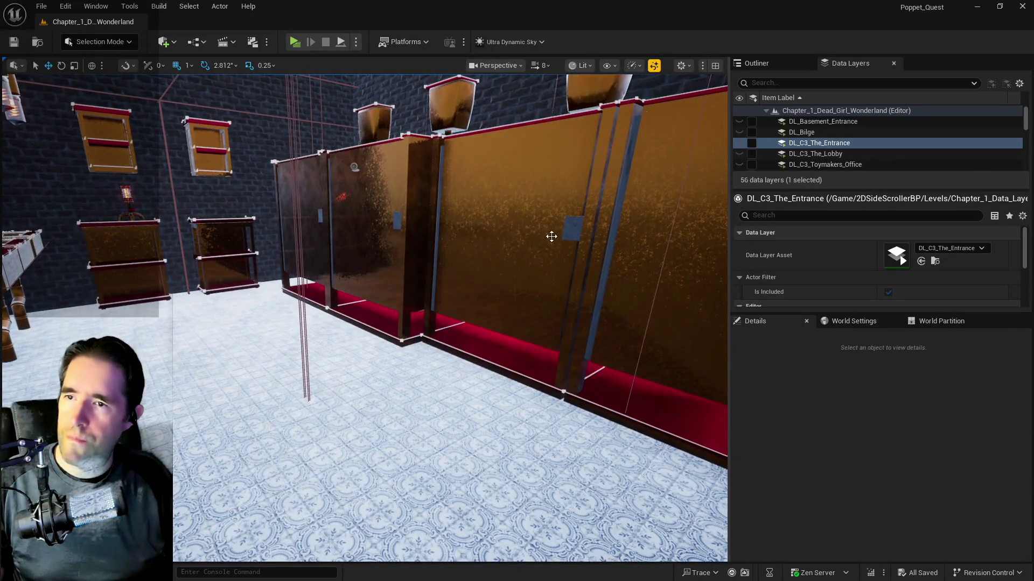
- Select all descendants of the Toy City Washroom folder and frame them in the viewport
left_click(549, 233)
left_click(765, 64)
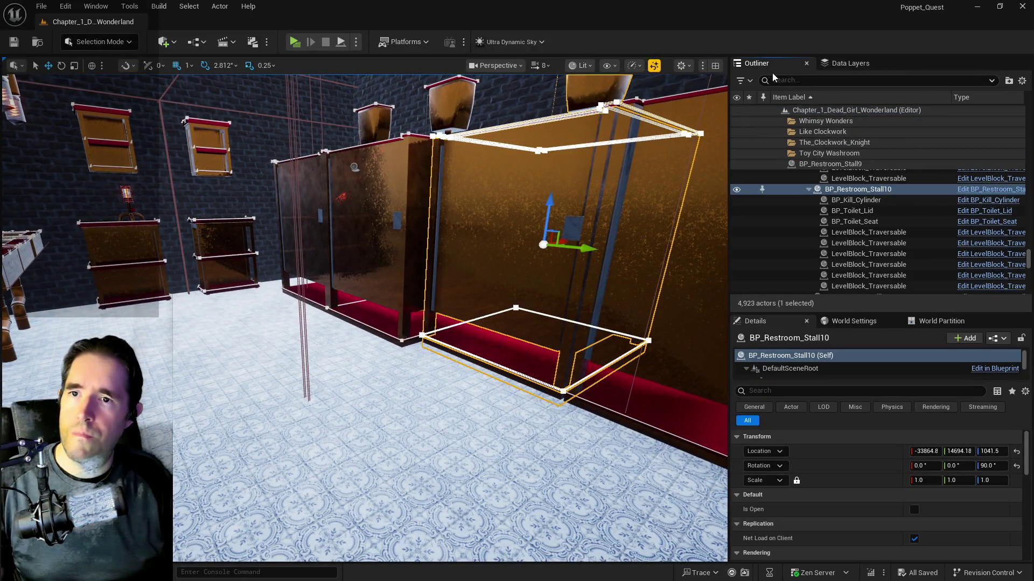
left_click(818, 156)
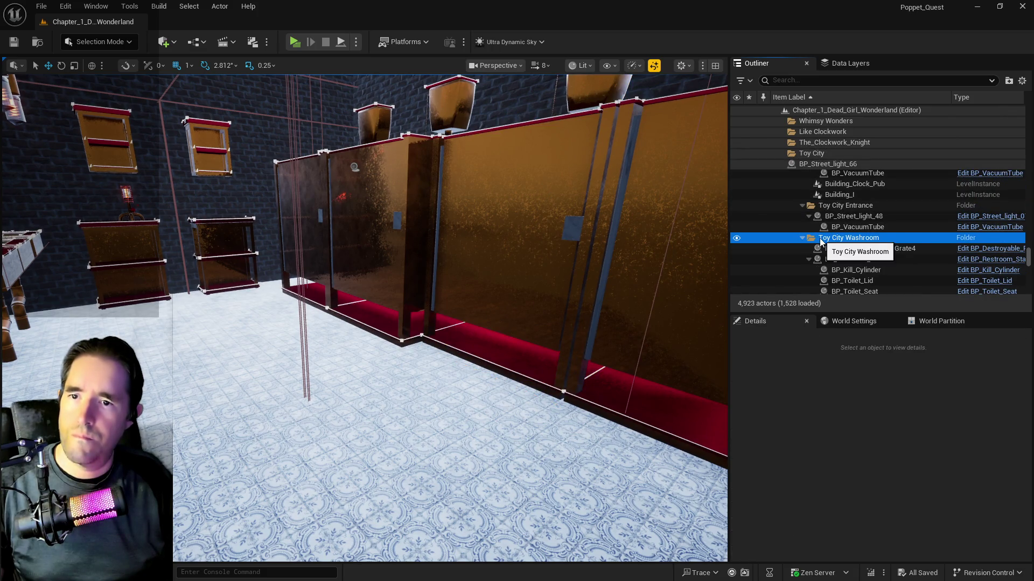
right_click(820, 240)
mouse_move(848, 299)
left_click(962, 313)
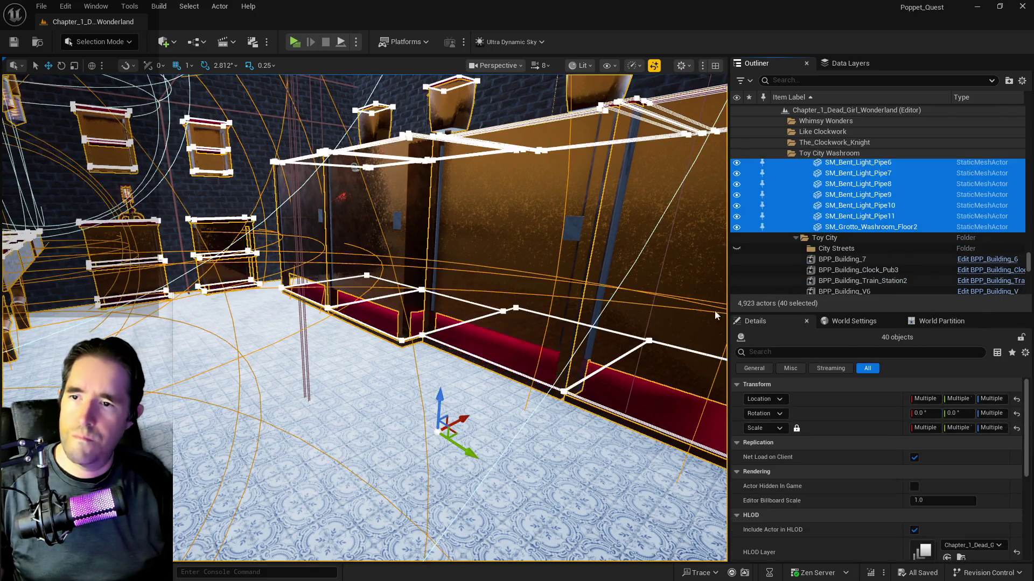
key("f")
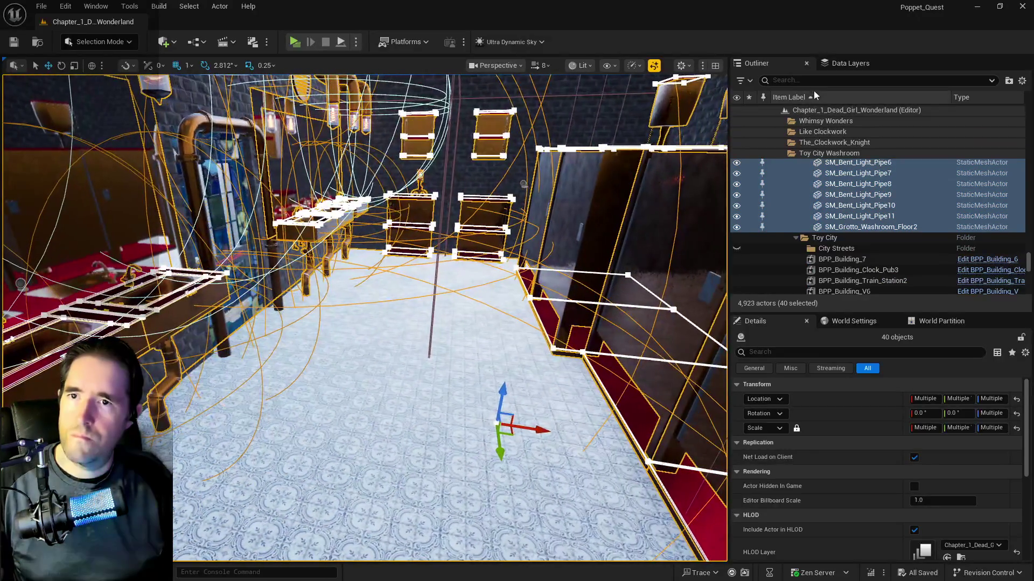
- Remove the 40 selected washroom actors from the DL_Toy_City_Entrance data layer
left_click(836, 64)
scroll(838, 141, "down", 12)
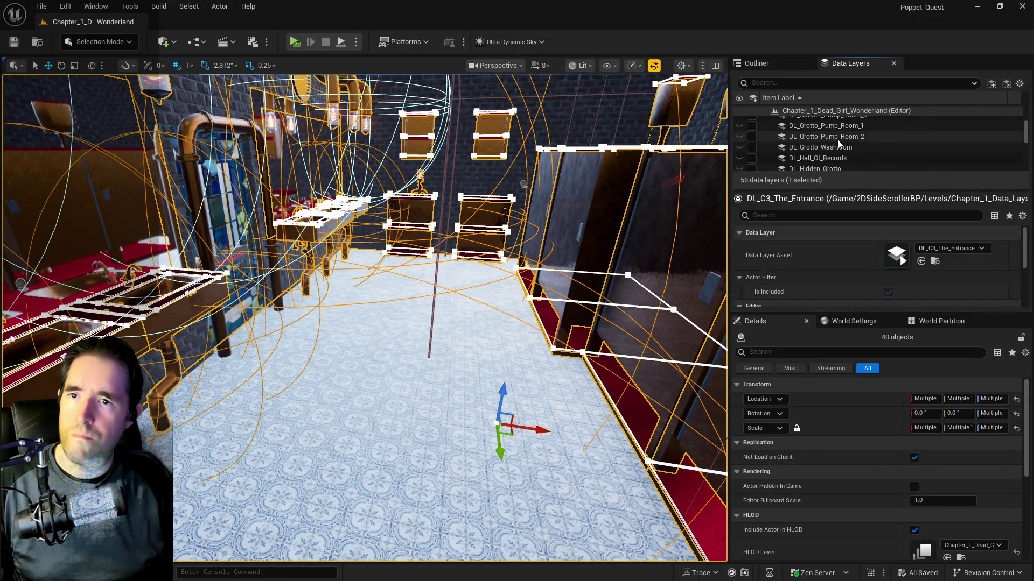
scroll(838, 140, "down", 3)
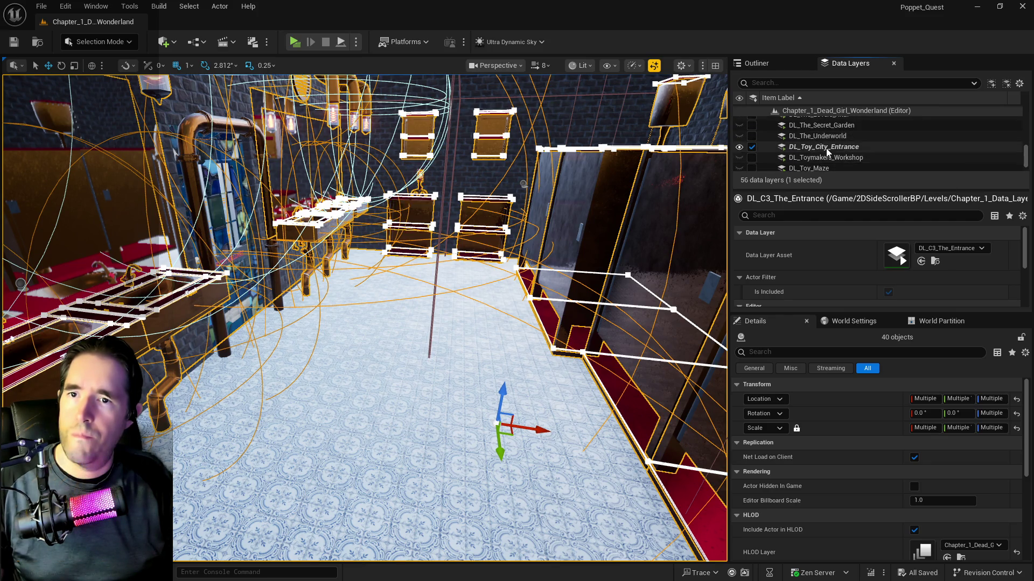
right_click(826, 148)
left_click(857, 259)
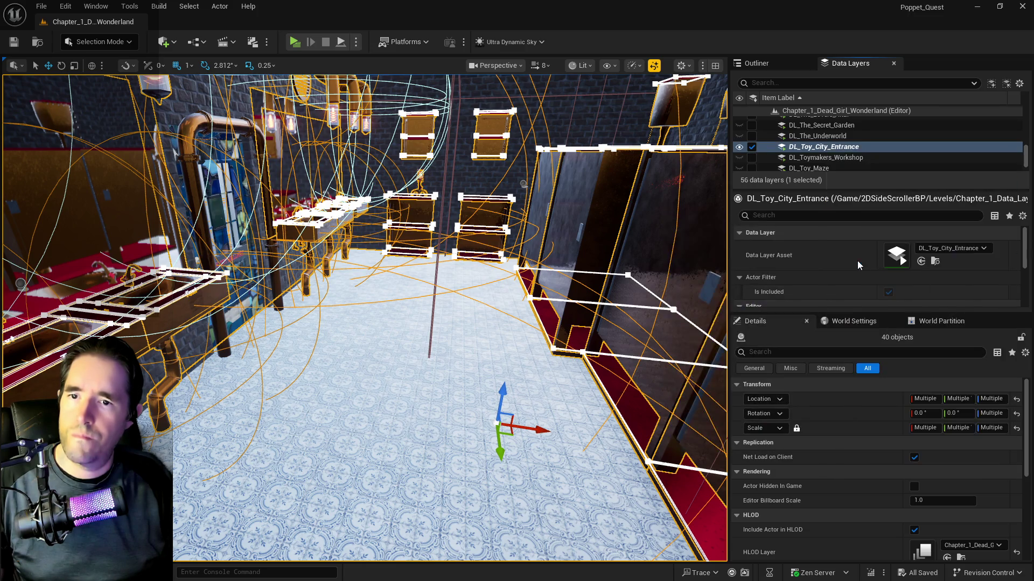
scroll(812, 150, "up", 5)
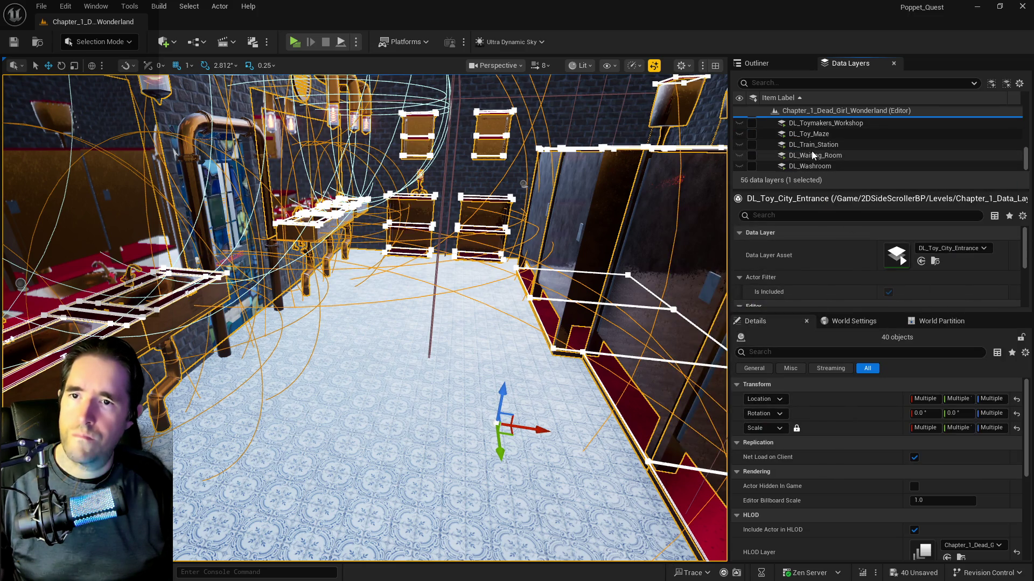
right_click(806, 111)
- Create and save DL_C3_Toy_City_Washroom, add the 40 washroom actors, and unload it
mouse_move(839, 141)
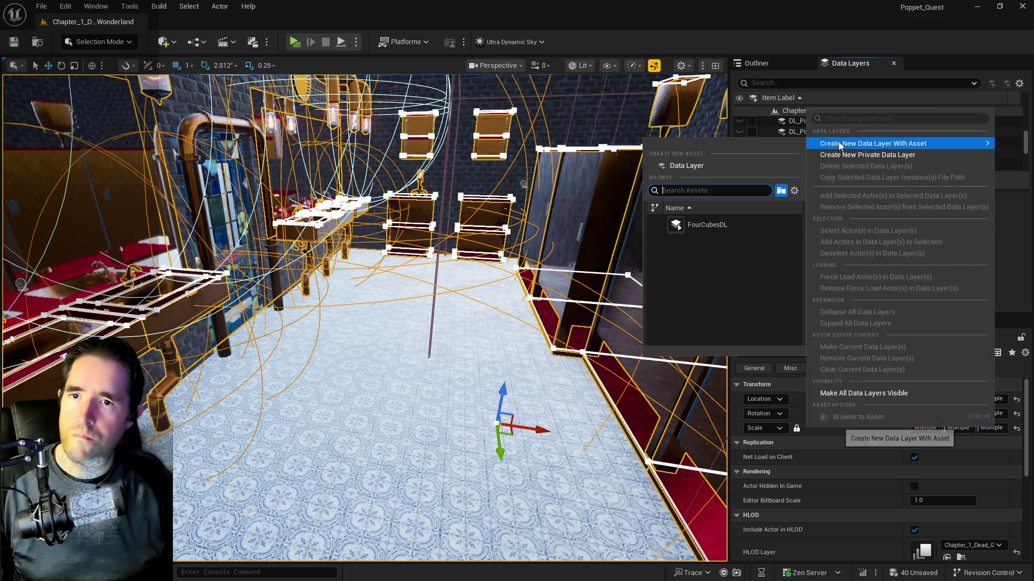
left_click(718, 165)
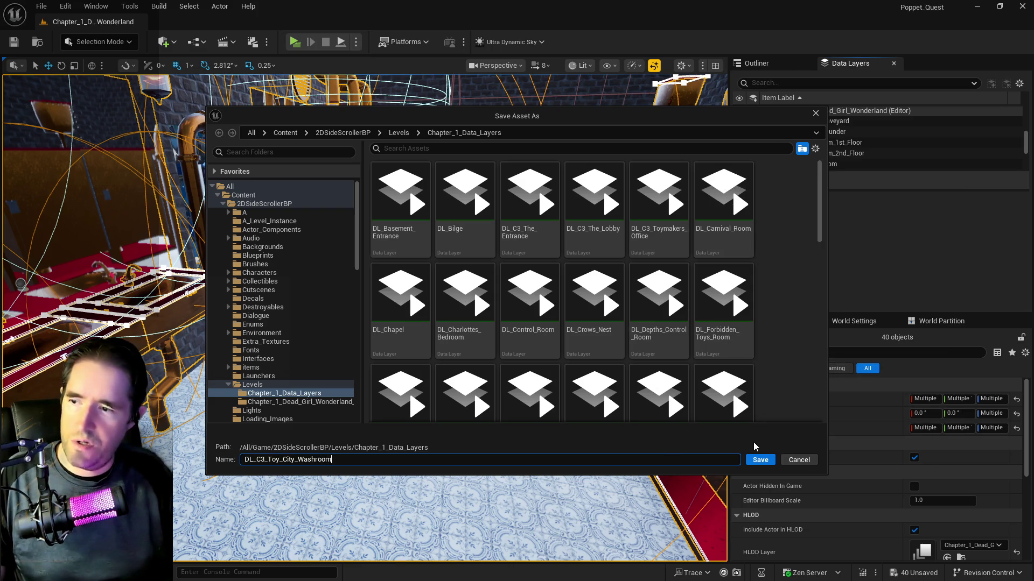
left_click(756, 461)
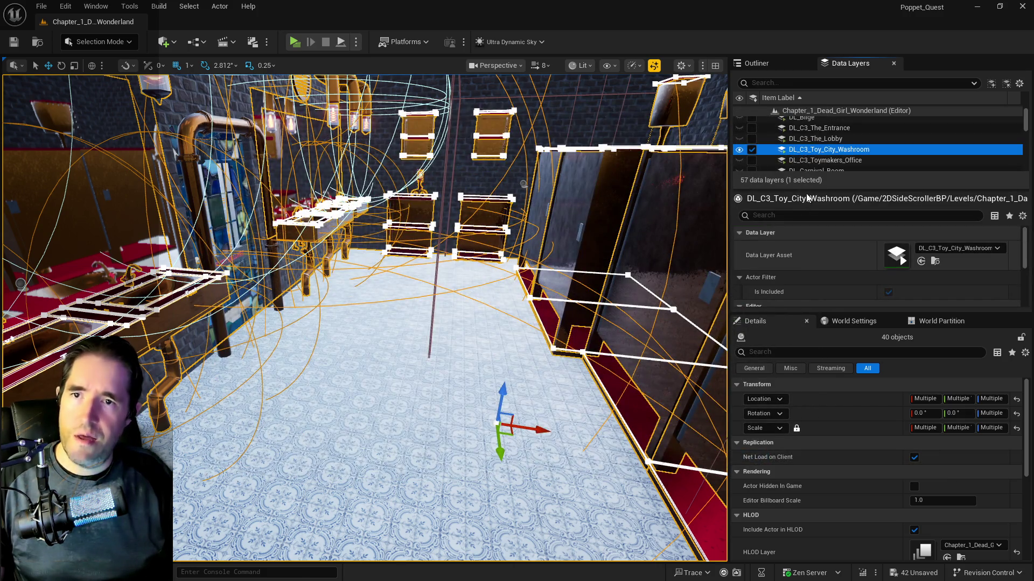
right_click(810, 153)
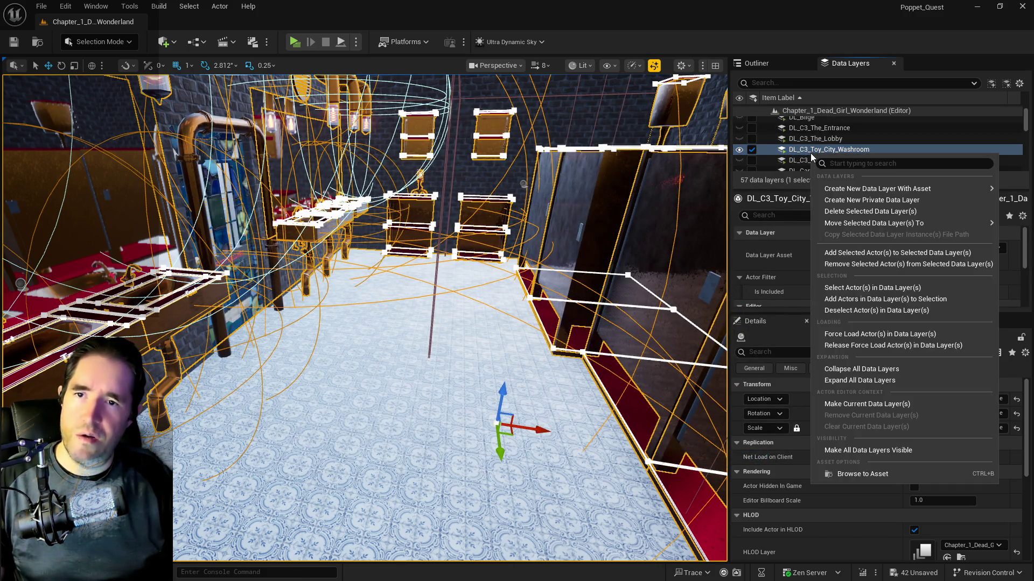
left_click(839, 257)
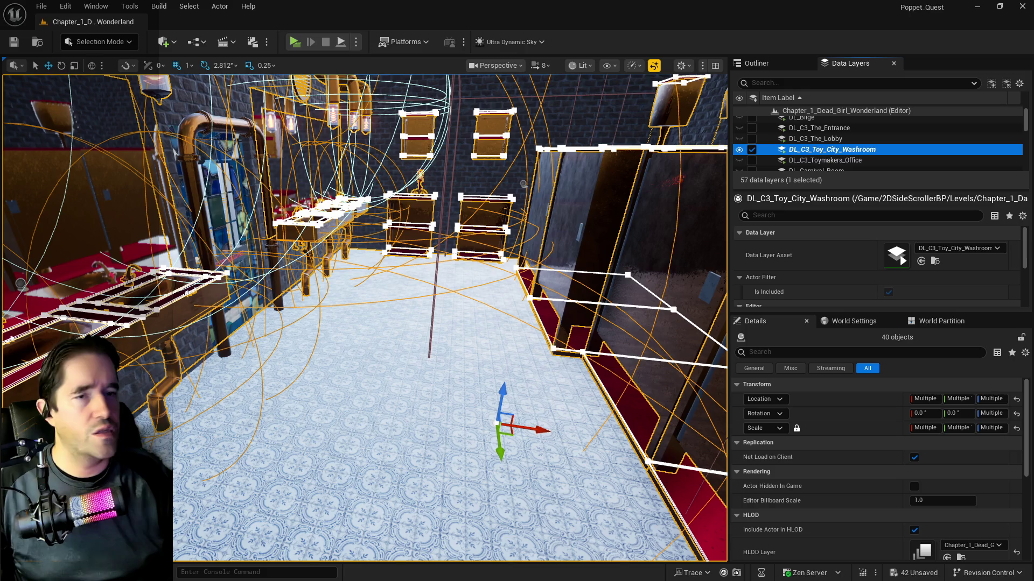
mouse_move(376, 431)
left_mouse_down()
mouse_move(430, 414)
mouse_move(414, 414)
left_mouse_up()
left_click(751, 150)
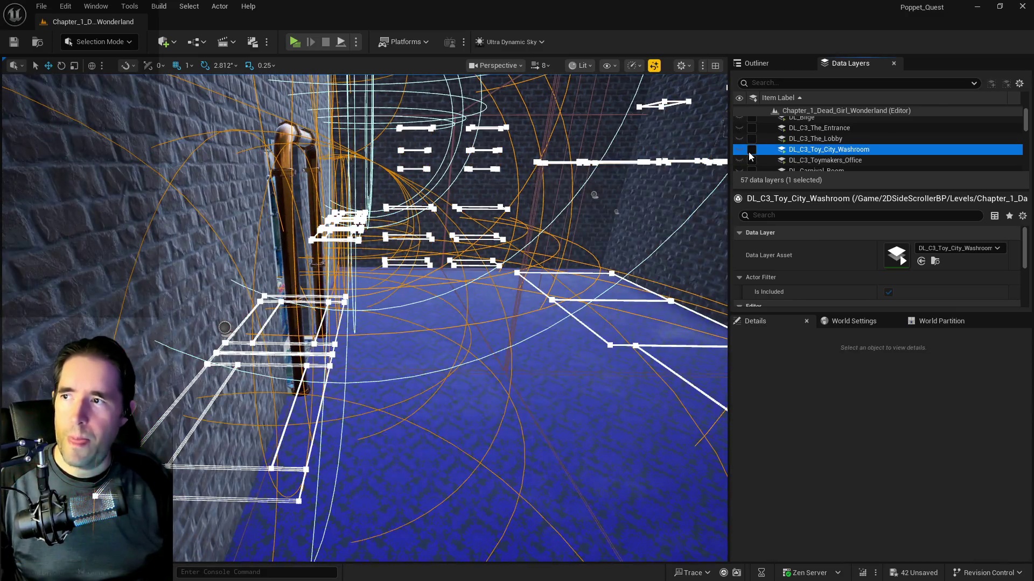
- Turn the view toward the brick corner and select the Square_Tower4 tower
left_click_drag(202, 258, 201, 257)
left_click(387, 323)
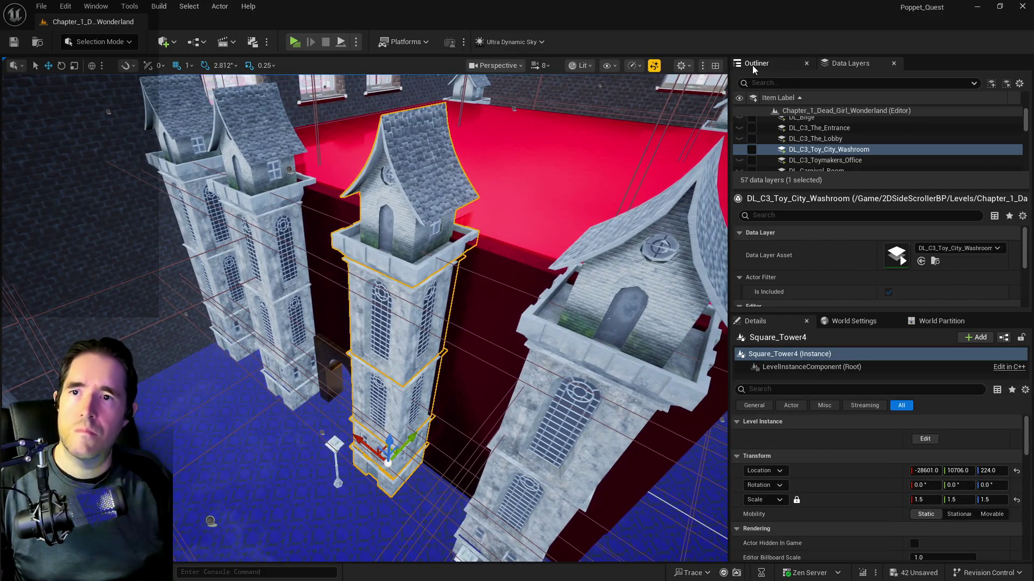
- Select every actor in The Red Keep folder and frame them in the viewport
left_click(754, 65)
key("Escape")
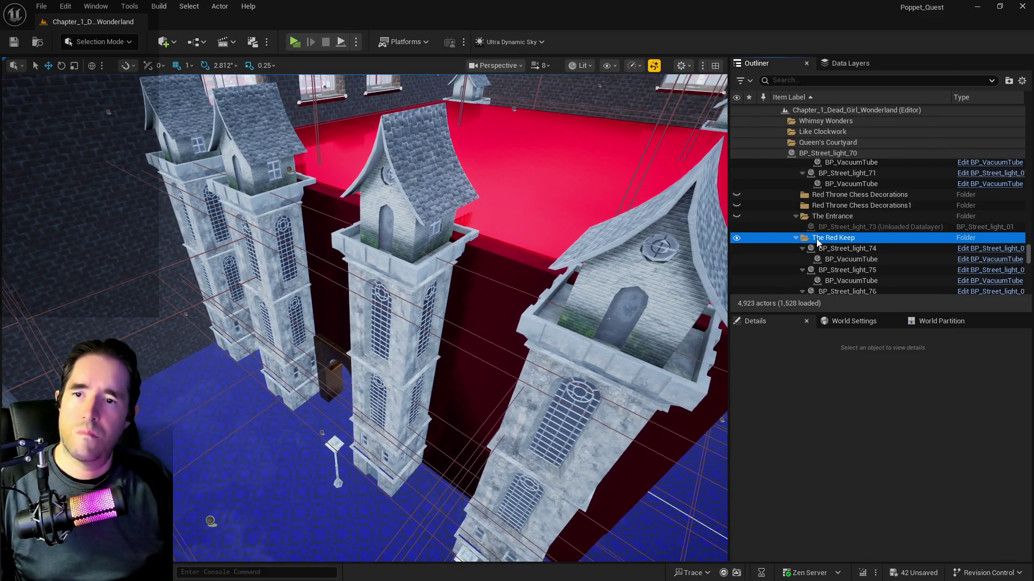
right_click(818, 239)
mouse_move(872, 297)
left_click(967, 308)
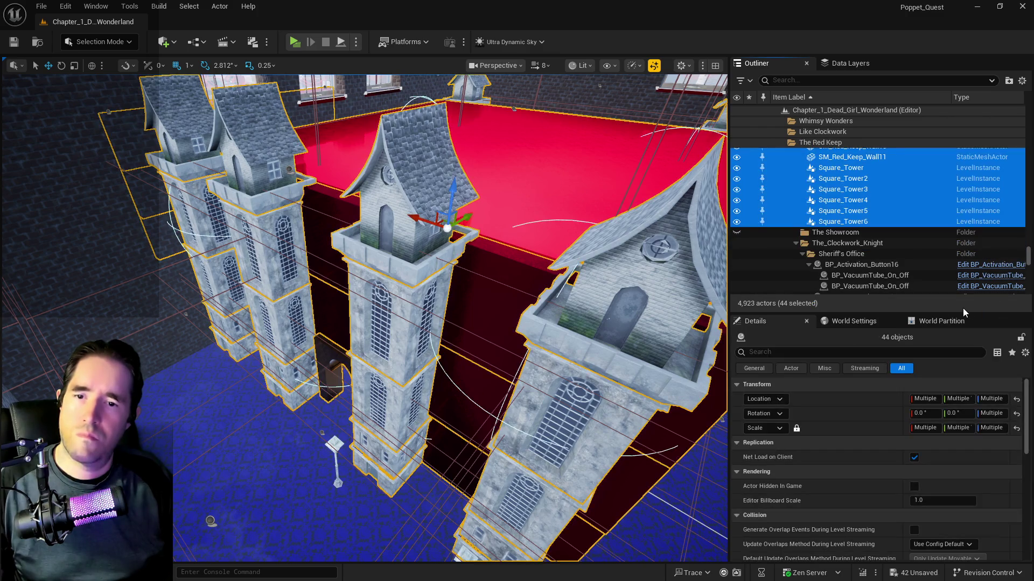
key("f")
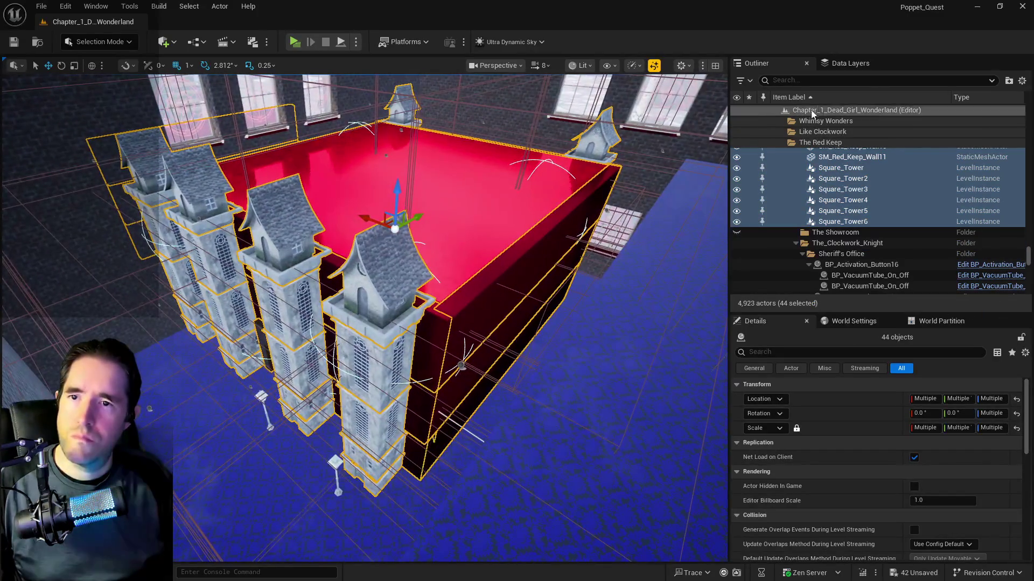
- Remove the 44 selected Red Keep actors from the DL_Toy_City_Entrance data layer
left_click(846, 67)
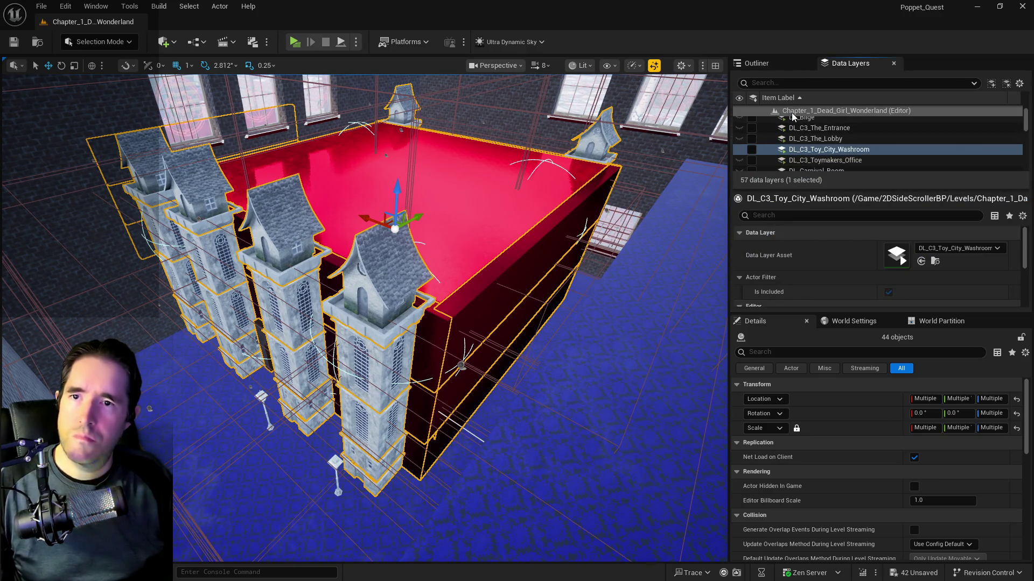
scroll(792, 128, "down", 6)
scroll(796, 134, "down", 8)
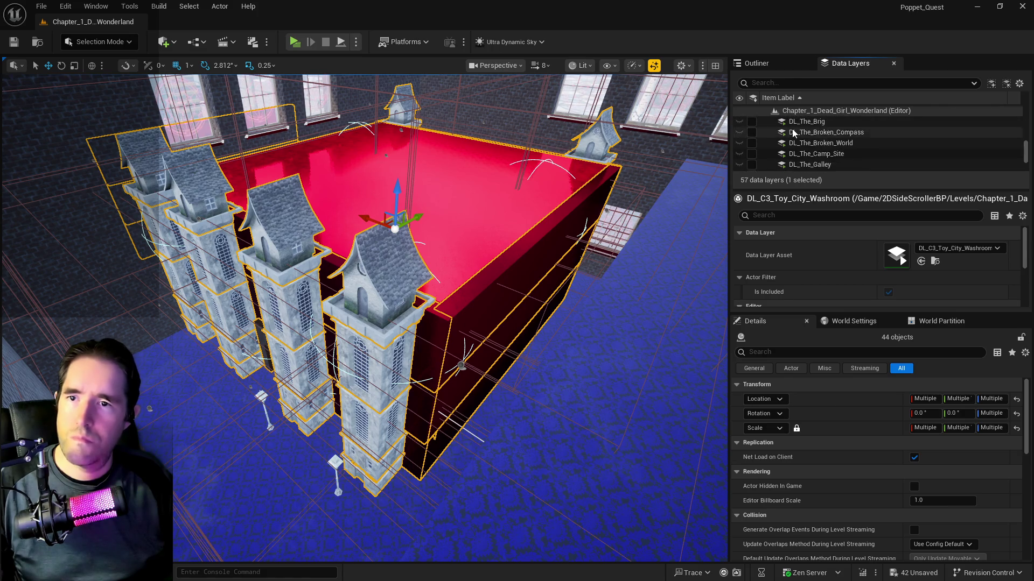
right_click(808, 143)
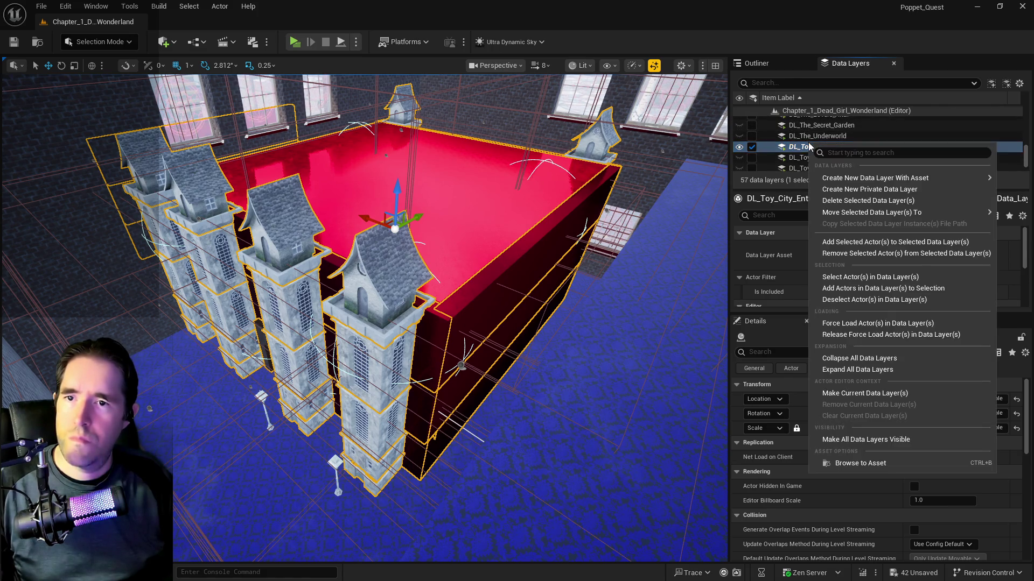
left_click(834, 254)
scroll(793, 115, "up", 15)
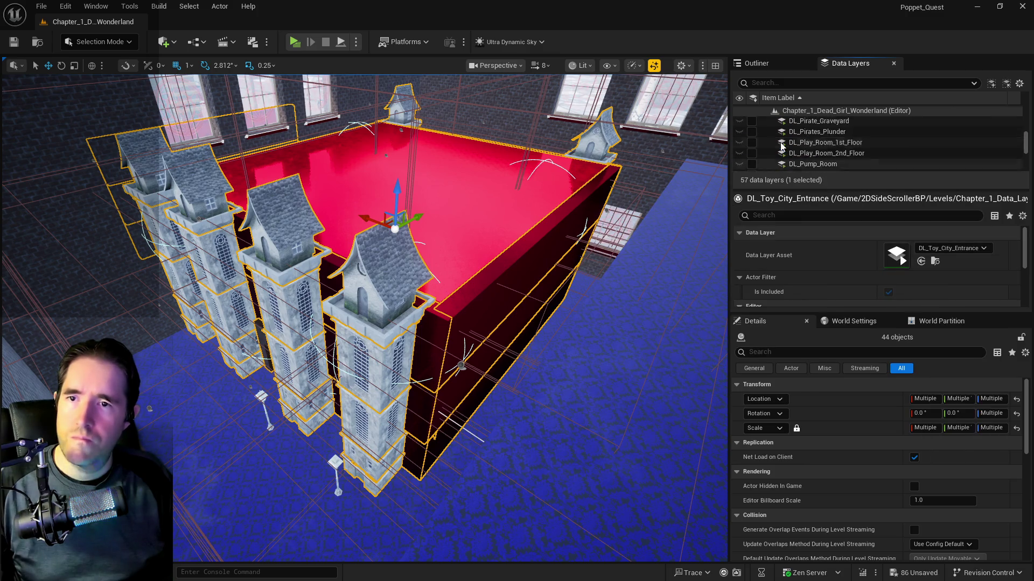
right_click(793, 111)
- Create and save DL_C3_The_Red_Keep, add the Red Keep actors, unload it, and select the leftover floor
mouse_move(828, 148)
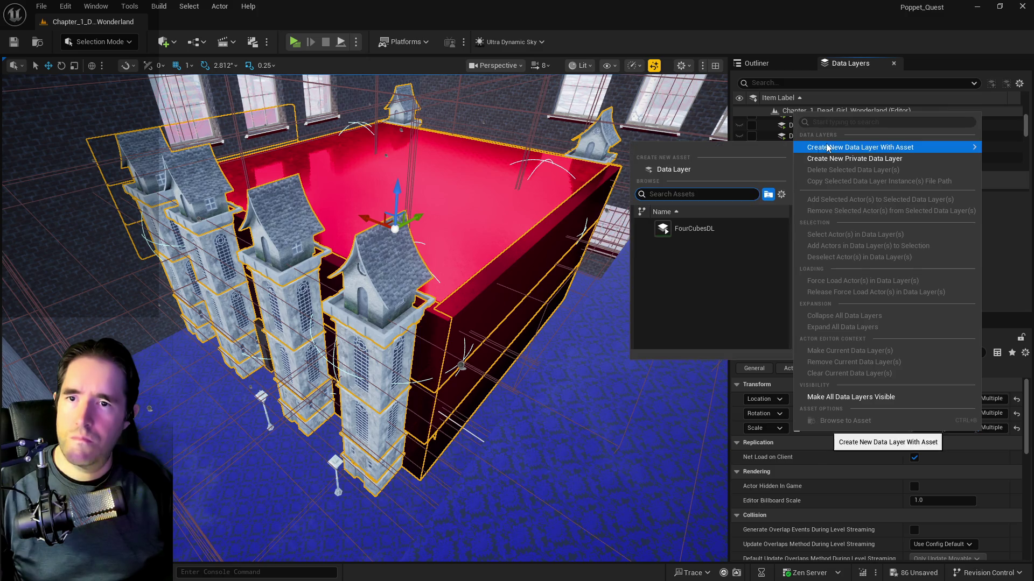
left_click(708, 167)
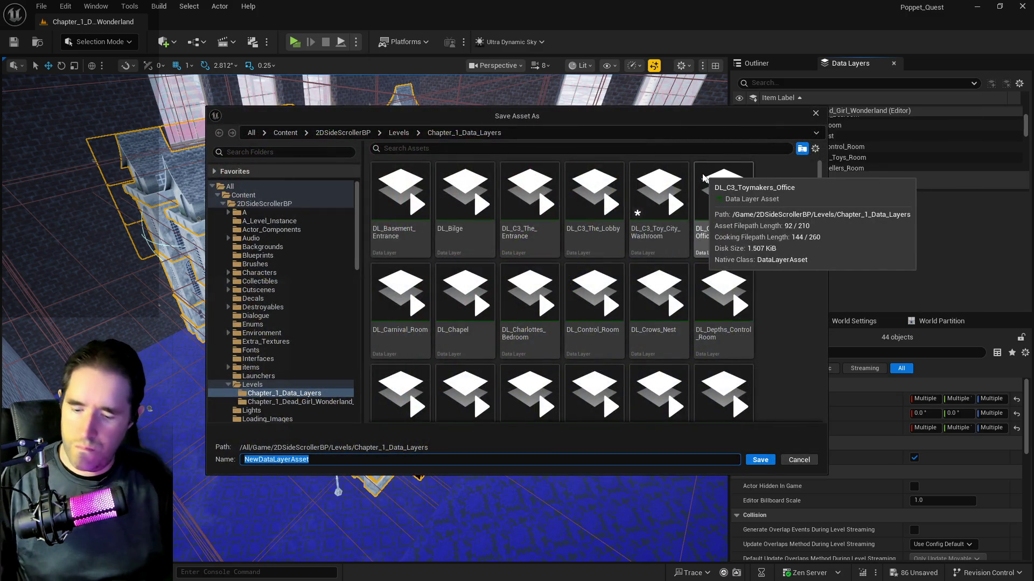
type("DL_C")
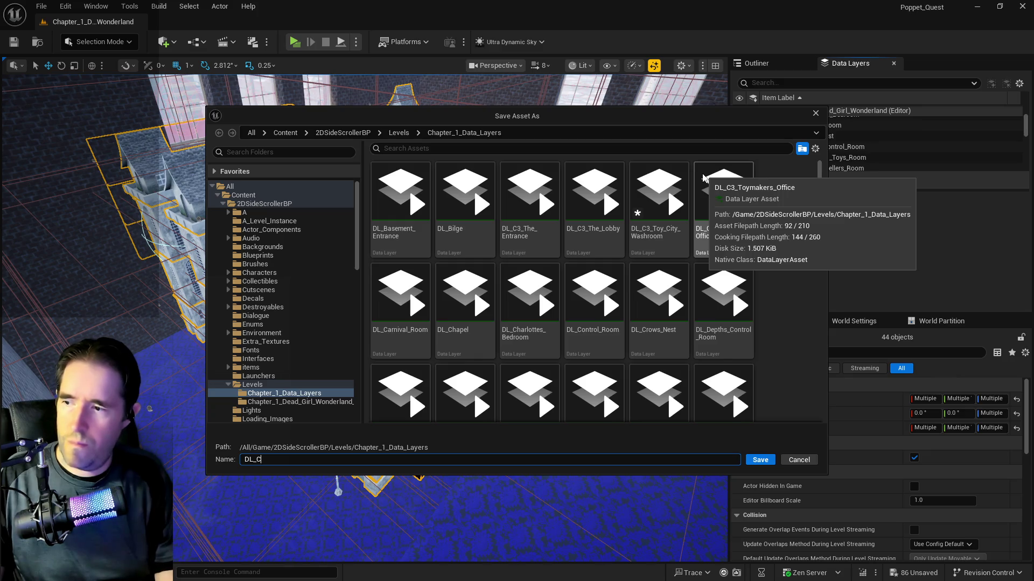
type("3_The_Red_Keep")
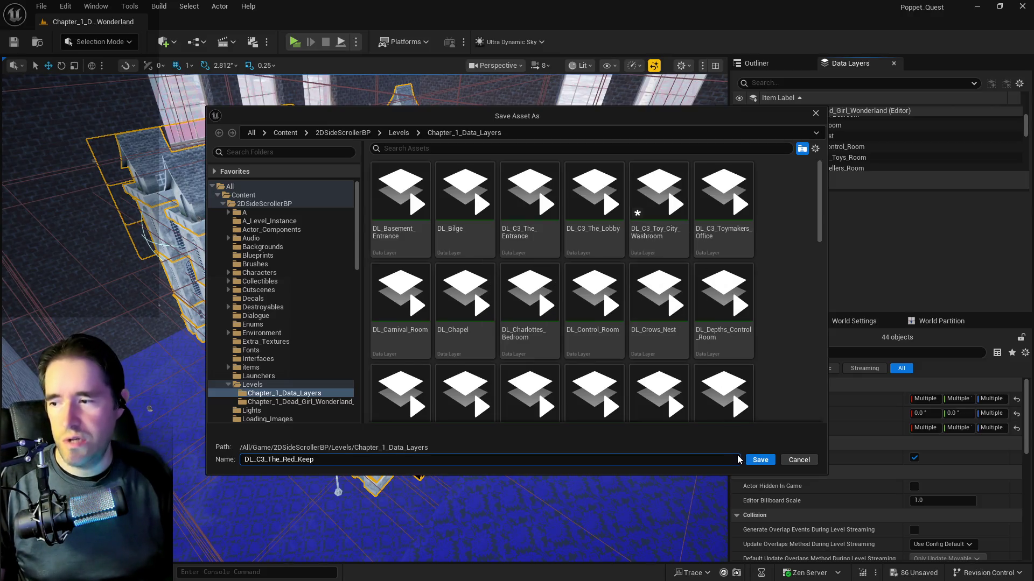
left_click(755, 460)
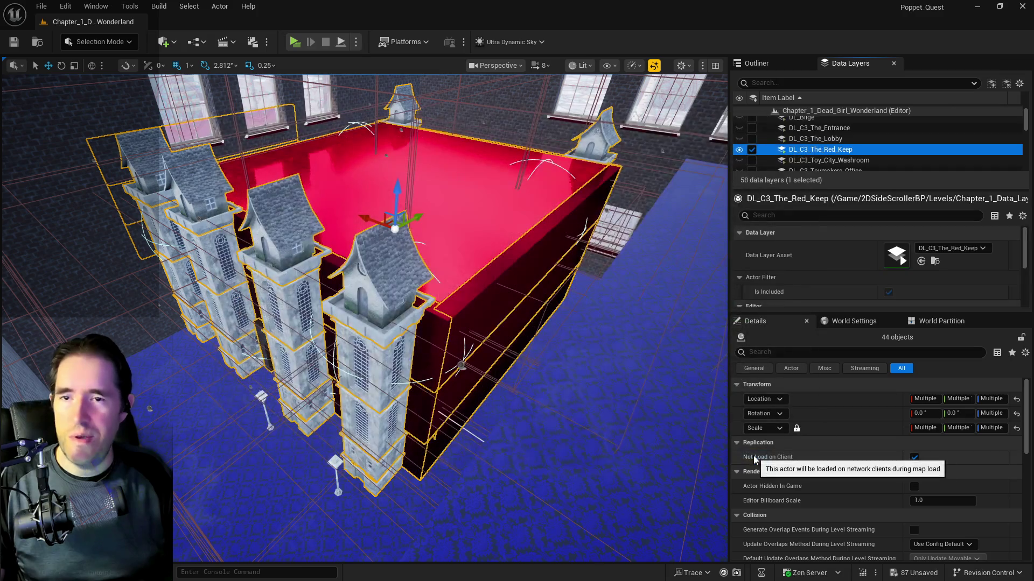
right_click(793, 156)
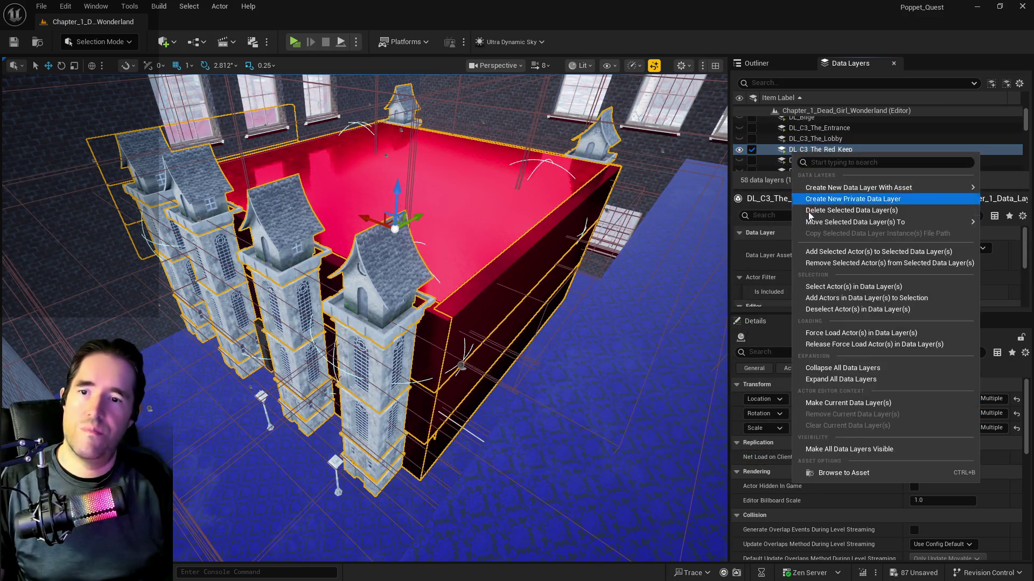
left_click(814, 246)
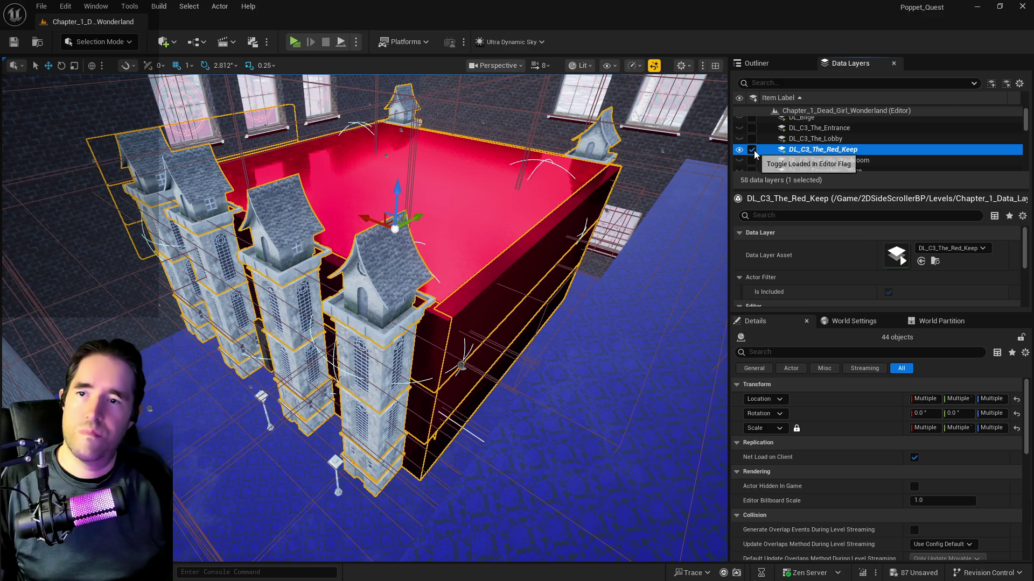
left_click(752, 150)
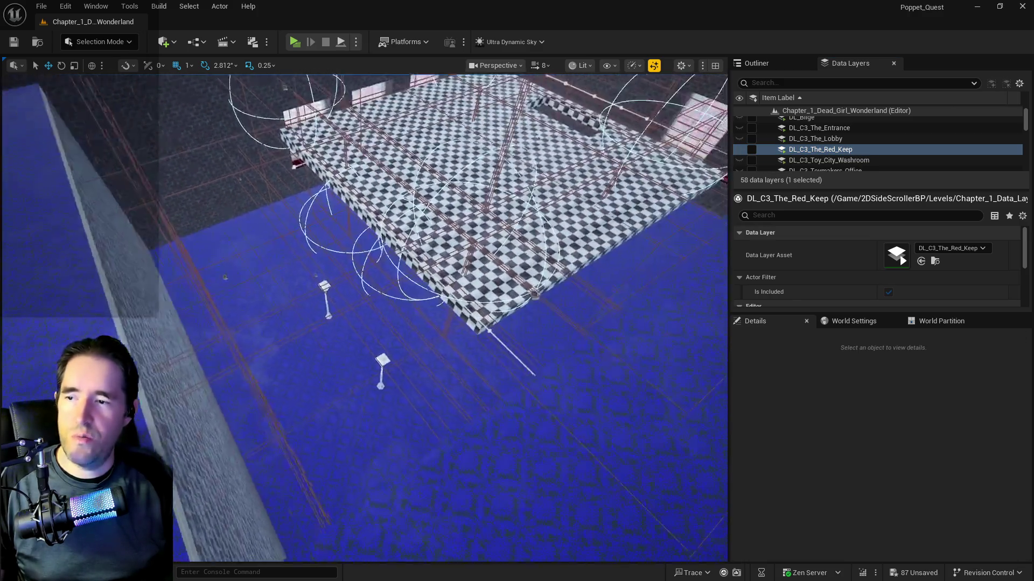
left_click(524, 260)
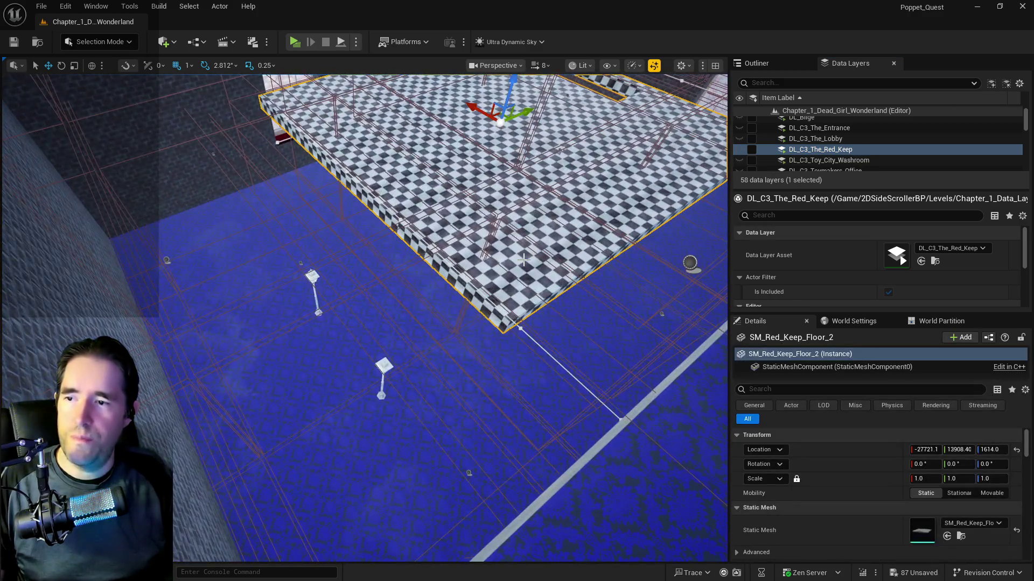
- Move SM_Red_Keep_Floor_2 and BP_Enemy_Spawner2 into The Red Keep outliner folder
left_click(747, 64)
key("f")
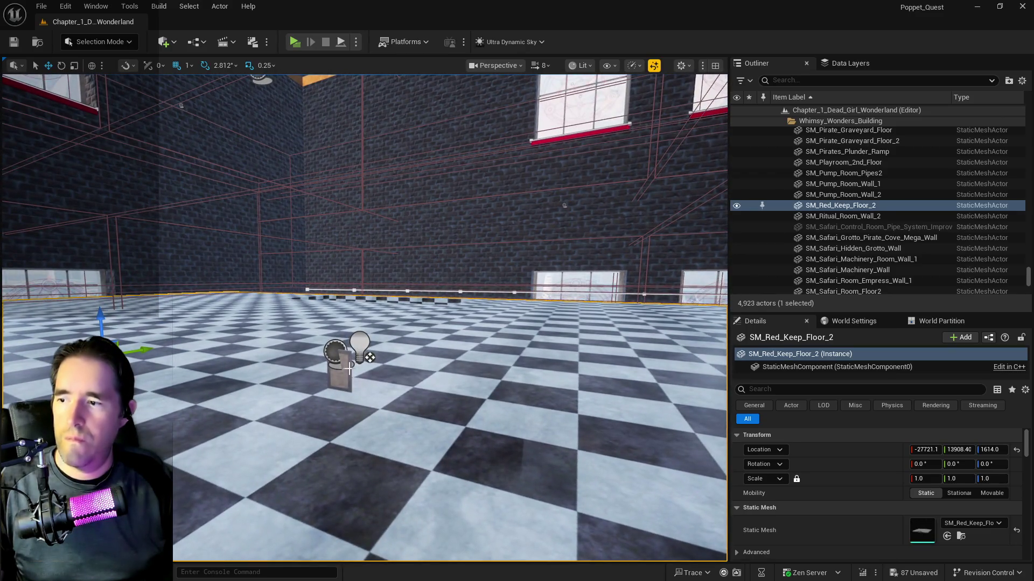
left_click(349, 368, "ctrl")
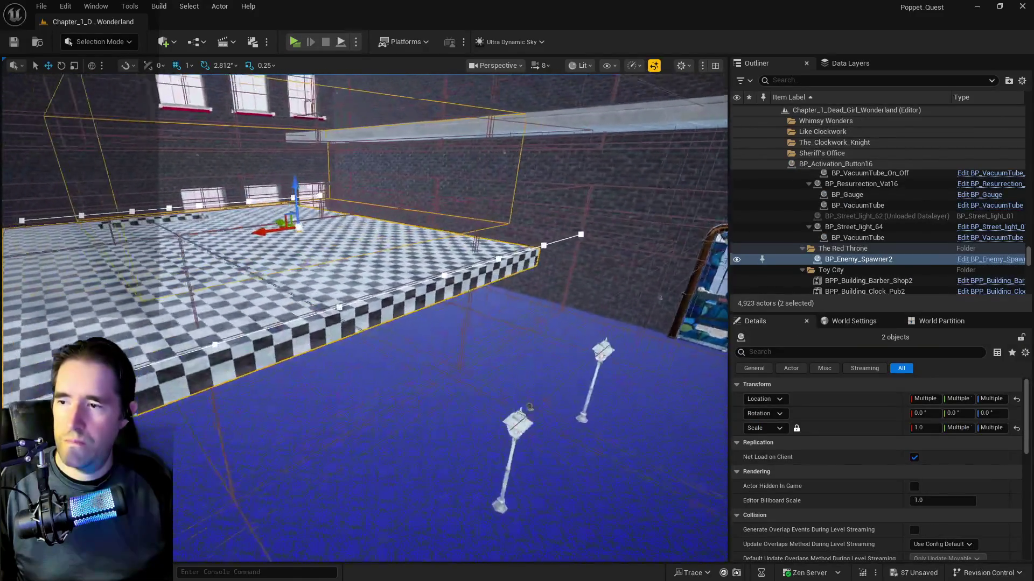
right_click(838, 262)
mouse_move(732, 511)
type("red")
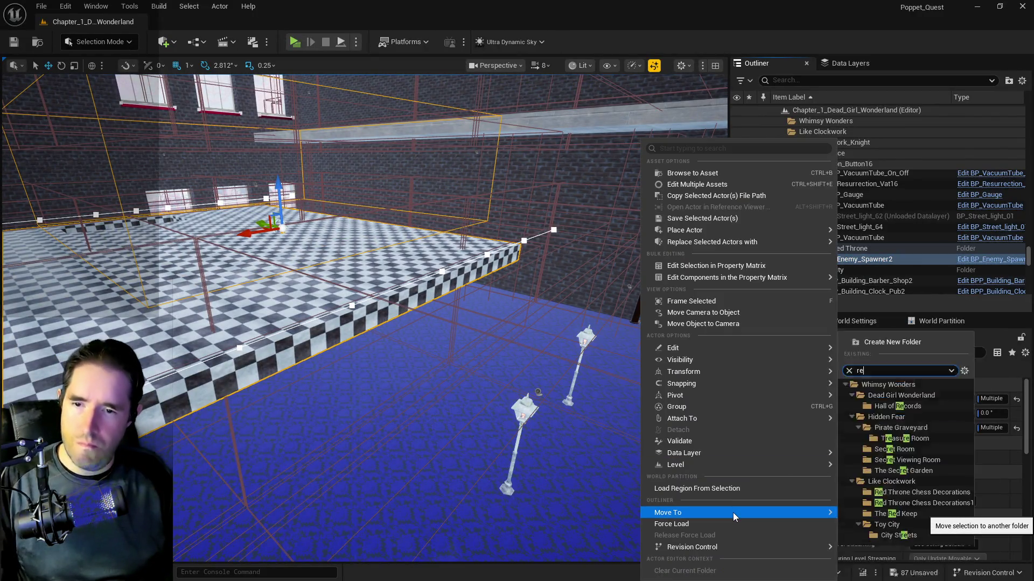
left_click(894, 570)
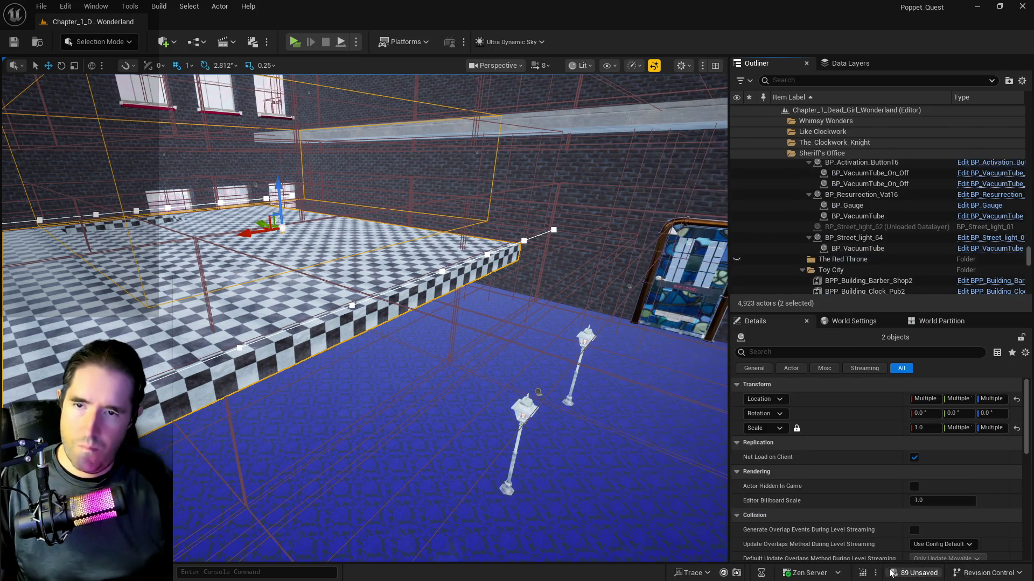
left_click(849, 63)
left_click(840, 150)
right_click(838, 150)
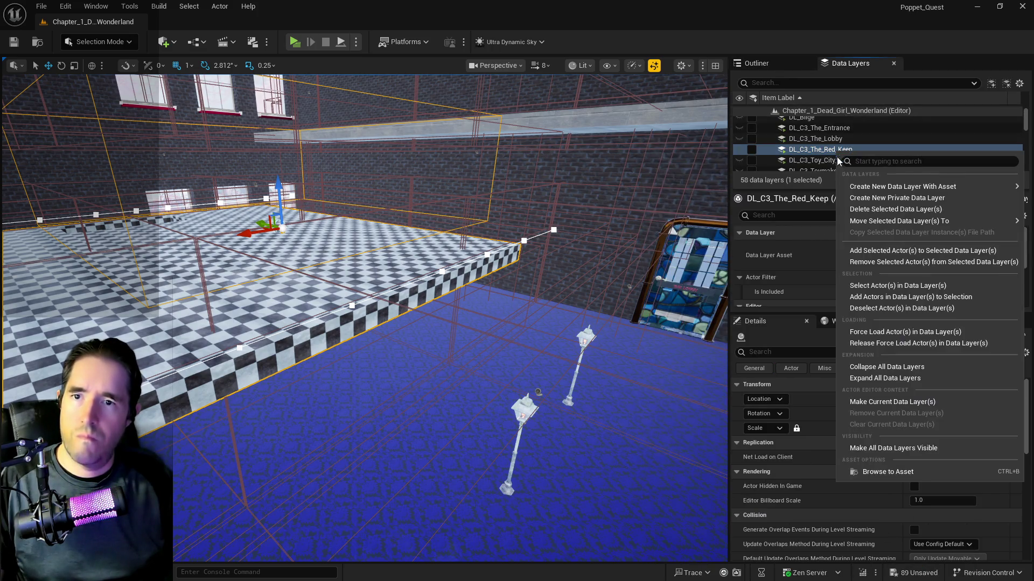
- Add the Red Keep floor to DL_C3_The_Red_Keep and look around the room
left_click(904, 247)
mouse_move(521, 287)
left_mouse_down()
mouse_move(598, 318)
mouse_move(484, 299)
mouse_move(515, 288)
left_mouse_up()
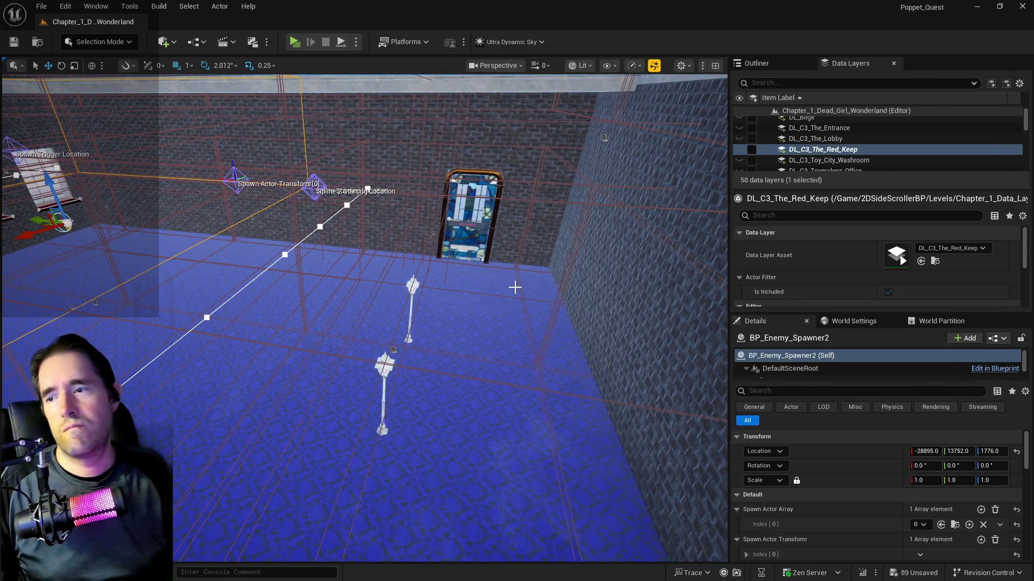
mouse_move(515, 288)
left_mouse_down()
mouse_move(507, 356)
mouse_move(498, 307)
mouse_move(487, 304)
mouse_move(513, 312)
mouse_move(502, 308)
mouse_move(526, 288)
left_mouse_up()
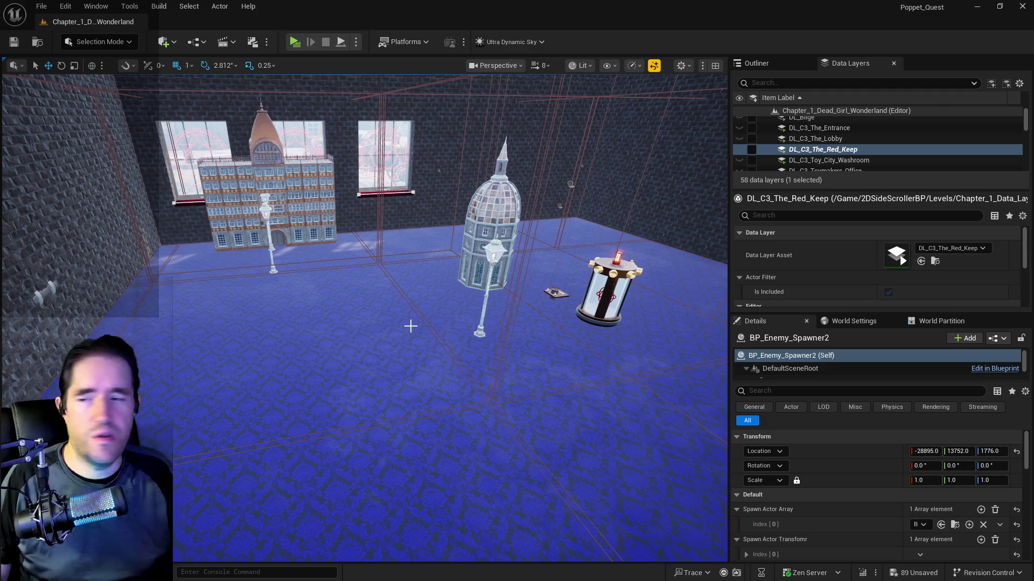
mouse_move(366, 323)
left_mouse_down()
mouse_move(393, 237)
mouse_move(397, 336)
left_mouse_up()
left_click(396, 336)
key("f")
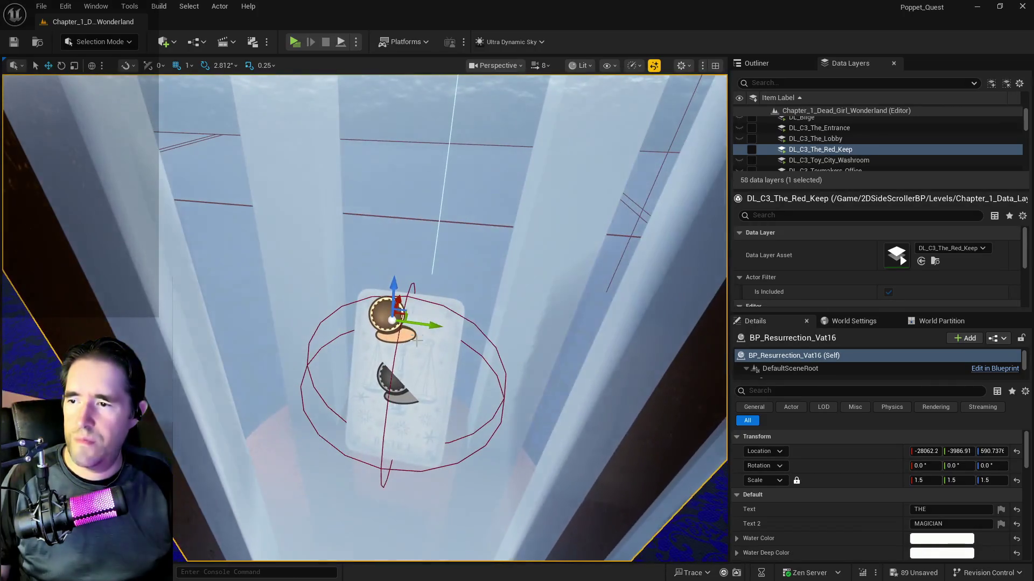
scroll(474, 413, "down", 10)
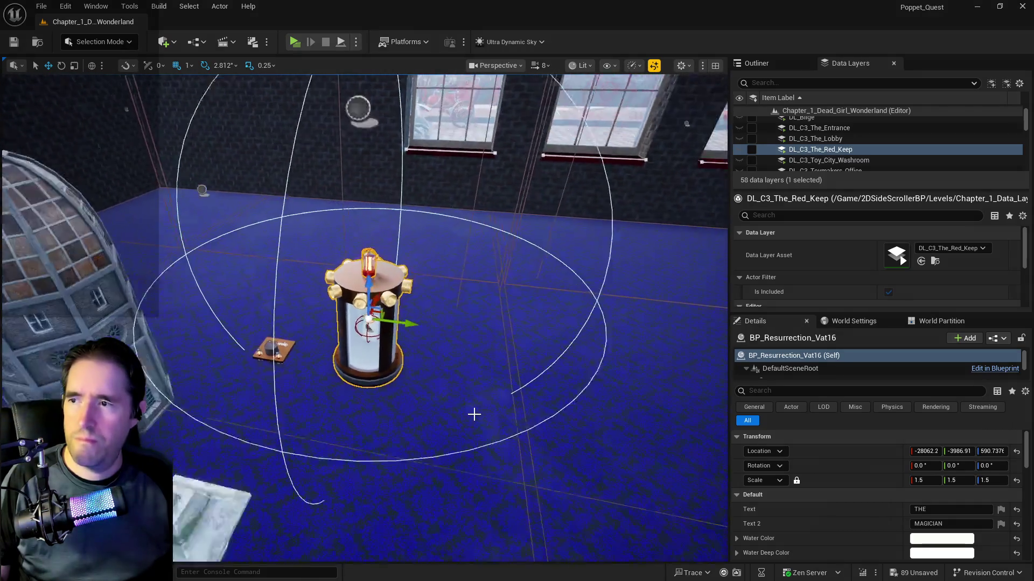
left_click(381, 214)
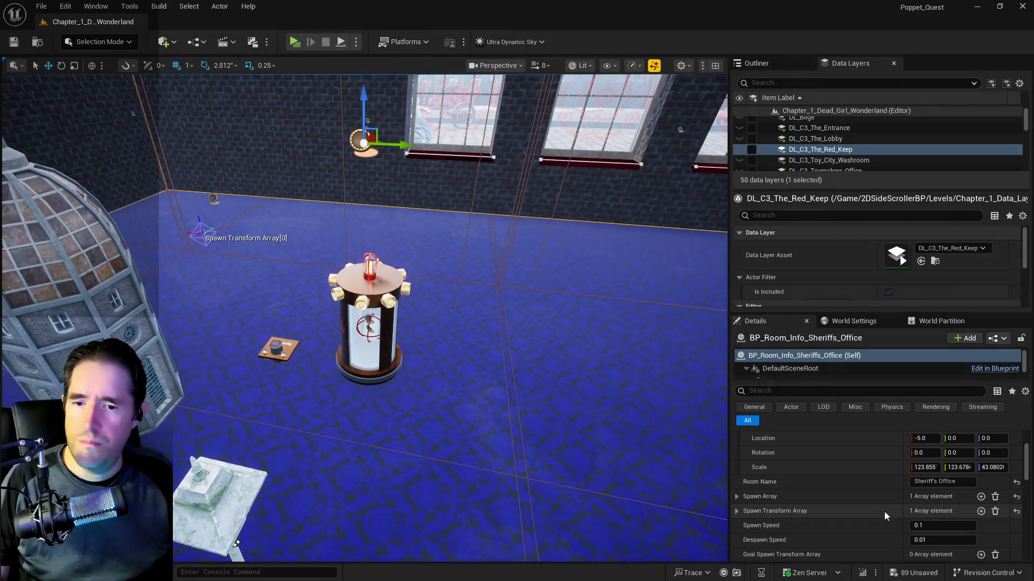
scroll(885, 516, "down", 1)
mouse_move(538, 377)
left_mouse_down()
mouse_move(301, 377)
mouse_move(356, 377)
left_mouse_up()
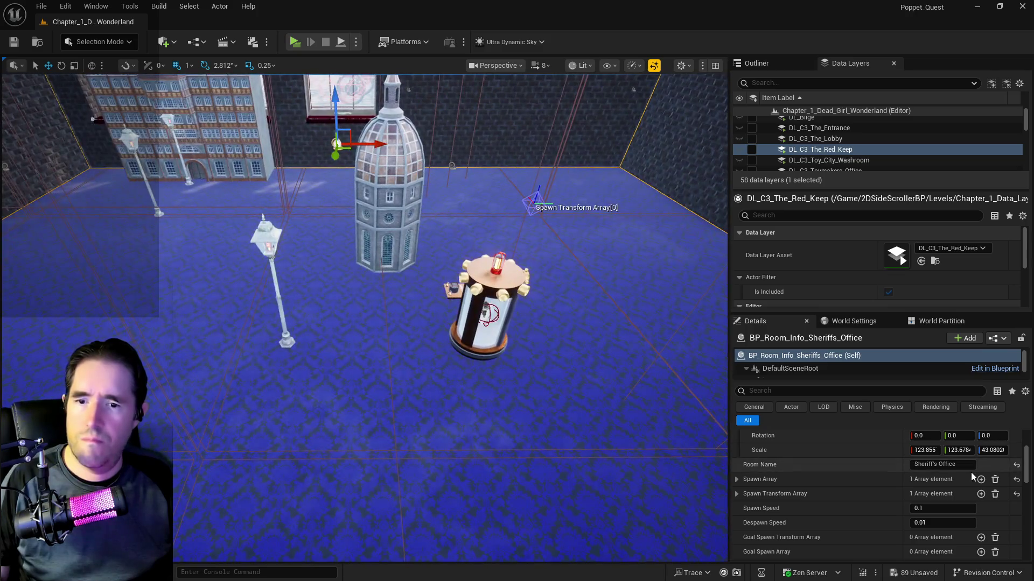
left_click(939, 466)
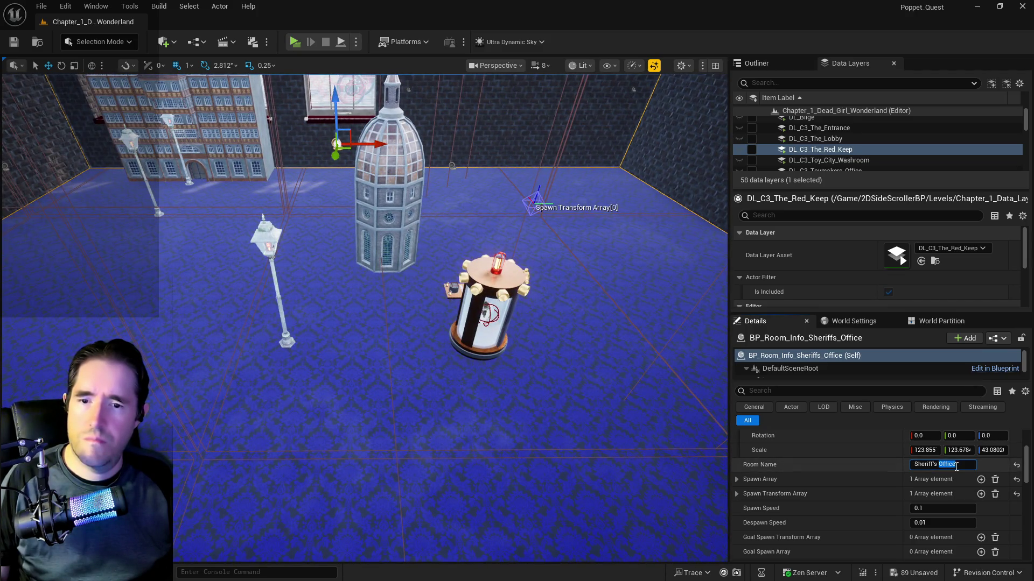
mouse_move(487, 443)
left_mouse_down()
mouse_move(474, 345)
mouse_move(469, 431)
mouse_move(442, 430)
left_mouse_up()
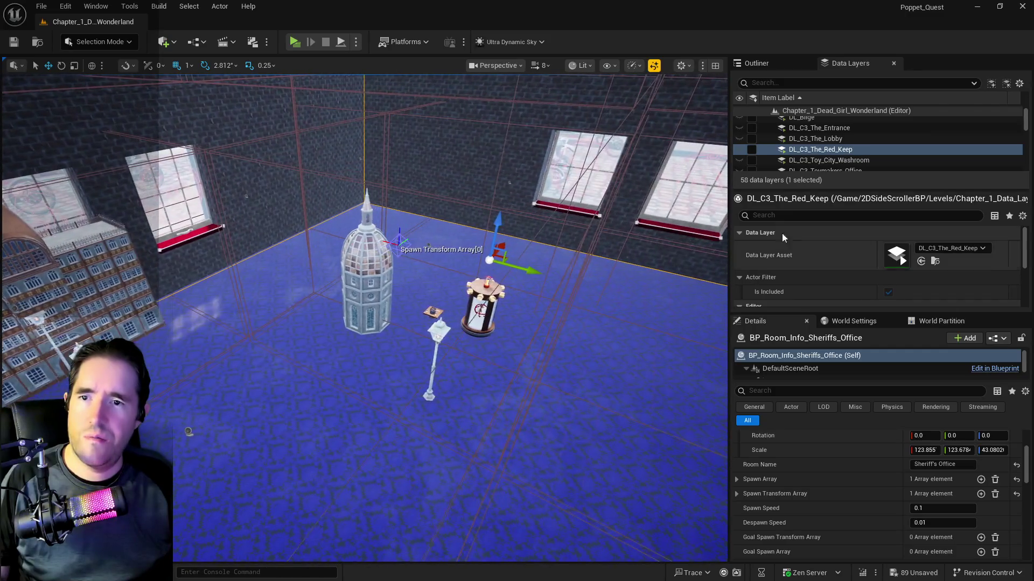
scroll(821, 168, "down", 10)
scroll(822, 168, "down", 5)
- Reload DL_Toy_City_Entrance and fly the view to the entrance room's stained-glass door
left_click(753, 147)
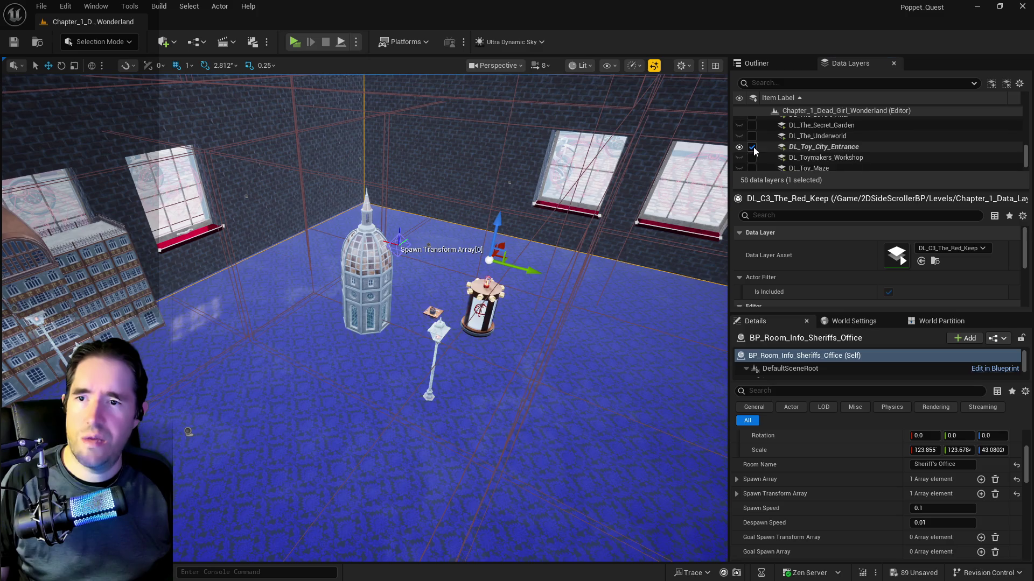
left_click_drag(455, 317, 431, 316)
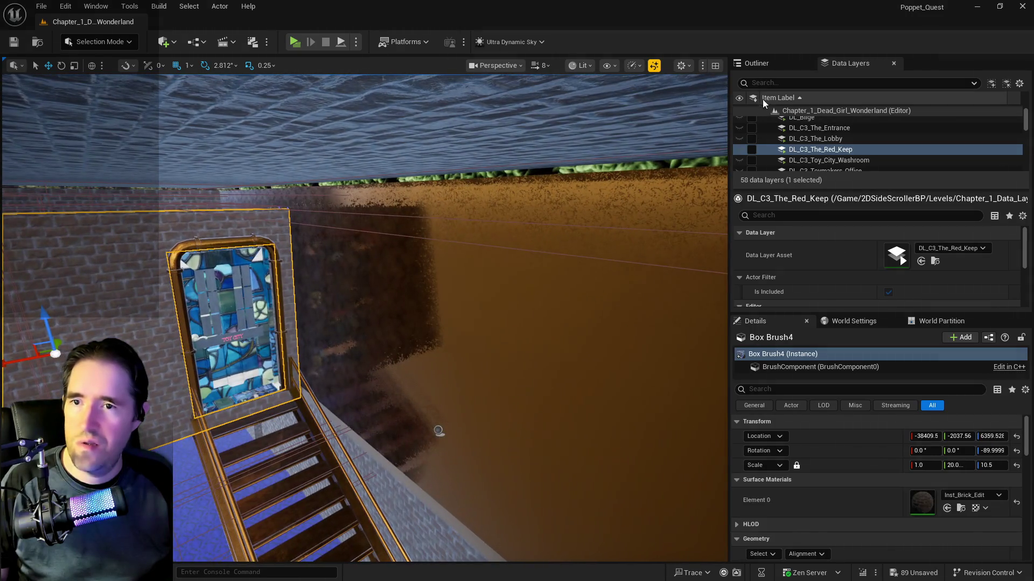
left_click(772, 61)
left_click(786, 79)
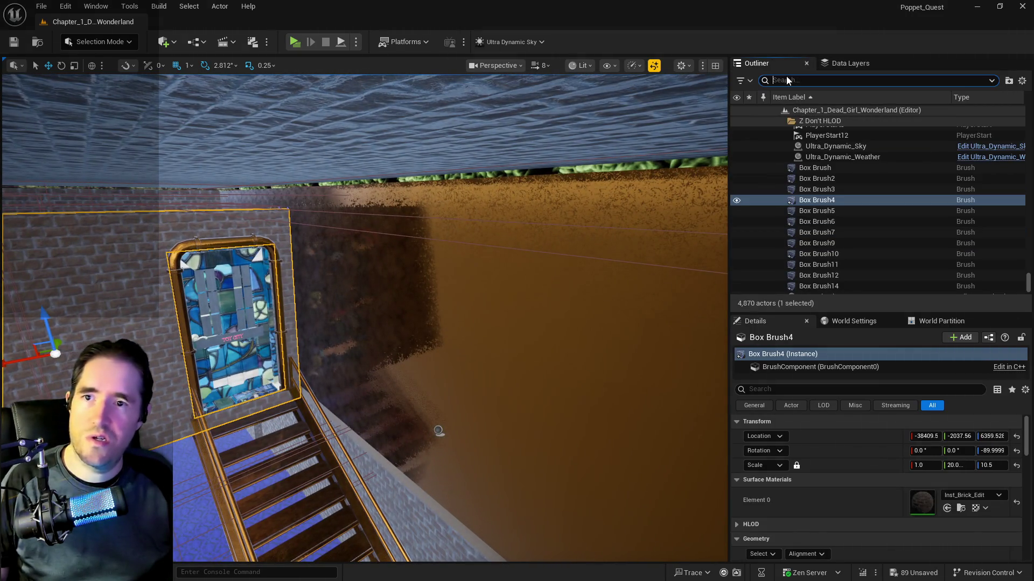
- Filter the actor list by 'brush', fly to the brick room and select wall brush Box Brush56
type("brush")
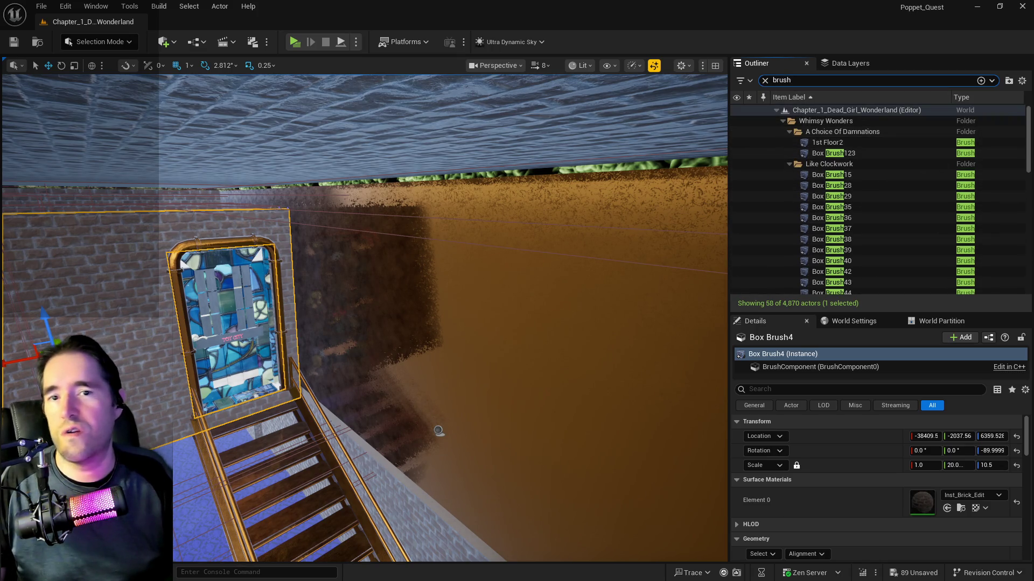
left_click_drag(461, 321, 461, 322)
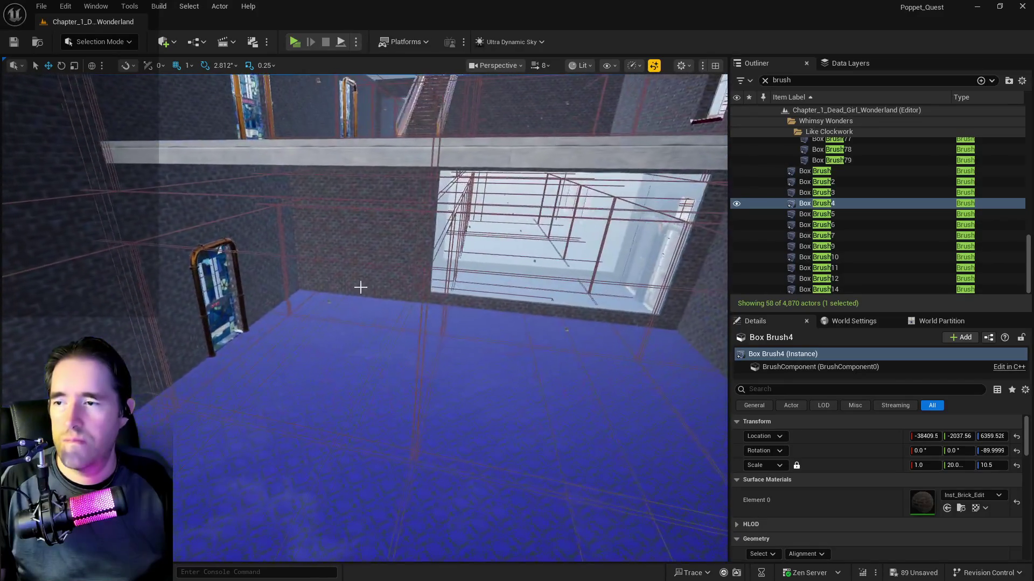
left_click(358, 251)
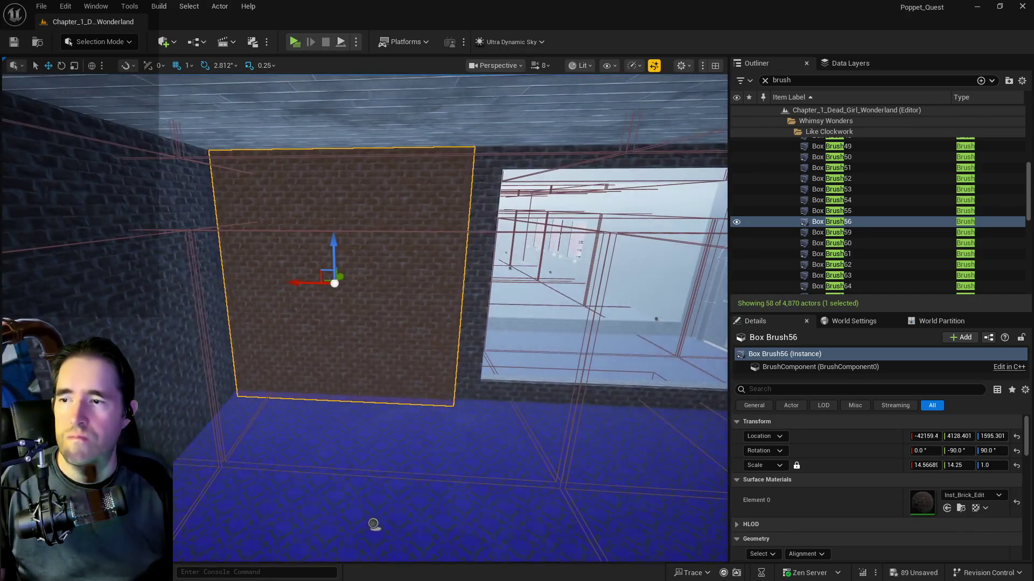
- Look around past the wall toward the bright room, exit doors and stained-glass windows
left_click_drag(658, 393, 658, 392)
mouse_move(516, 321)
left_mouse_down()
mouse_move(461, 279)
mouse_move(612, 329)
left_mouse_up()
left_click_drag(454, 360, 412, 330)
mouse_move(376, 226)
left_mouse_down()
mouse_move(334, 335)
mouse_move(672, 443)
mouse_move(528, 345)
mouse_move(436, 257)
left_mouse_up()
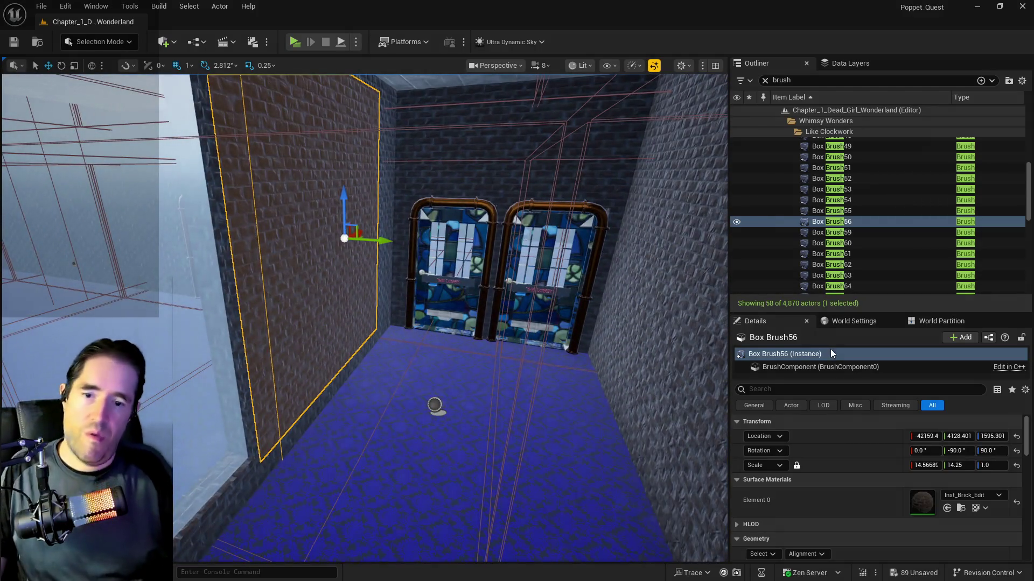
scroll(817, 451, "down", 2)
scroll(867, 442, "up", 2)
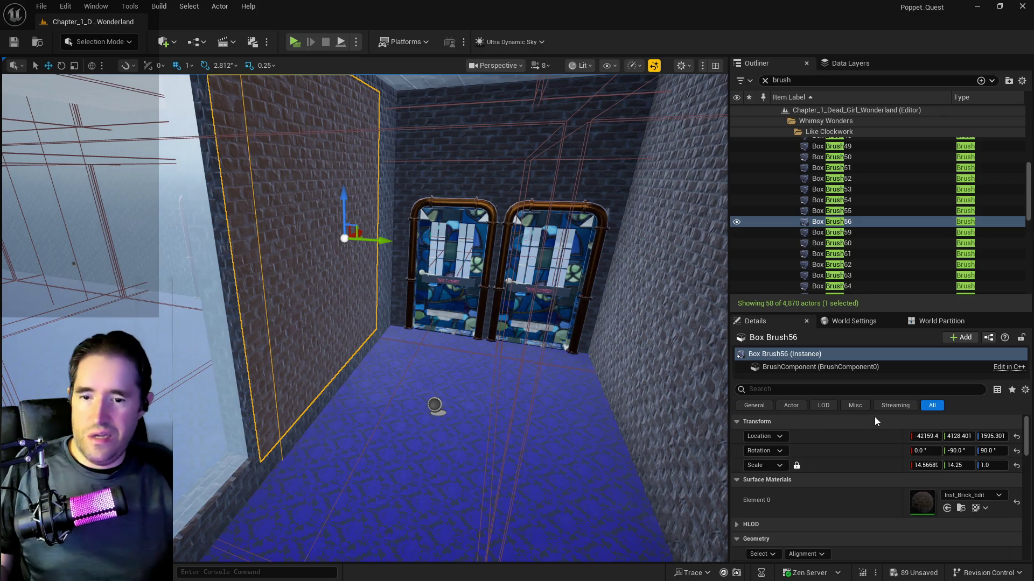
scroll(983, 473, "down", 3)
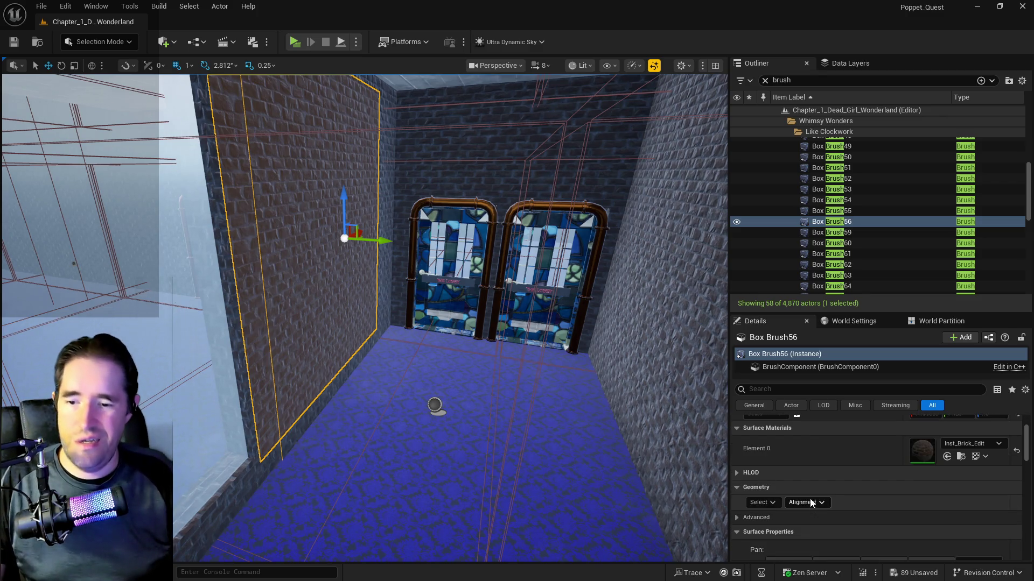
- Select all adjacent surfaces of the Box Brush56 wall
left_click(762, 503)
left_click(782, 385)
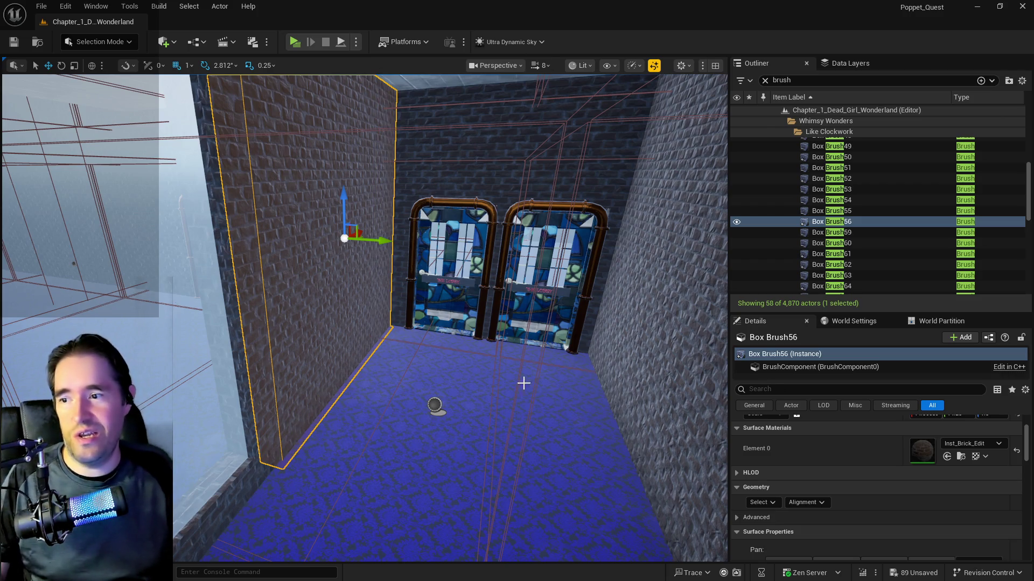
scroll(867, 483, "down", 5)
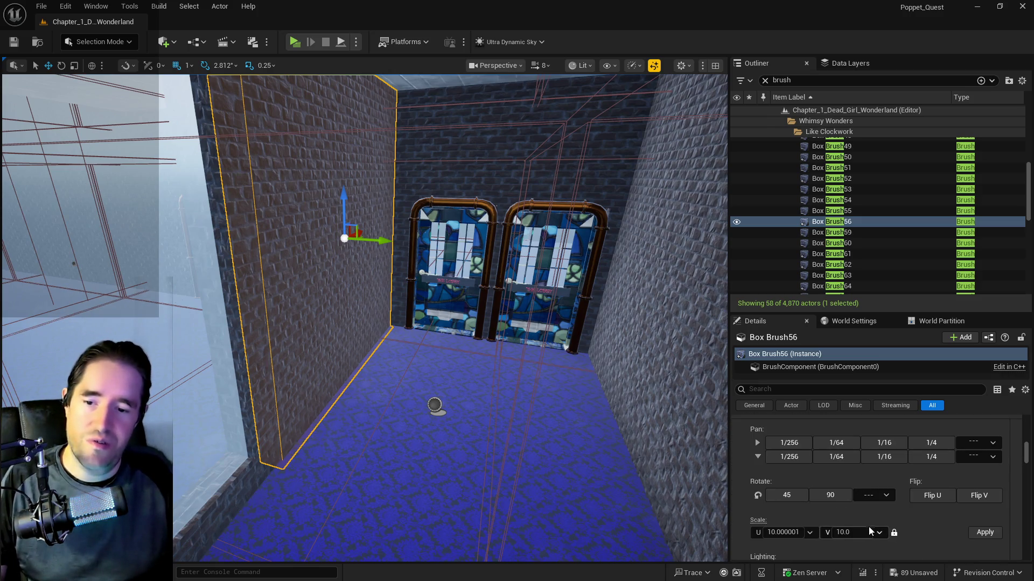
scroll(871, 519, "up", 5)
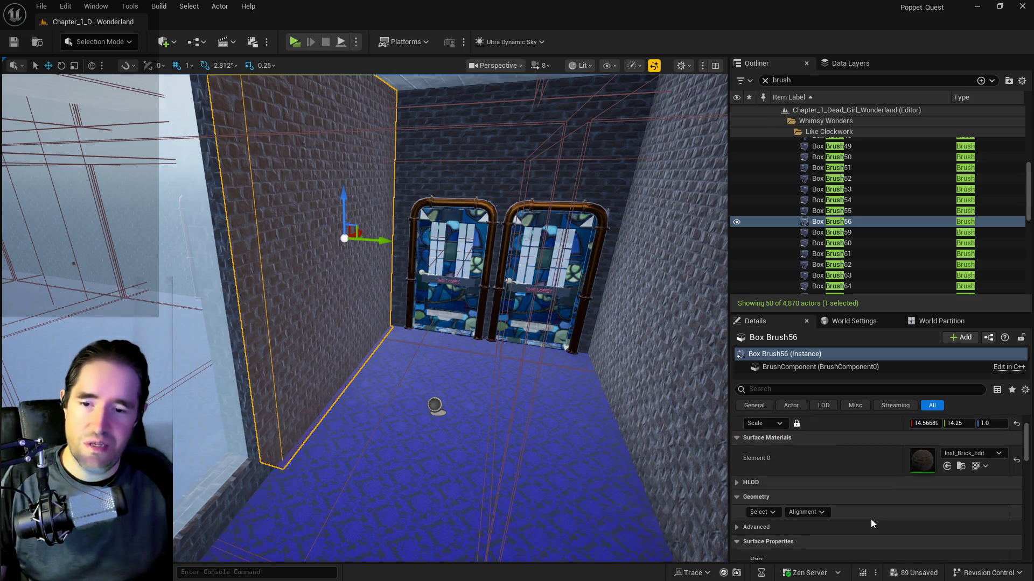
- Inspect the brick wall from outside, edge-on, down the corridor and beside the window
mouse_move(635, 446)
left_mouse_down()
mouse_move(474, 445)
mouse_move(657, 512)
mouse_move(512, 473)
mouse_move(305, 479)
mouse_move(252, 509)
mouse_move(592, 477)
mouse_move(698, 479)
left_mouse_up()
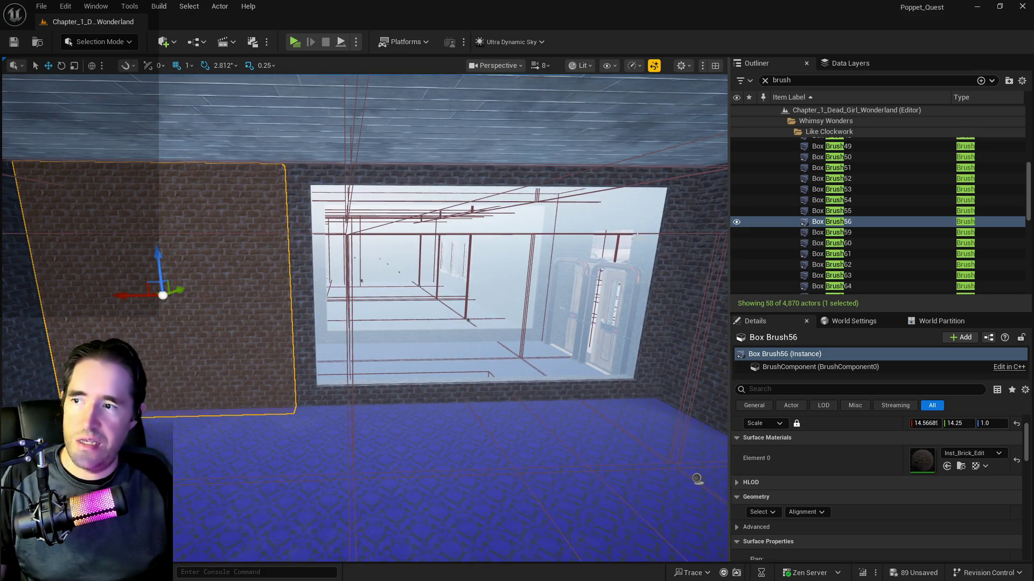
mouse_move(698, 479)
left_mouse_down()
mouse_move(719, 447)
mouse_move(484, 458)
mouse_move(550, 458)
left_mouse_up()
left_click_drag(527, 369, 527, 368)
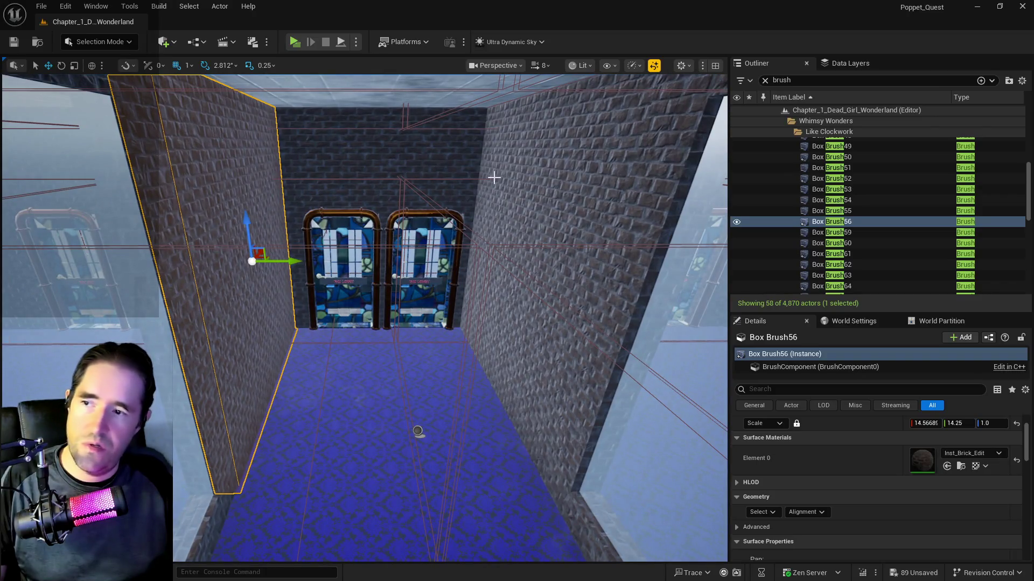
left_click_drag(247, 355, 247, 356)
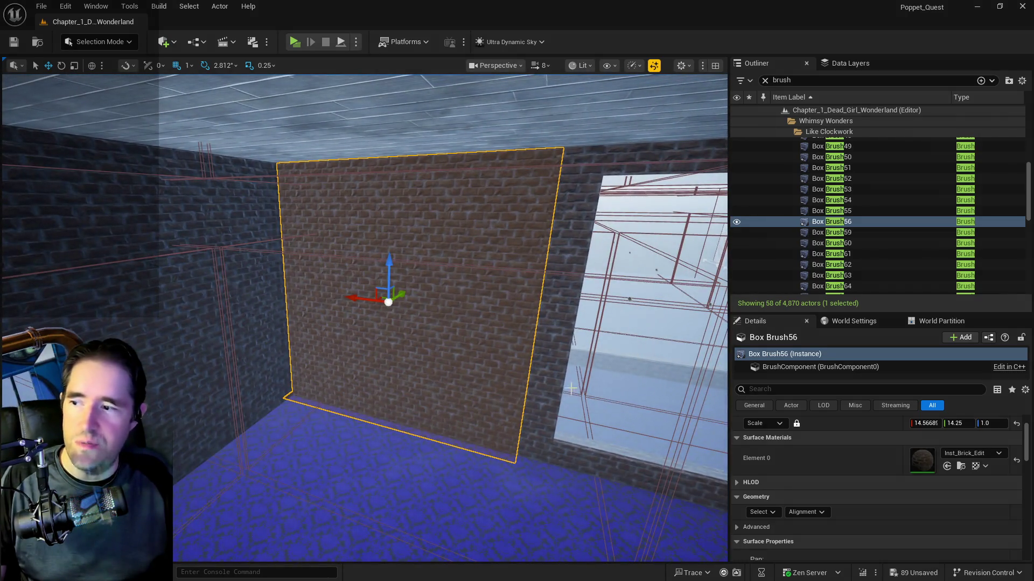
left_click_drag(485, 323, 485, 323)
left_click_drag(241, 341, 242, 341)
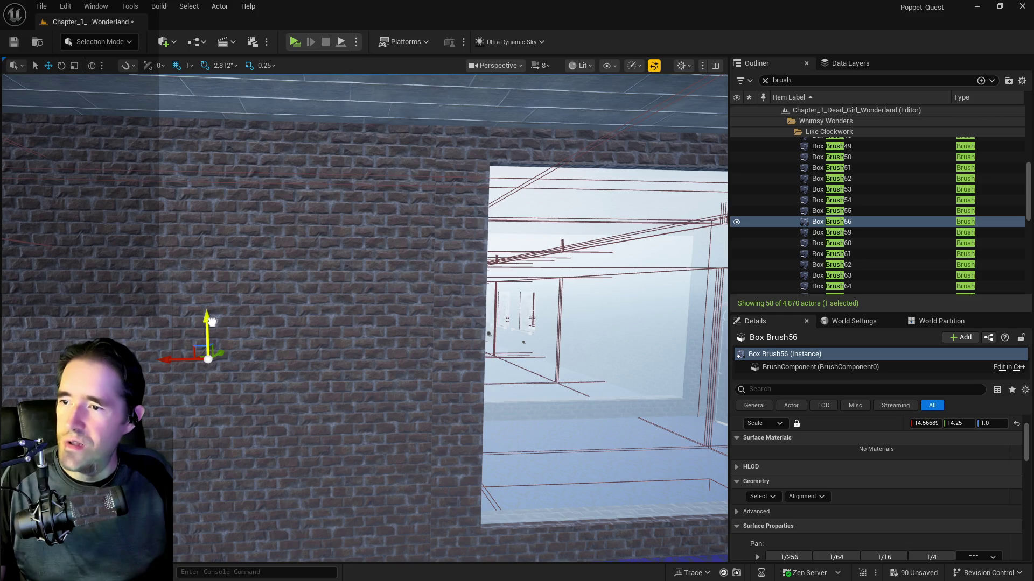
- Frame the wall brush and stretch it wider along Y
left_click_drag(211, 322, 212, 322)
left_click_drag(293, 300, 521, 315)
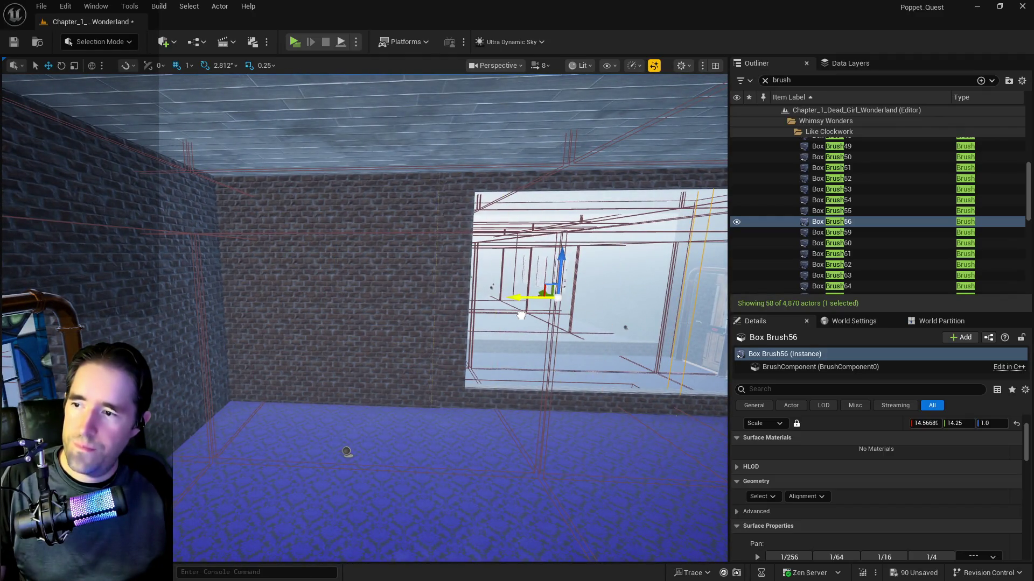
key("f")
key("r")
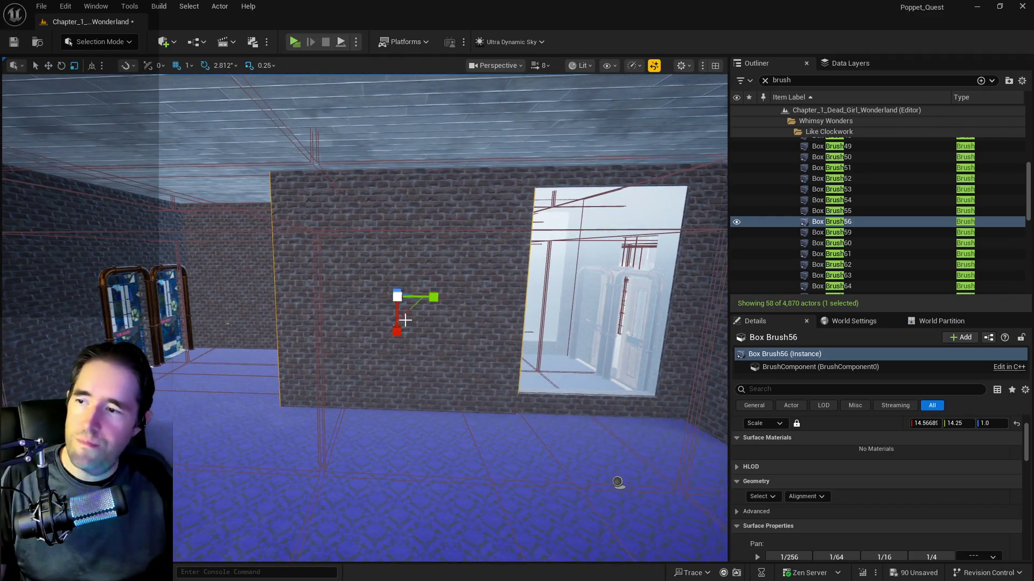
left_click_drag(435, 299, 495, 300)
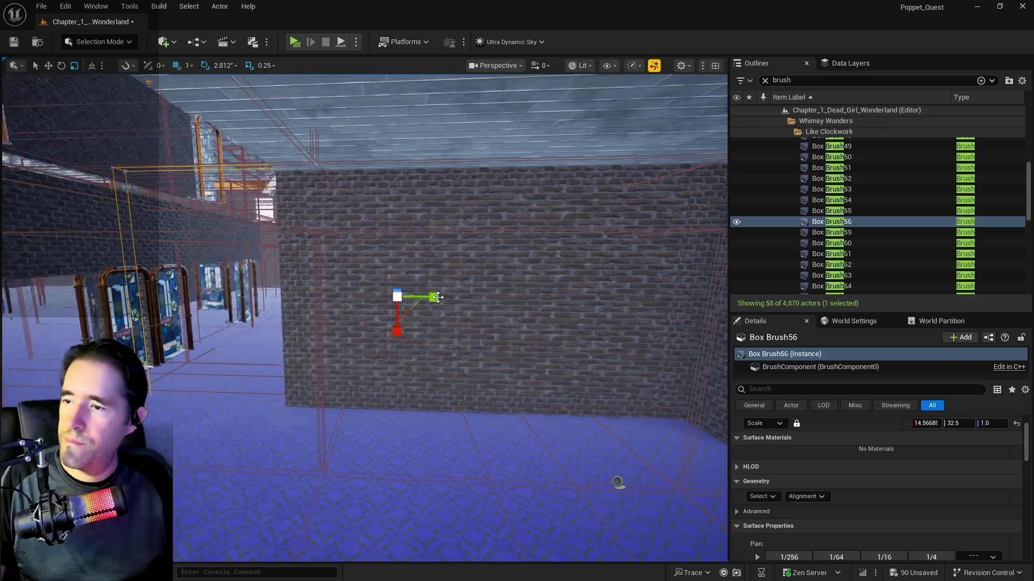
- Shift the brush left and stretch it to Y scale 36.75 so it spans the room
key("w")
left_click_drag(344, 295, 328, 295)
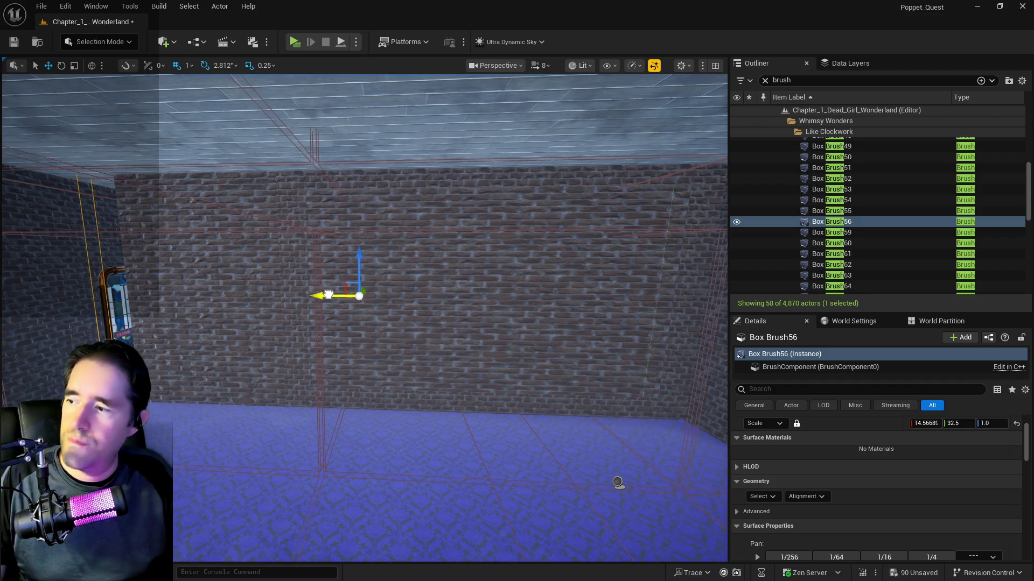
key("e")
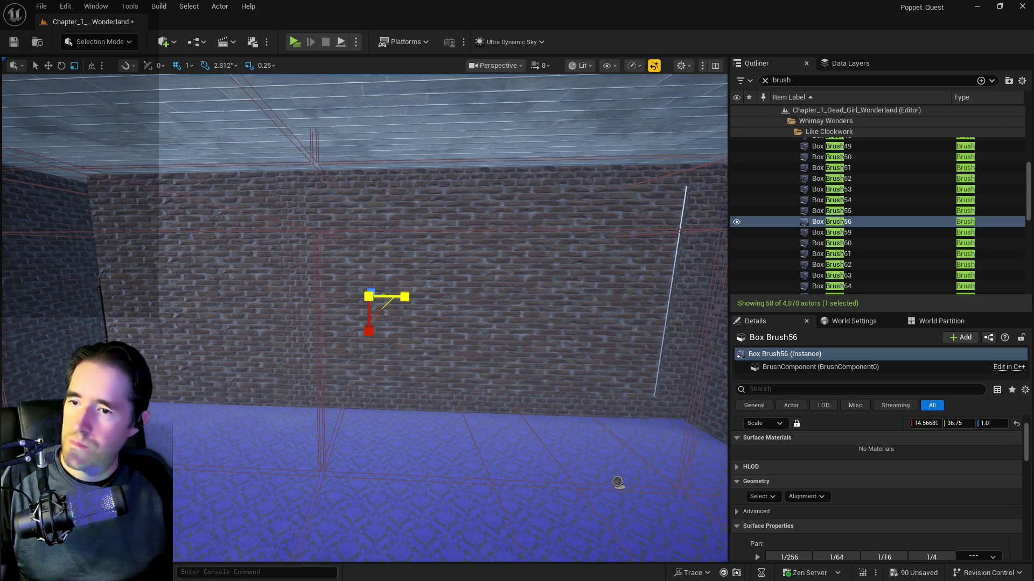
left_click_drag(405, 296, 446, 325)
- Select the wall's surfaces from close to its corner for texture adjustment
mouse_move(618, 483)
left_mouse_down()
mouse_move(380, 526)
mouse_move(256, 367)
mouse_move(255, 496)
mouse_move(255, 366)
mouse_move(325, 360)
left_mouse_up()
left_click(757, 513)
left_click(796, 394)
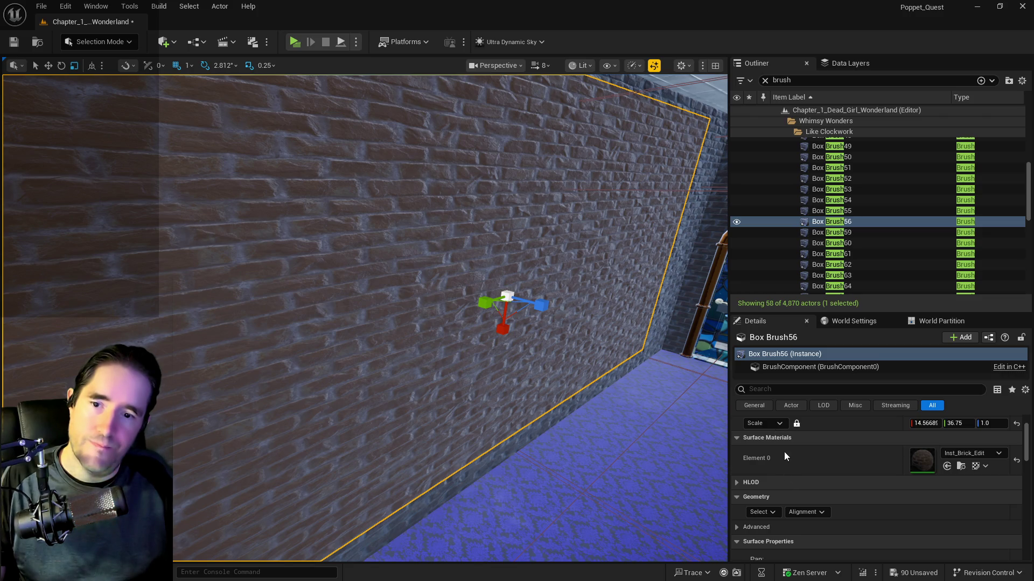
- Set the brick surface texture scale to U 10.0 and V 10.0 and apply it
scroll(786, 505, "down", 5)
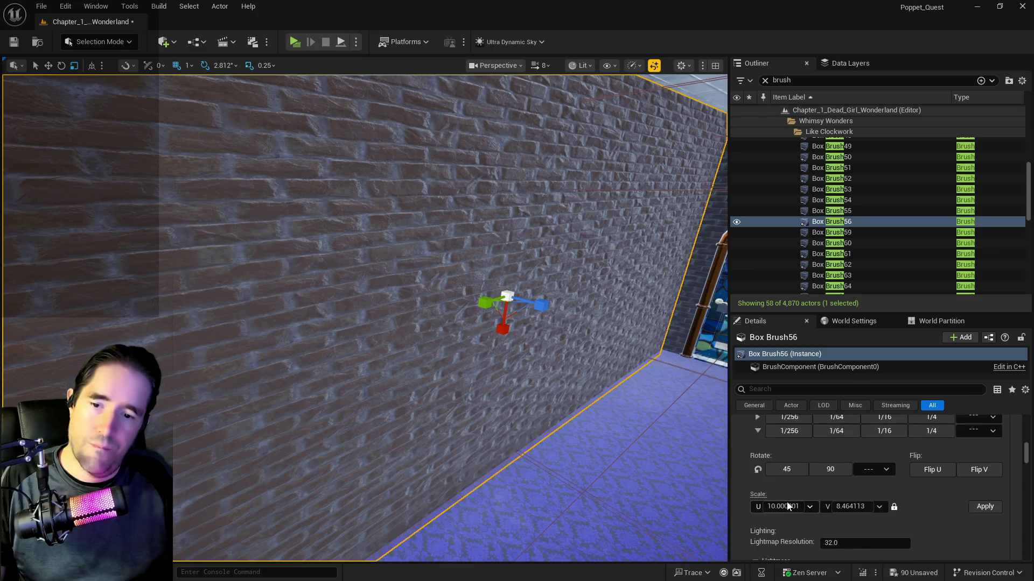
left_click(776, 507)
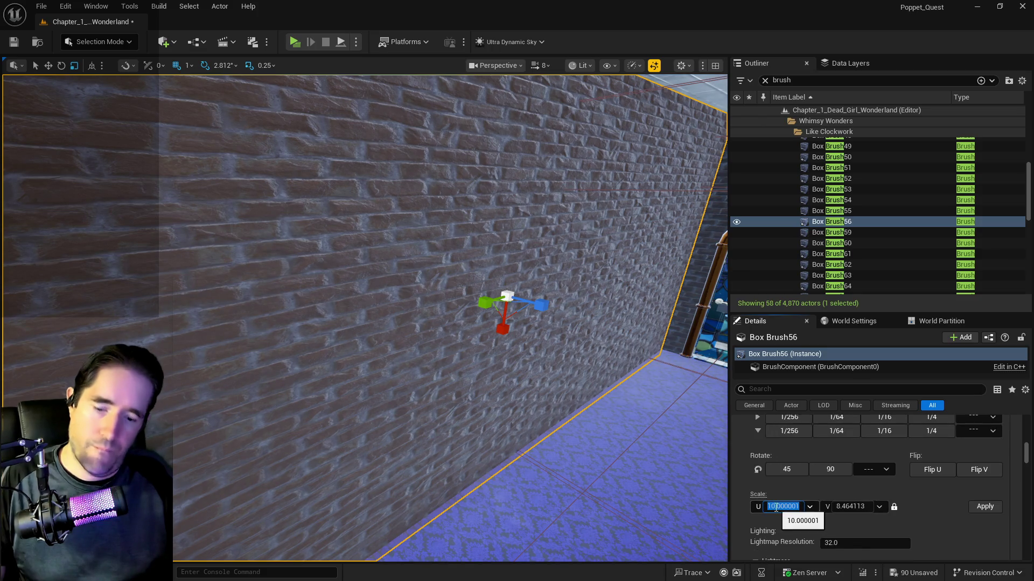
type("10")
left_click(974, 508)
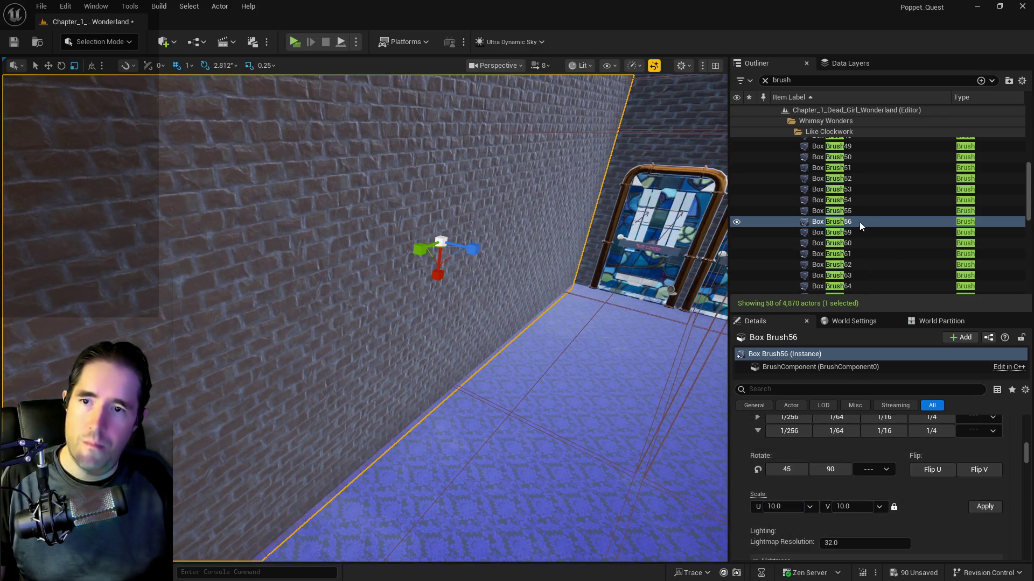
- Duplicate the wall brush with Ctrl+D, creating Box Brush57
right_click(859, 221)
mouse_move(662, 359)
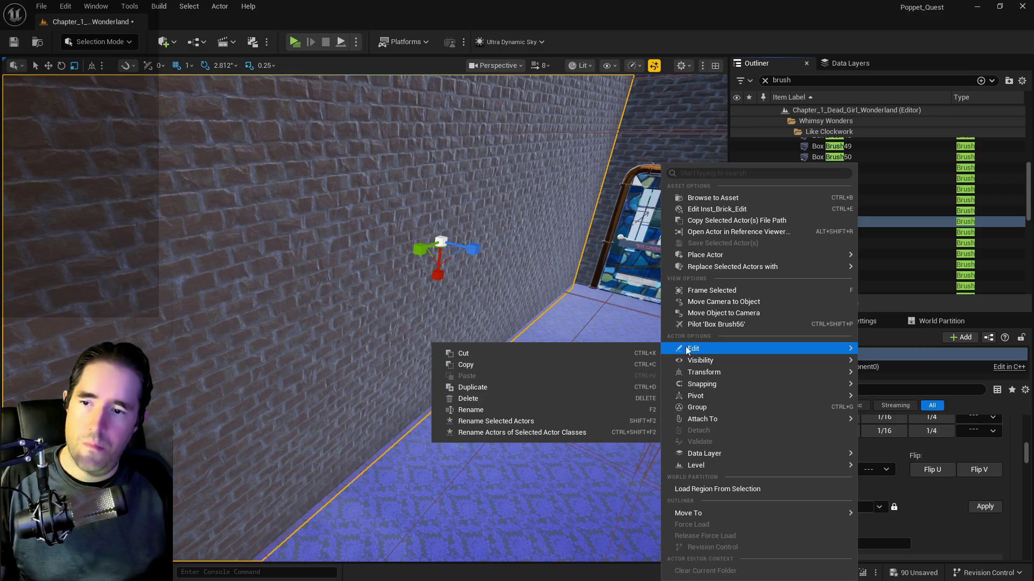
key("Escape")
key("ctrl+d")
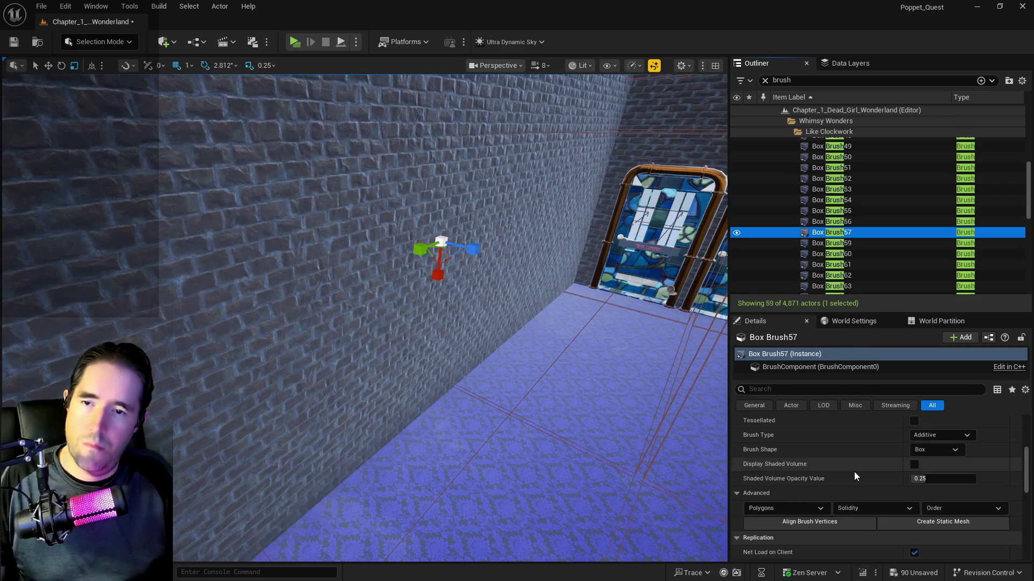
- Make Box Brush57 subtractive and set its unlocked Z scale to 2.0
scroll(854, 471, "up", 3)
left_click(937, 504)
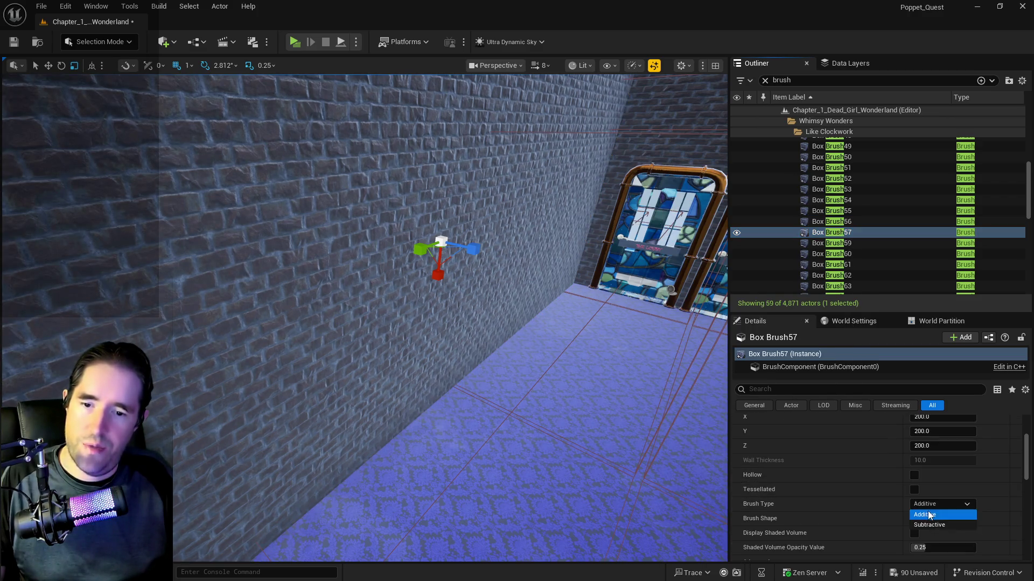
left_click(929, 525)
scroll(977, 469, "up", 3)
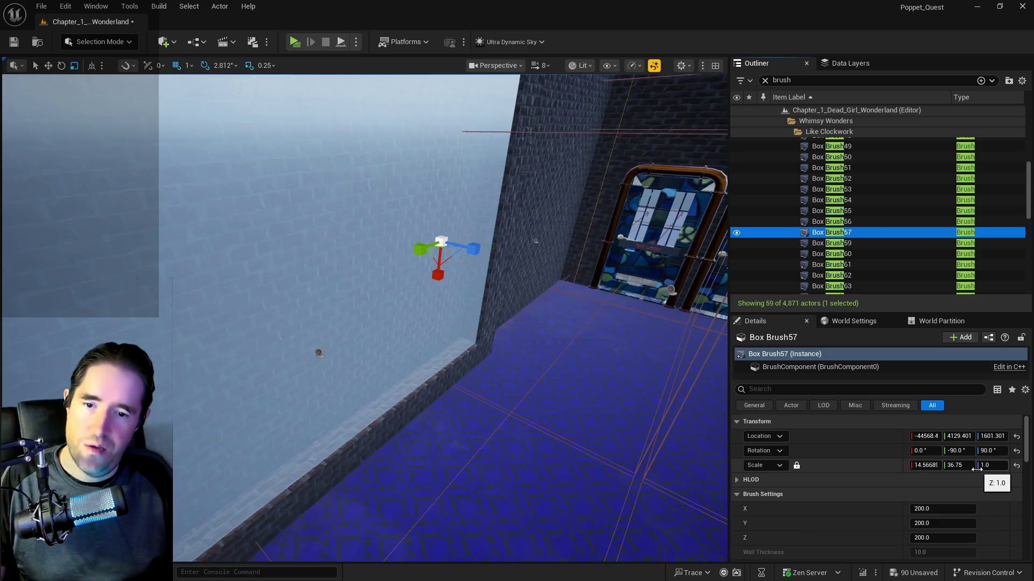
left_click(989, 466)
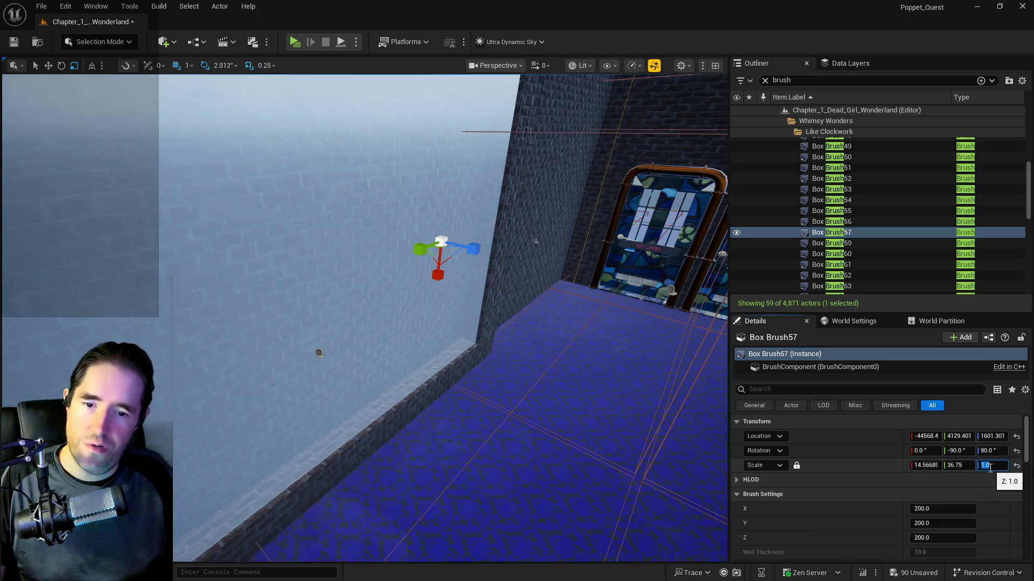
left_click(797, 466)
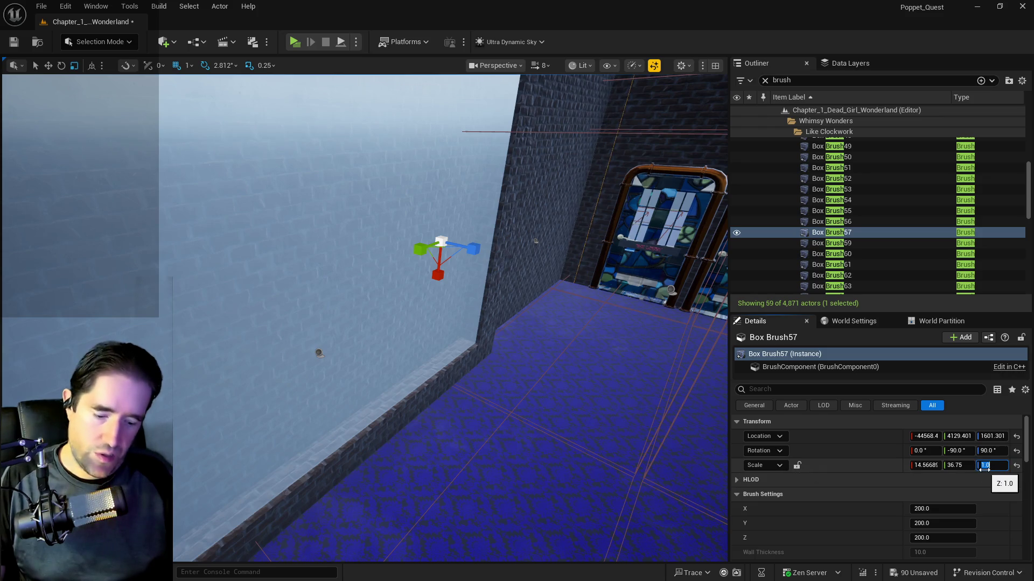
type("2")
key("Return")
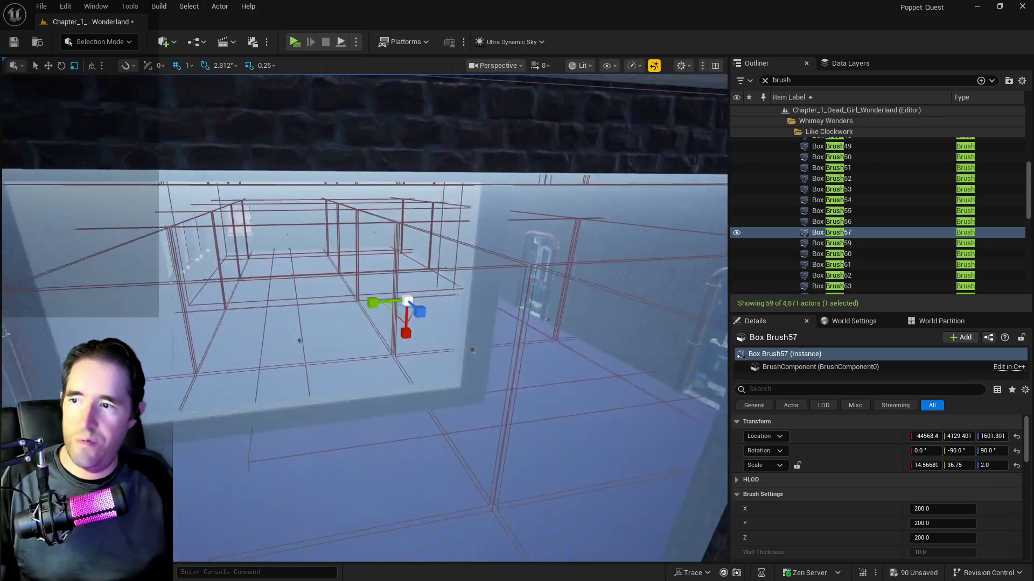
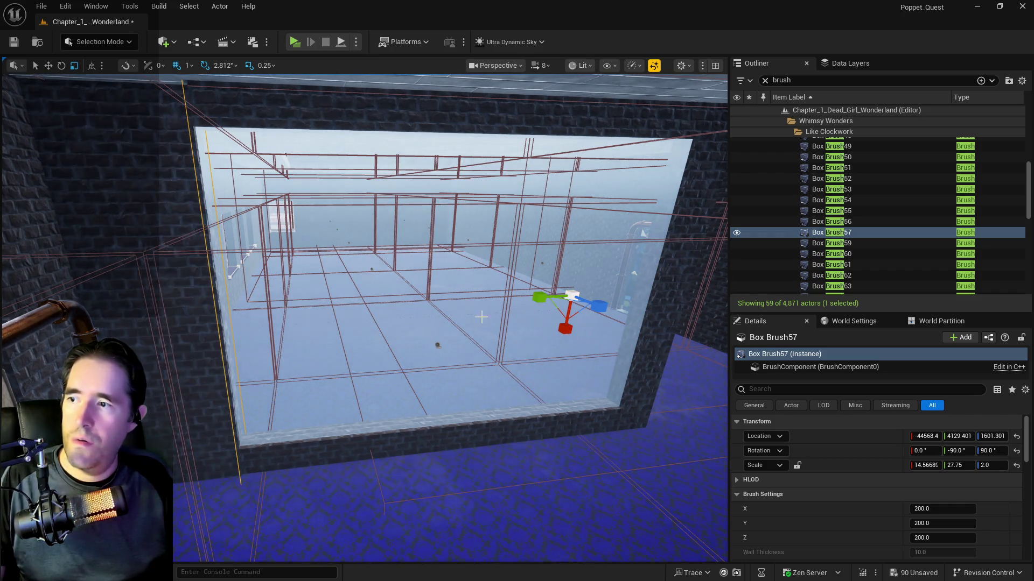
- Move the entrance display glass panes and display wall aside, out of the opening
left_click(335, 257)
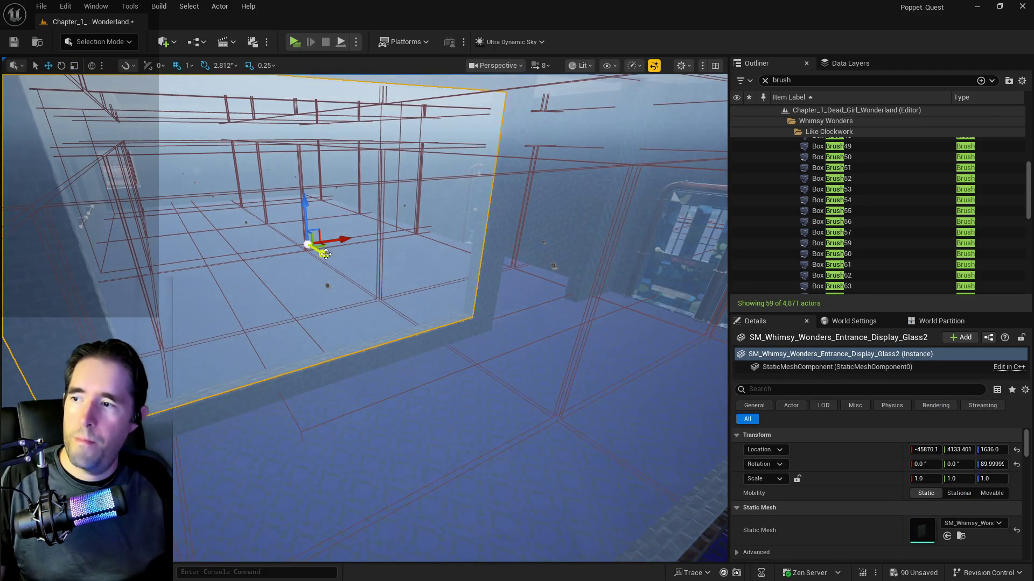
left_click_drag(326, 254, 299, 235)
key("f")
left_click(514, 374)
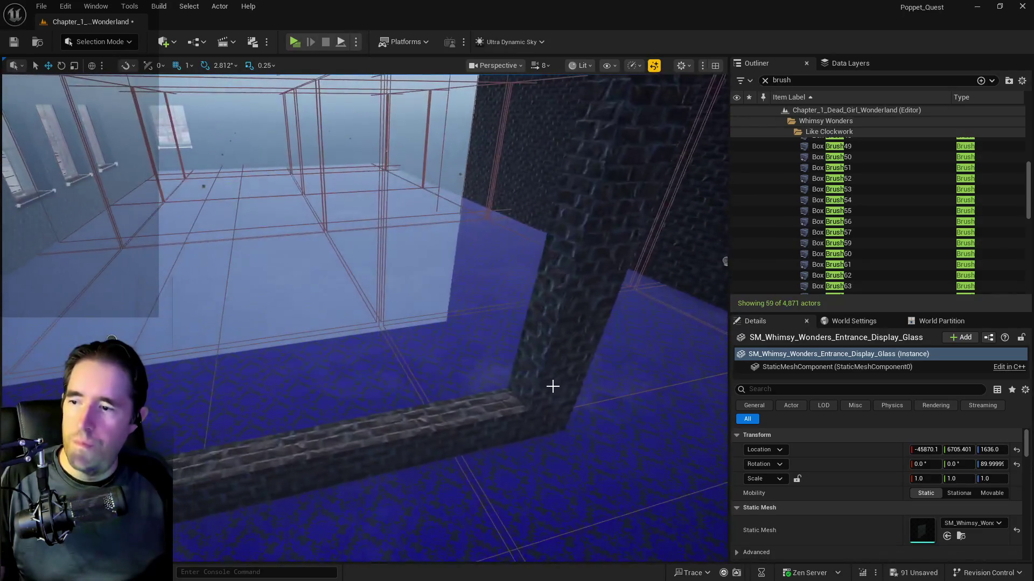
left_click(512, 392)
key("f")
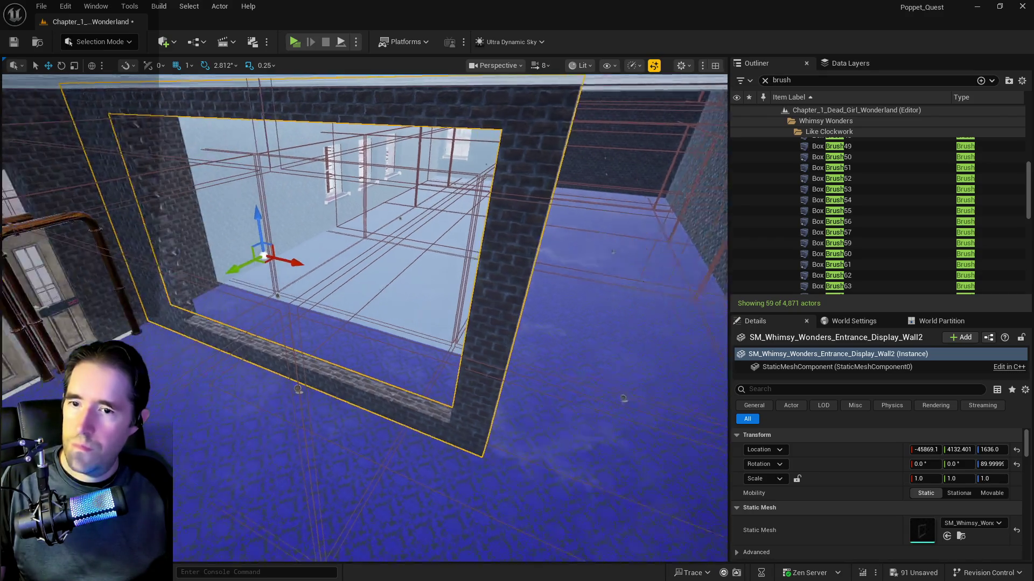
mouse_move(311, 265)
left_mouse_down()
mouse_move(425, 319)
mouse_move(373, 311)
mouse_move(413, 269)
left_mouse_up()
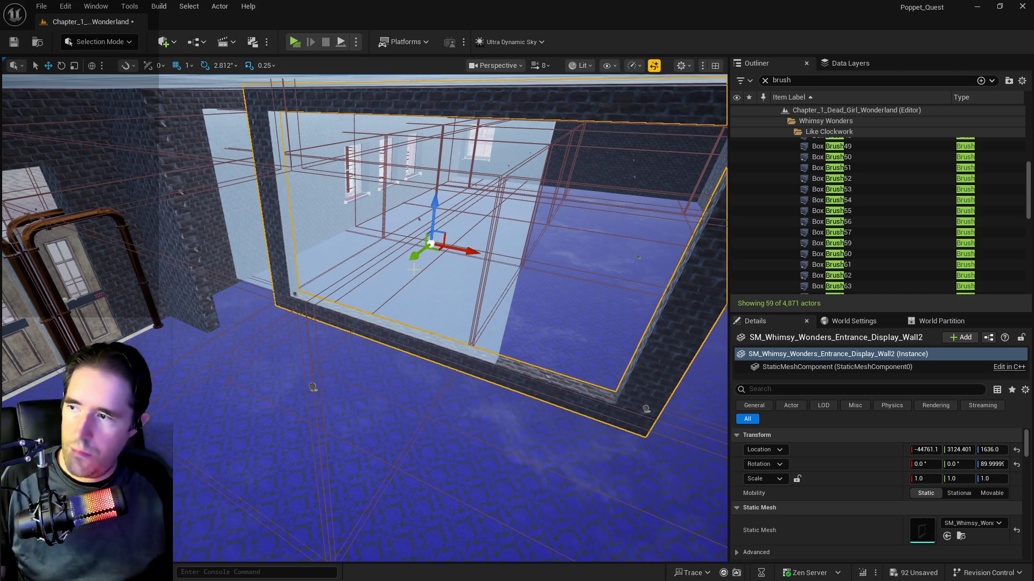
- Reduce Box Brush57's Y scale from 27.75 to 12.75
left_click(210, 303)
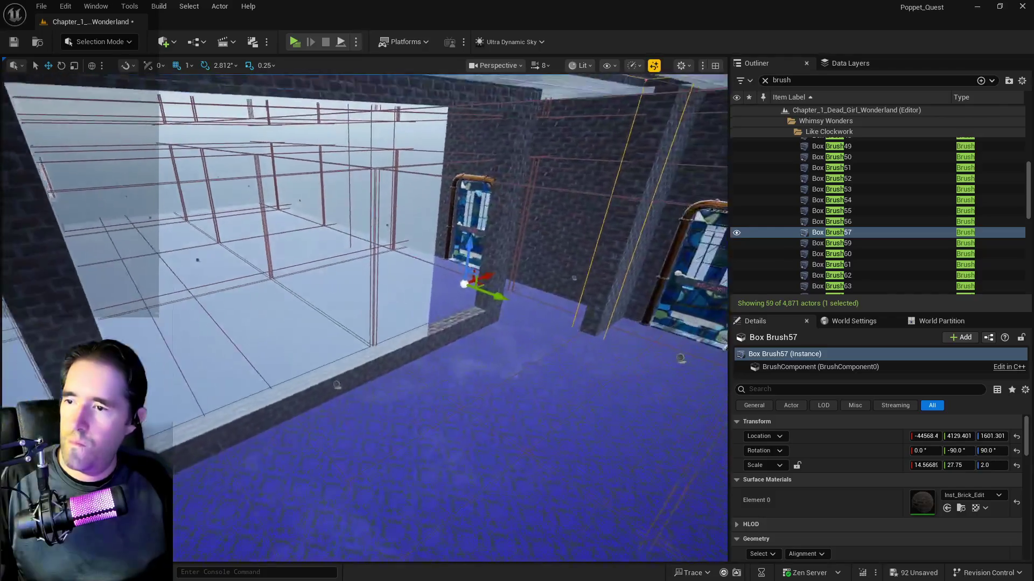
left_click_drag(485, 354, 484, 354)
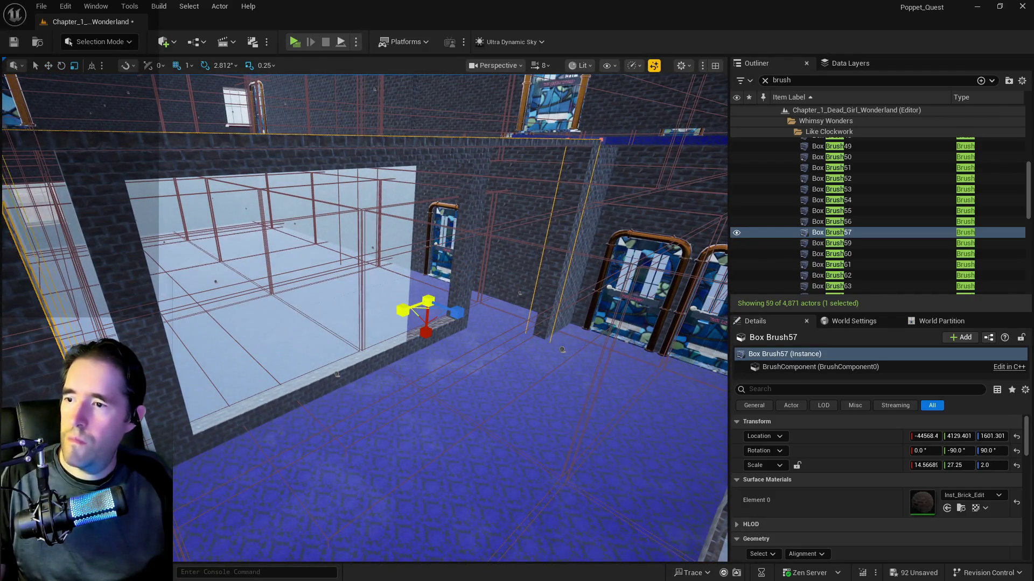
key("ctrl+z")
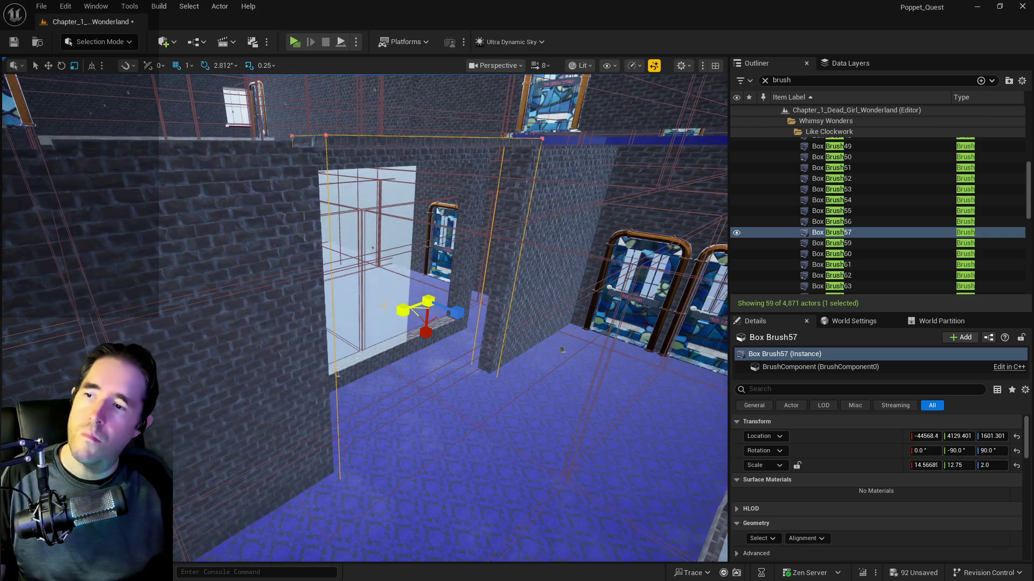
- Stretch Box Brush57 to Y scale 21.75 and fly around to inspect the textured sill
mouse_move(395, 305)
left_mouse_down()
mouse_move(413, 310)
mouse_move(426, 360)
left_mouse_up()
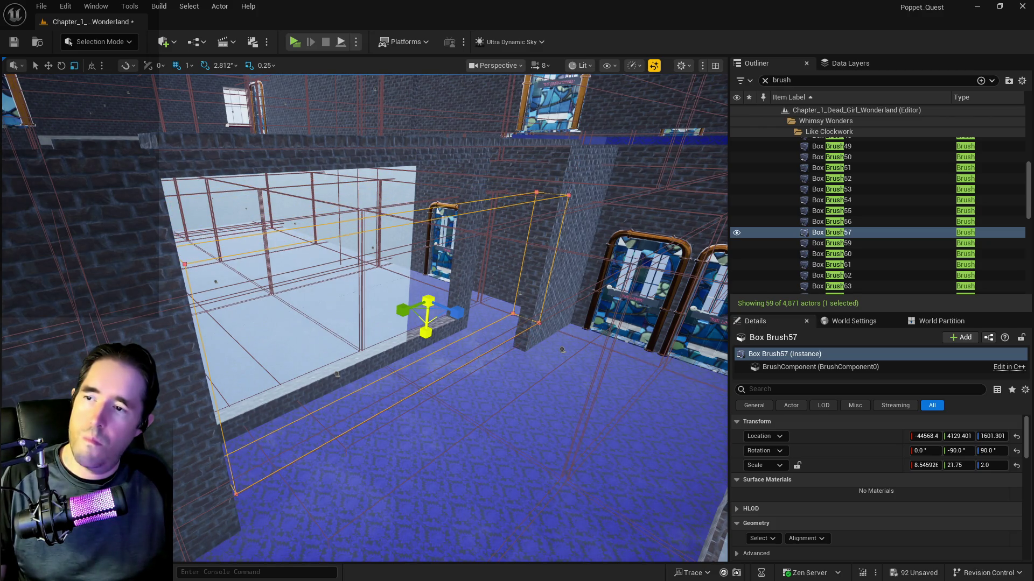
key("w")
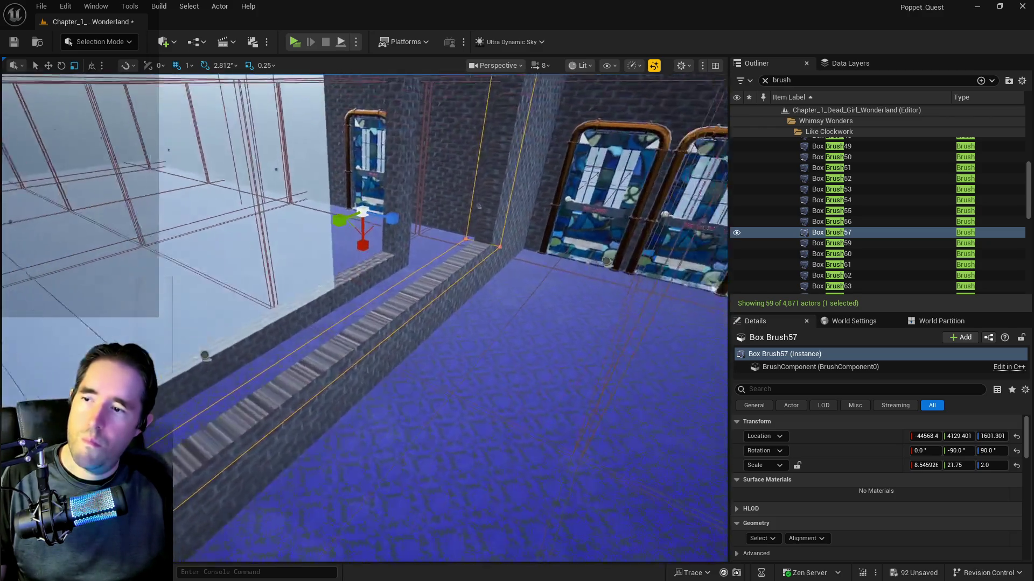
key("w")
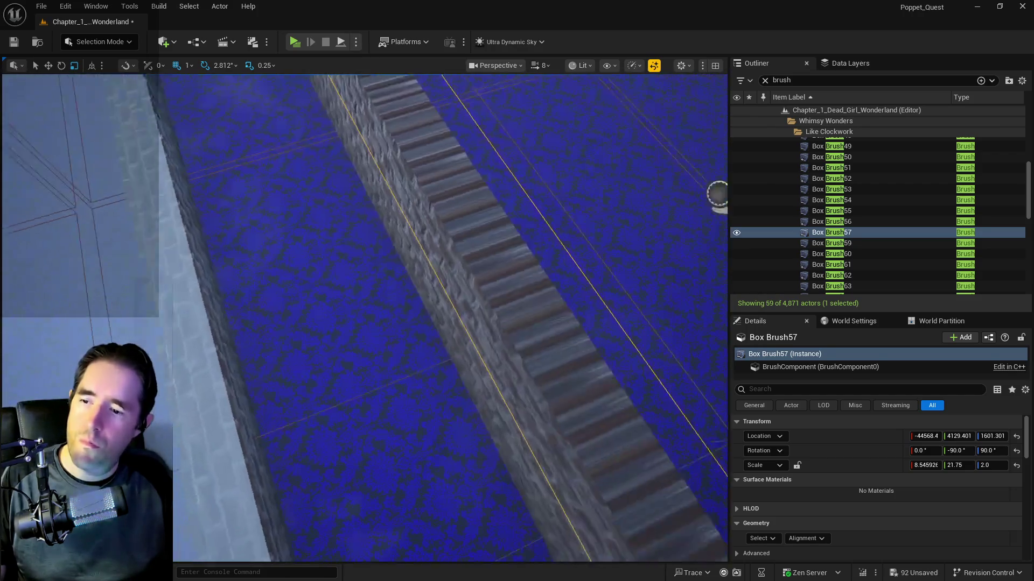
key("w")
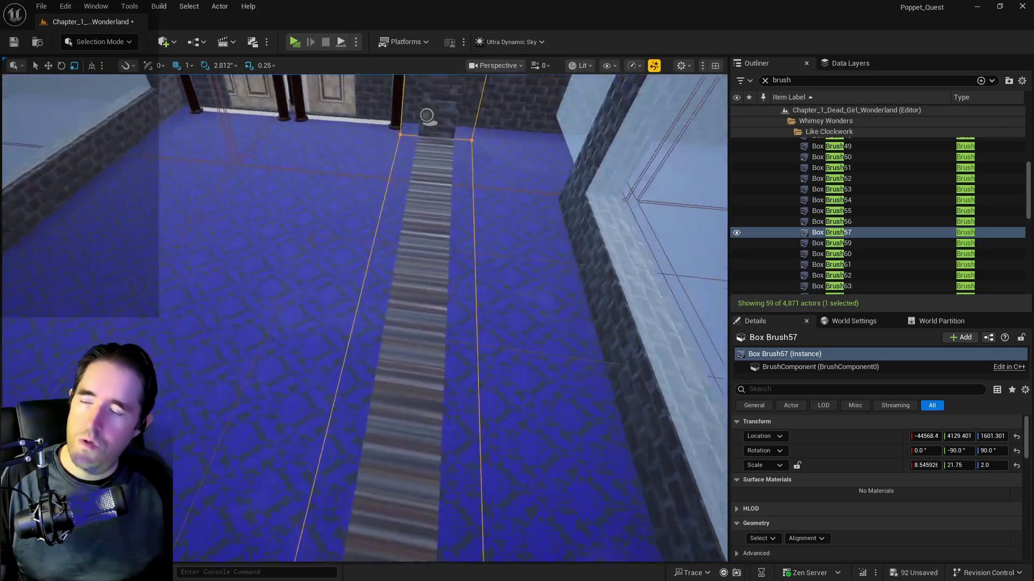
key("w")
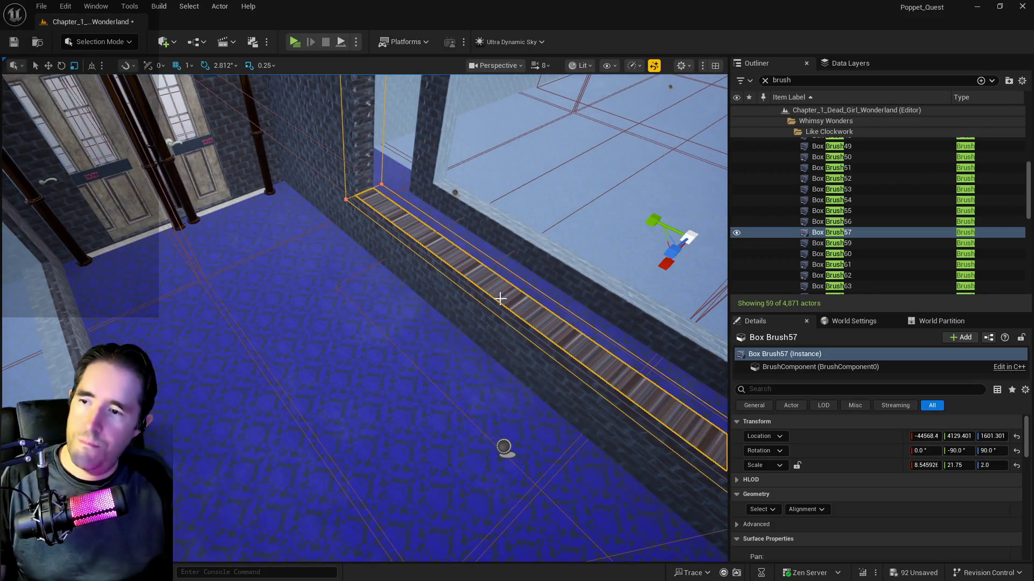
scroll(887, 508, "down", 5)
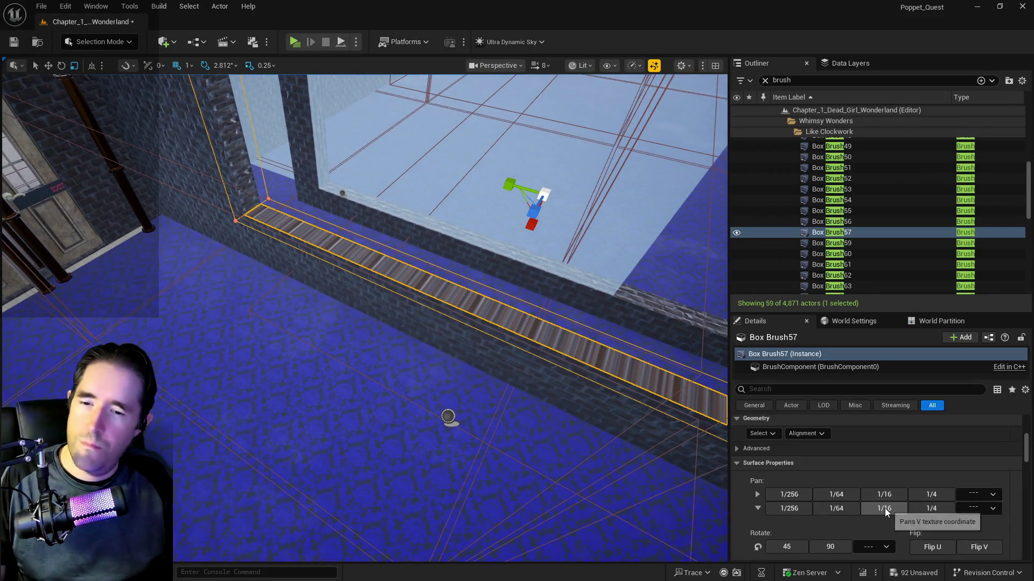
- Scale the sill texture to 10 by 10 and rotate it 90, 90, then 45 degrees
left_click(788, 532)
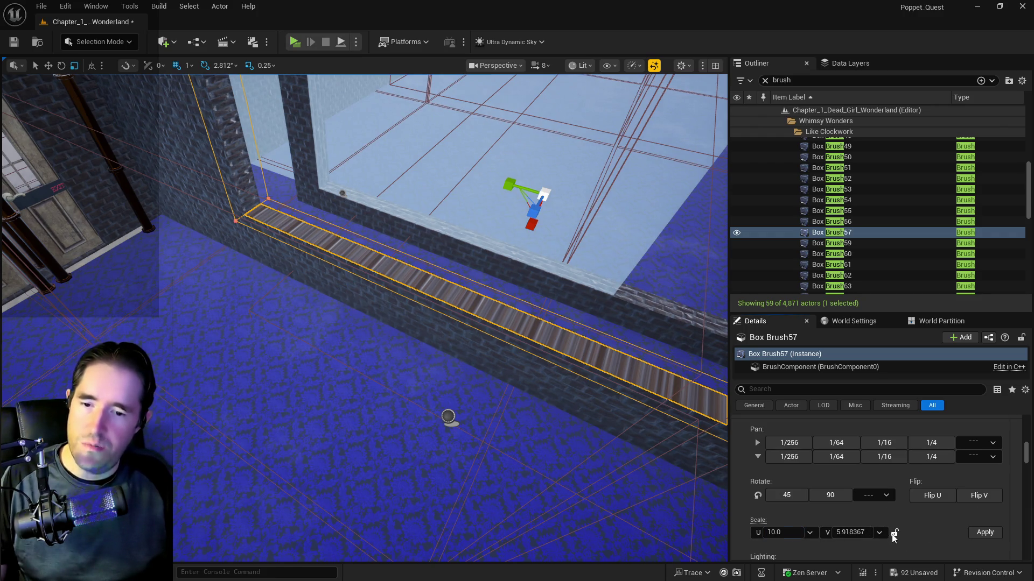
left_click(983, 533)
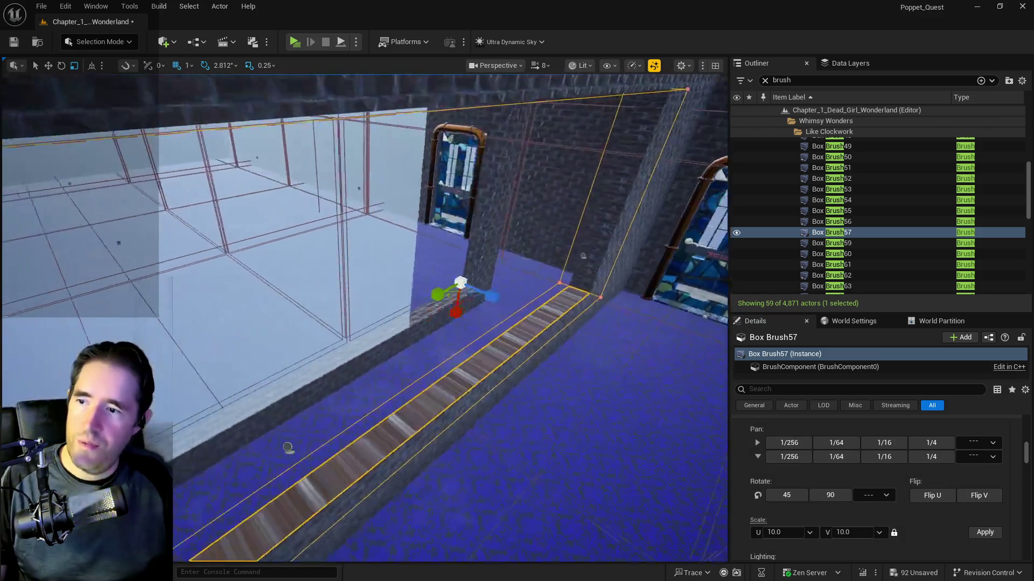
left_click(830, 496)
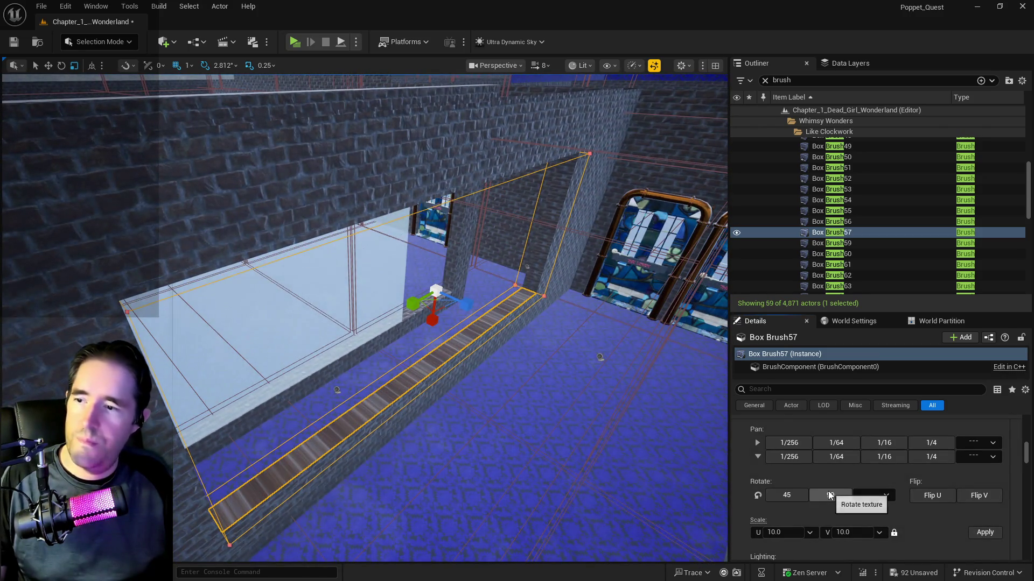
left_click(830, 496)
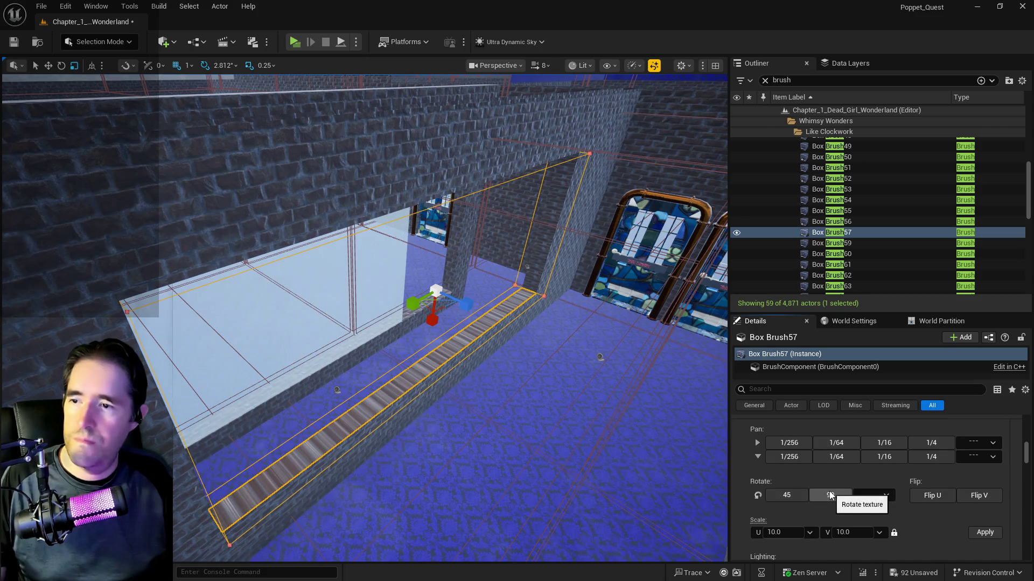
left_click(798, 490)
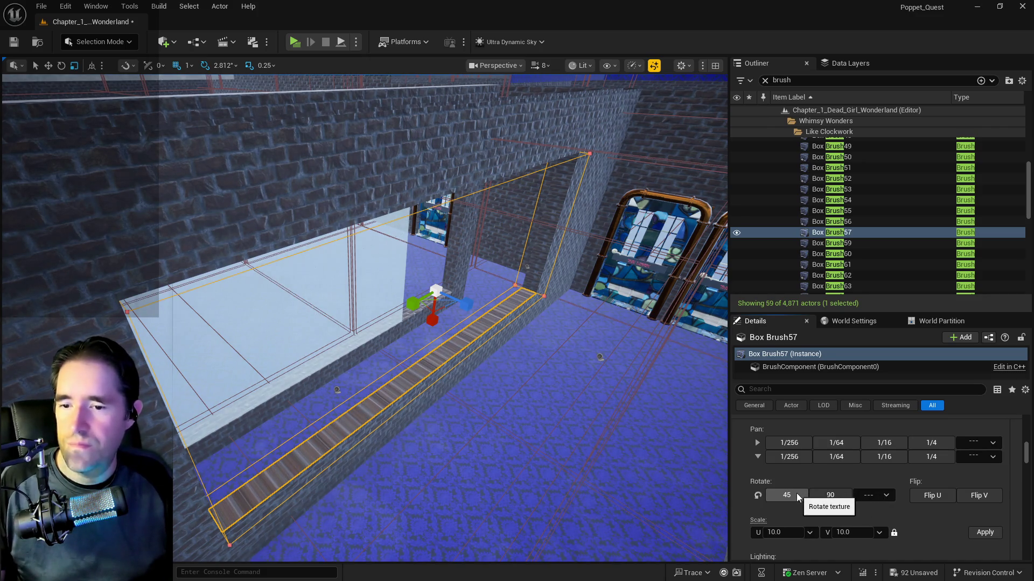
- Flip the sill texture along U and V, then pan it three quarters along U
left_click(934, 499)
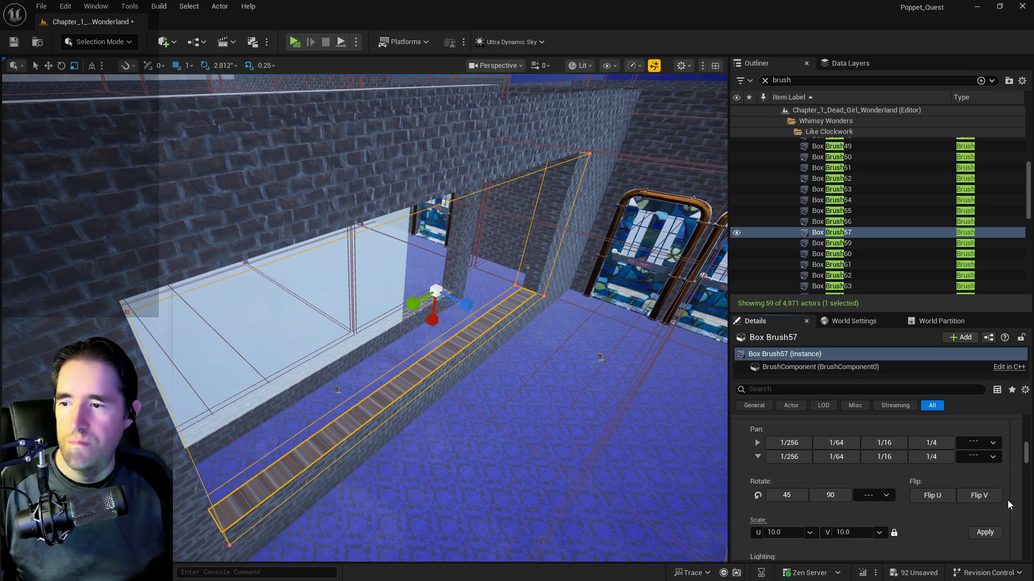
left_click(986, 496)
left_click(986, 496)
scroll(905, 525, "up", 2)
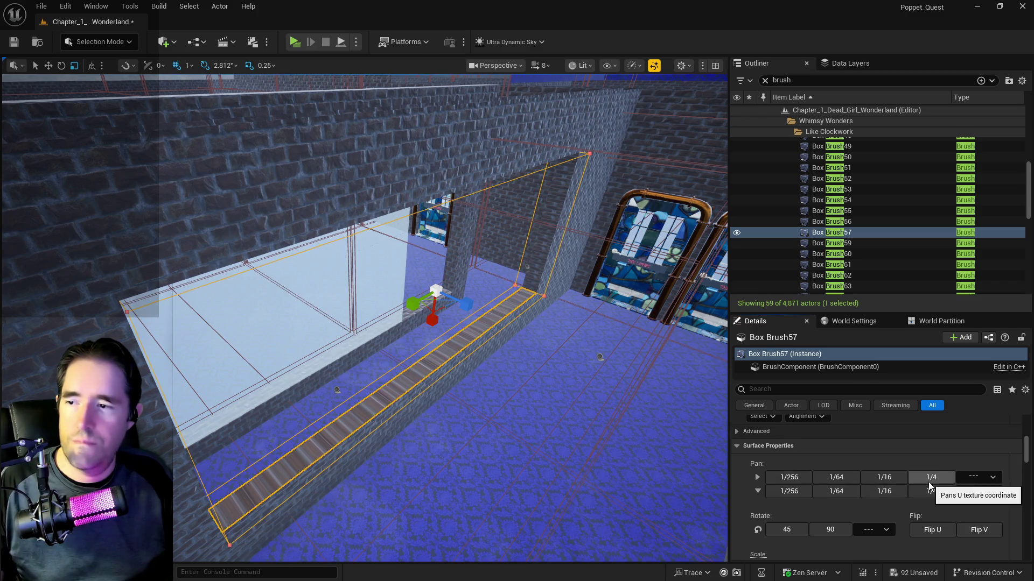
left_click(929, 479)
left_click(929, 484)
left_click(929, 484)
- Delete the window-cutting box brush Box Brush57
scroll(925, 509, "up", 4)
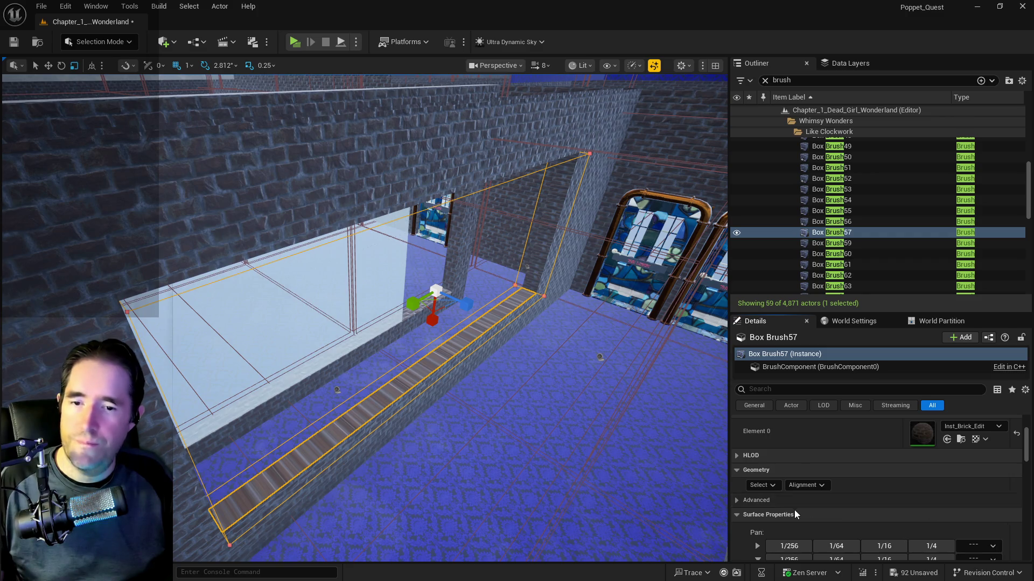
scroll(794, 510, "up", 1)
mouse_move(531, 497)
left_mouse_down()
mouse_move(506, 458)
mouse_move(497, 521)
left_mouse_up()
left_click_drag(488, 435, 476, 401)
mouse_move(526, 330)
left_mouse_down()
mouse_move(517, 344)
mouse_move(458, 366)
mouse_move(393, 388)
mouse_move(391, 377)
mouse_move(426, 397)
left_mouse_up()
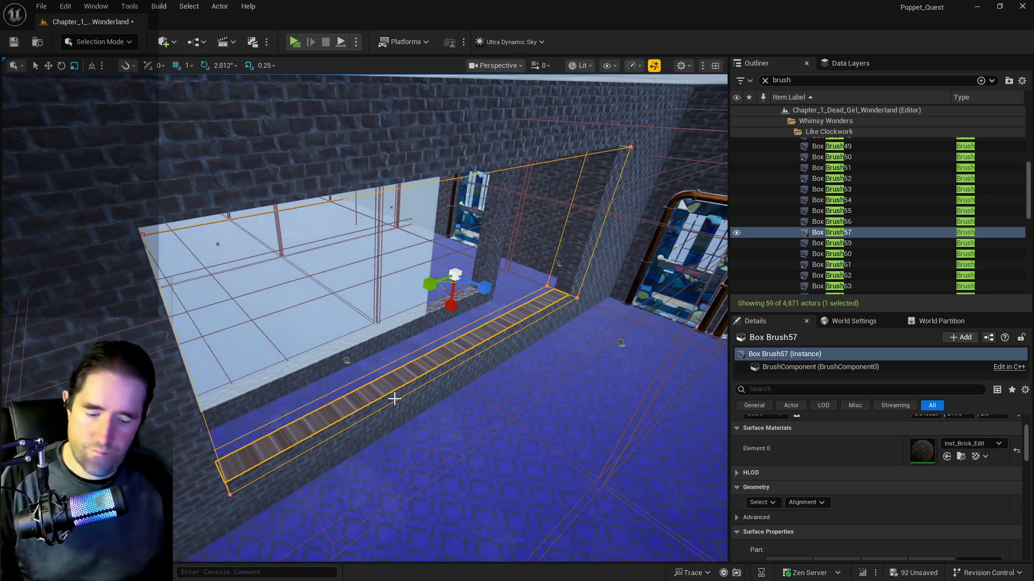
key("Delete")
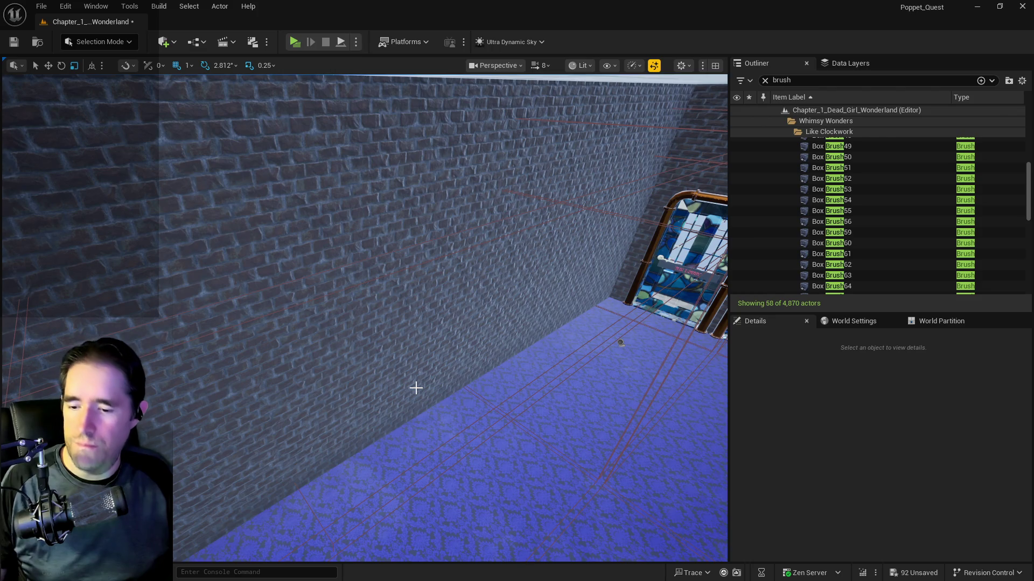
- Duplicate the brick wall brush Box Brush56
left_click_drag(424, 392, 396, 377)
left_click(423, 392)
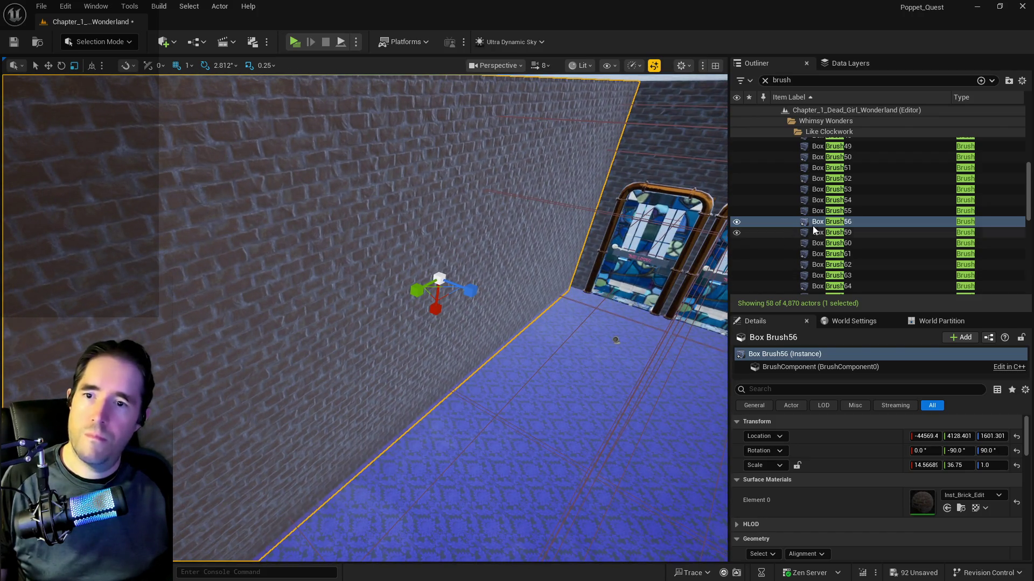
right_click(816, 221)
mouse_move(840, 349)
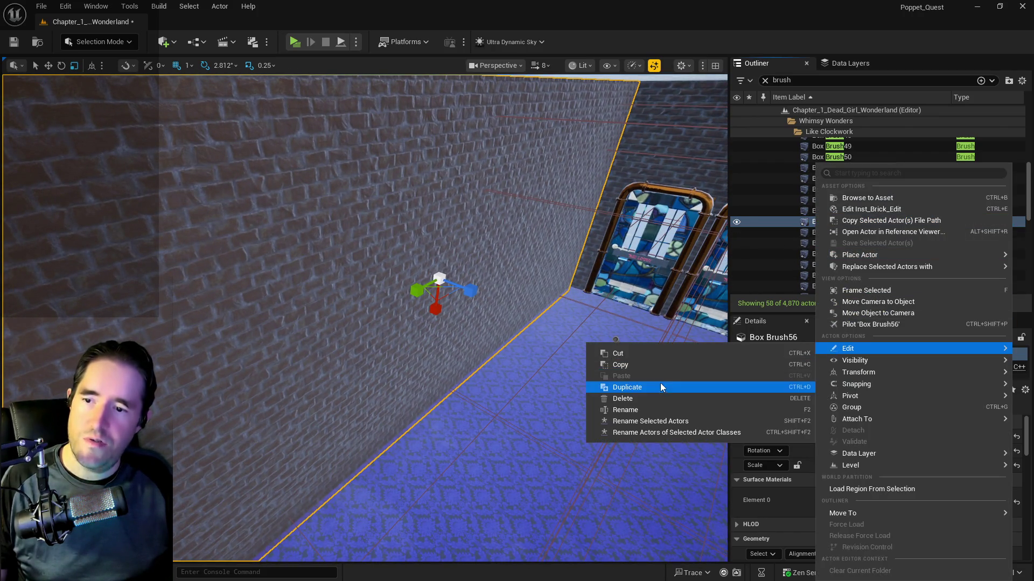
left_click(658, 387)
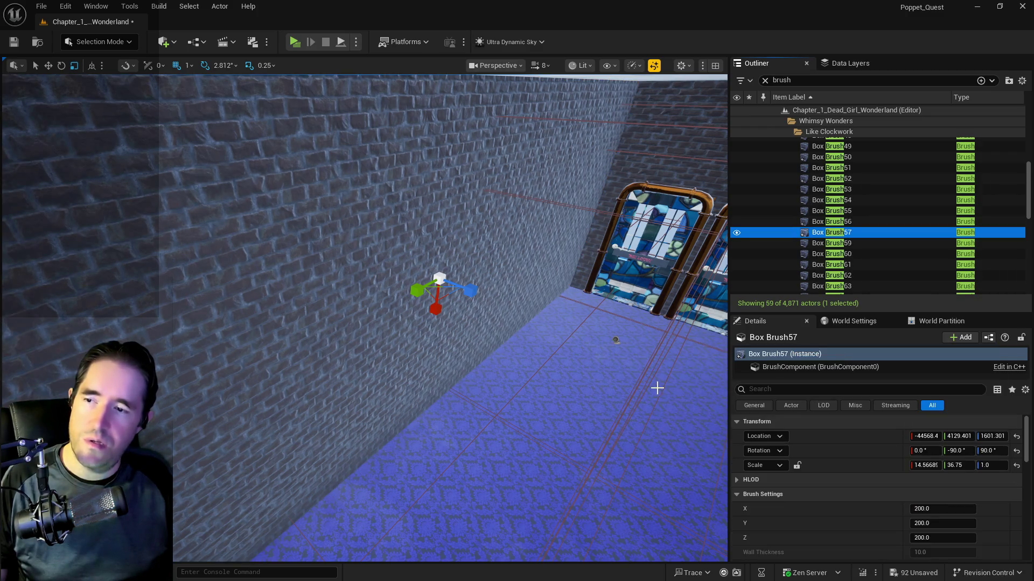
- Make the copy a Subtractive brush with Z scale 2.0 and Y scale 24.25
scroll(881, 499, "down", 5)
left_click(942, 476)
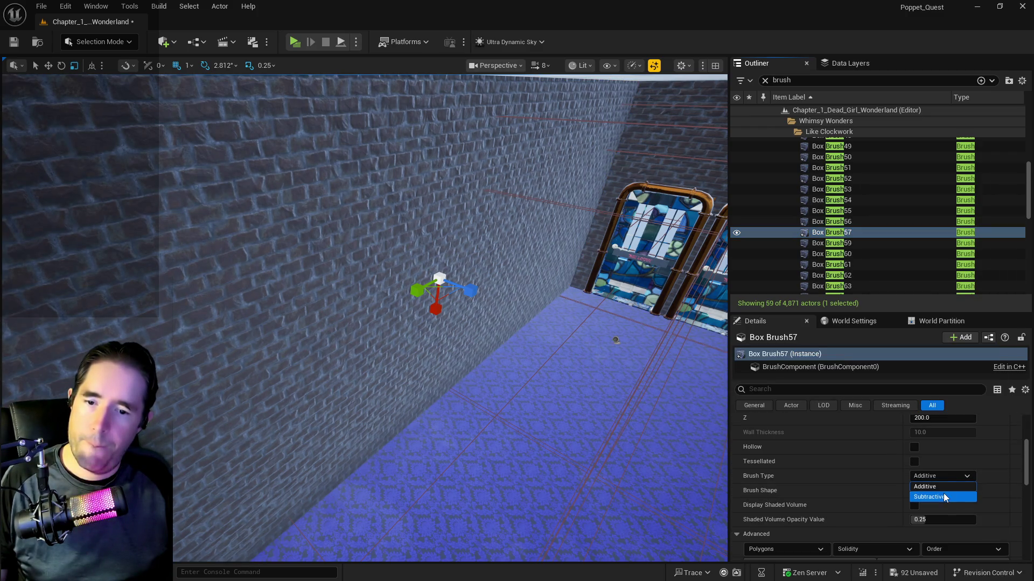
left_click(943, 495)
scroll(957, 455, "up", 5)
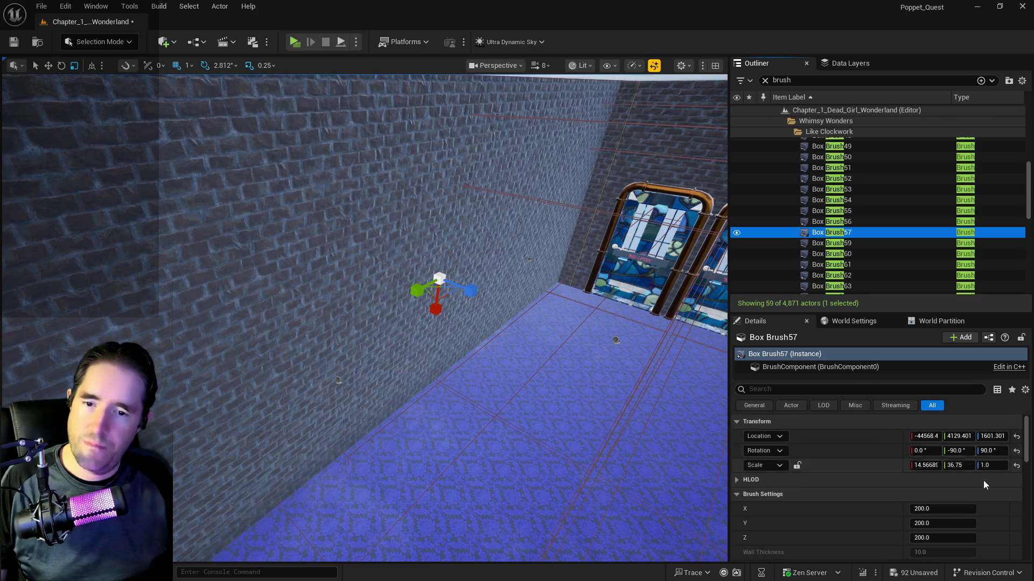
left_click(989, 466)
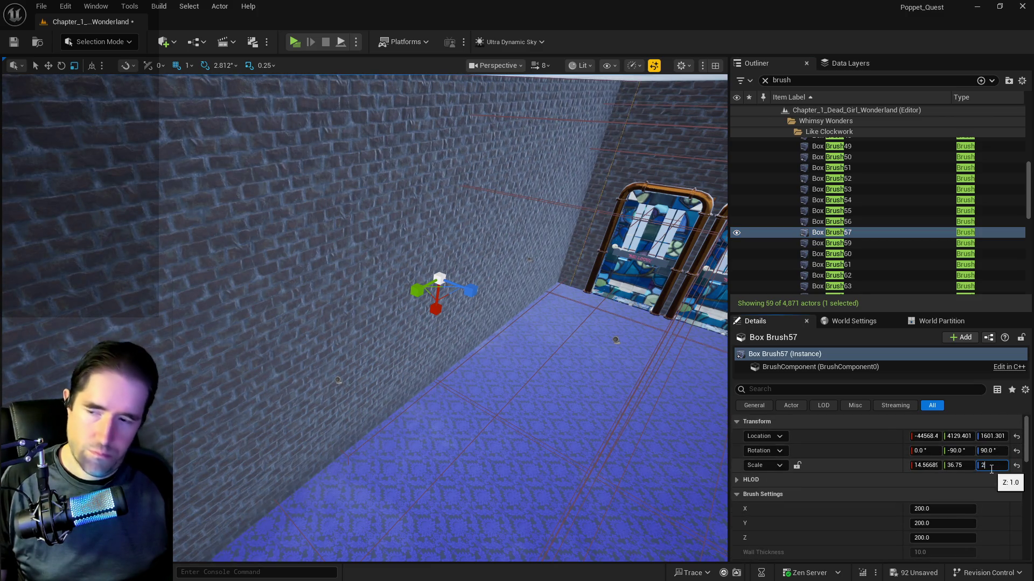
key("Return")
left_click_drag(958, 465, 916, 465)
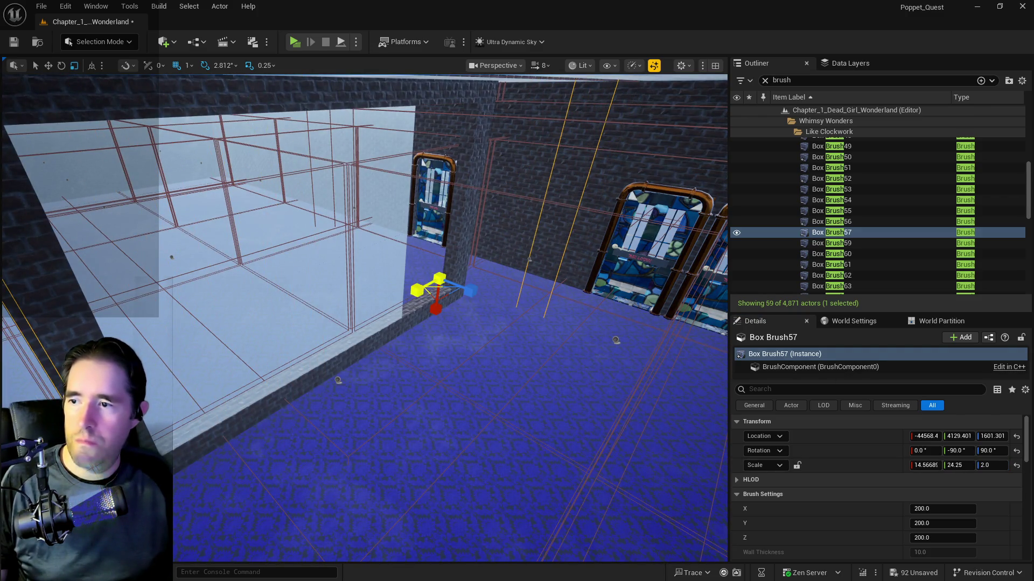
- Scale the cutter to about 11.08 in X and slide it along the wall to X -45461.4
mouse_move(436, 308)
left_mouse_down()
mouse_move(455, 366)
mouse_move(355, 350)
mouse_move(415, 323)
mouse_move(273, 353)
mouse_move(415, 354)
left_mouse_up()
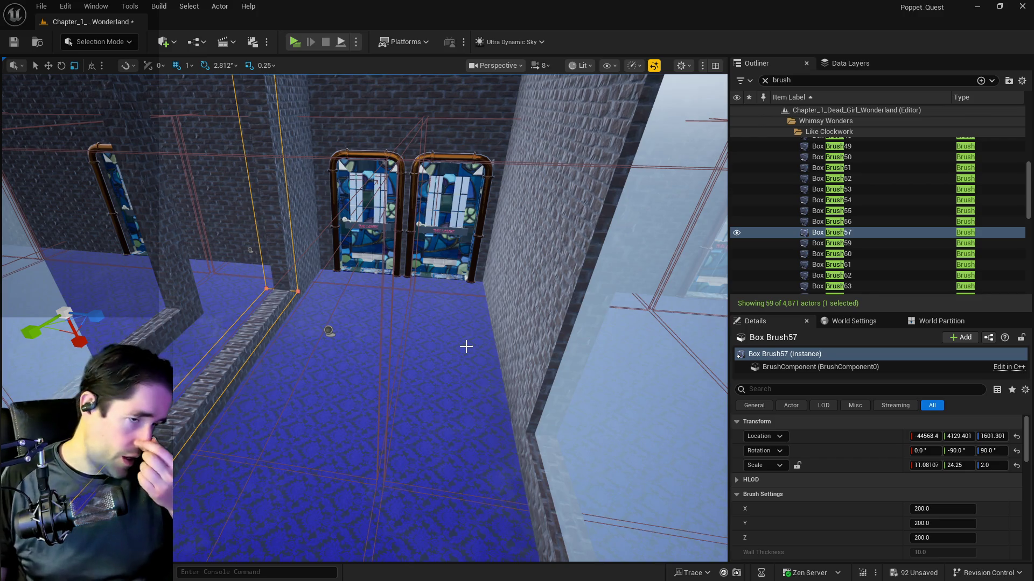
mouse_move(431, 332)
left_mouse_down()
mouse_move(393, 250)
mouse_move(427, 291)
mouse_move(351, 300)
mouse_move(267, 260)
left_mouse_up()
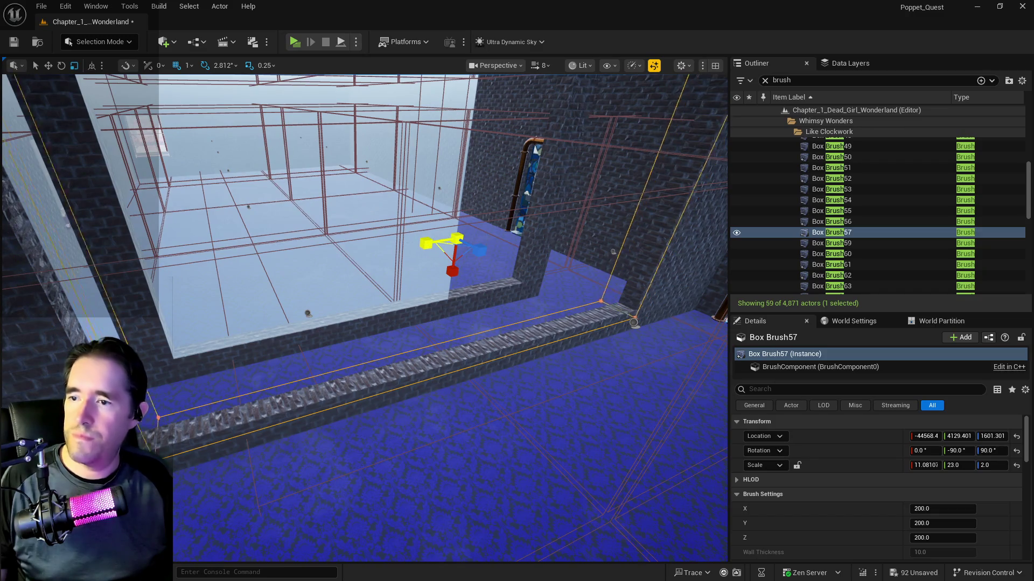
key("w")
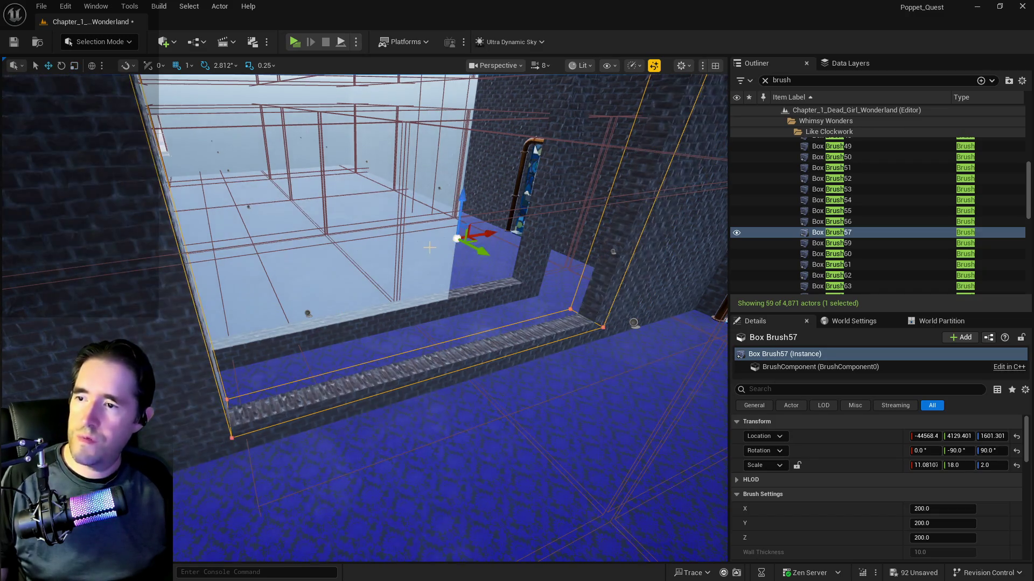
left_click_drag(321, 277, 452, 281)
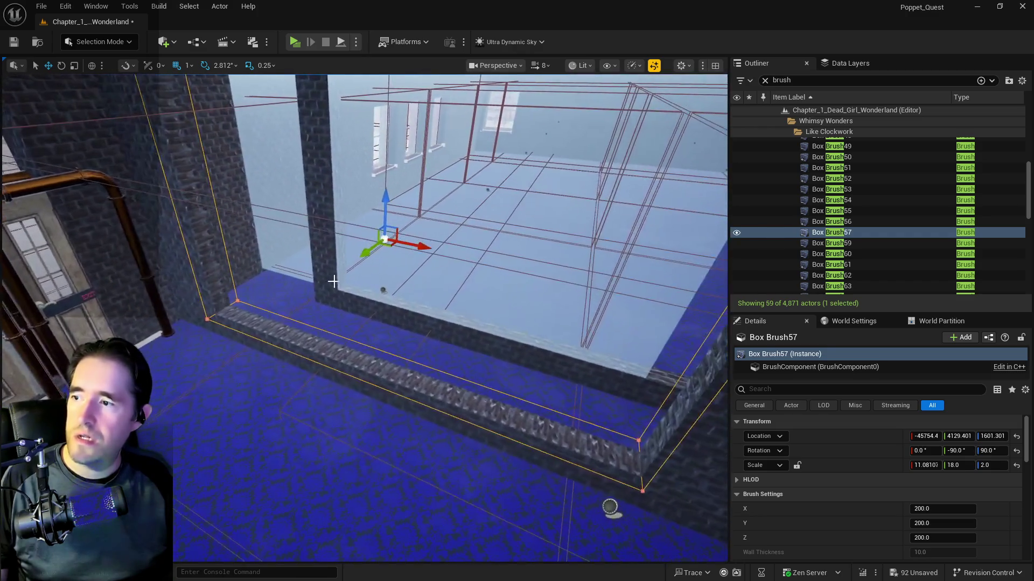
mouse_move(429, 245)
left_mouse_down()
mouse_move(350, 255)
mouse_move(439, 260)
left_mouse_up()
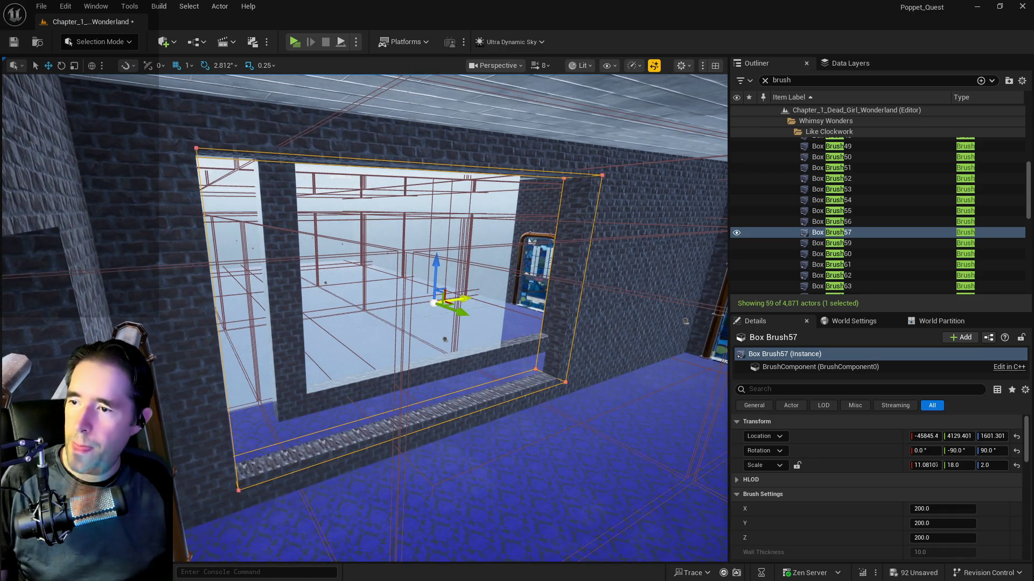
- Fly through the window opening and around the room to check its fit against the ledge
mouse_move(461, 297)
left_mouse_down()
mouse_move(455, 256)
mouse_move(377, 259)
left_mouse_up()
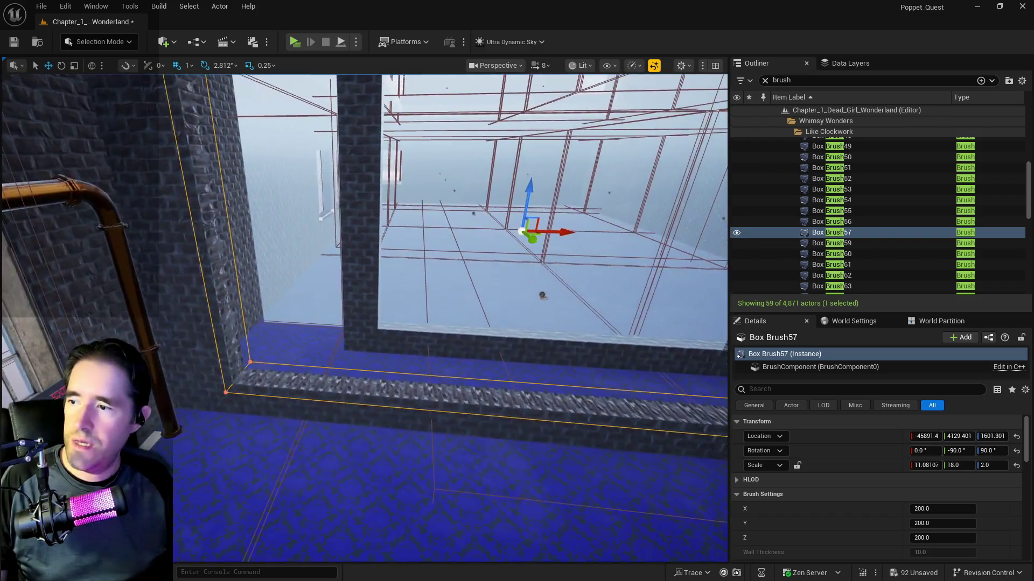
left_click_drag(520, 215, 520, 207)
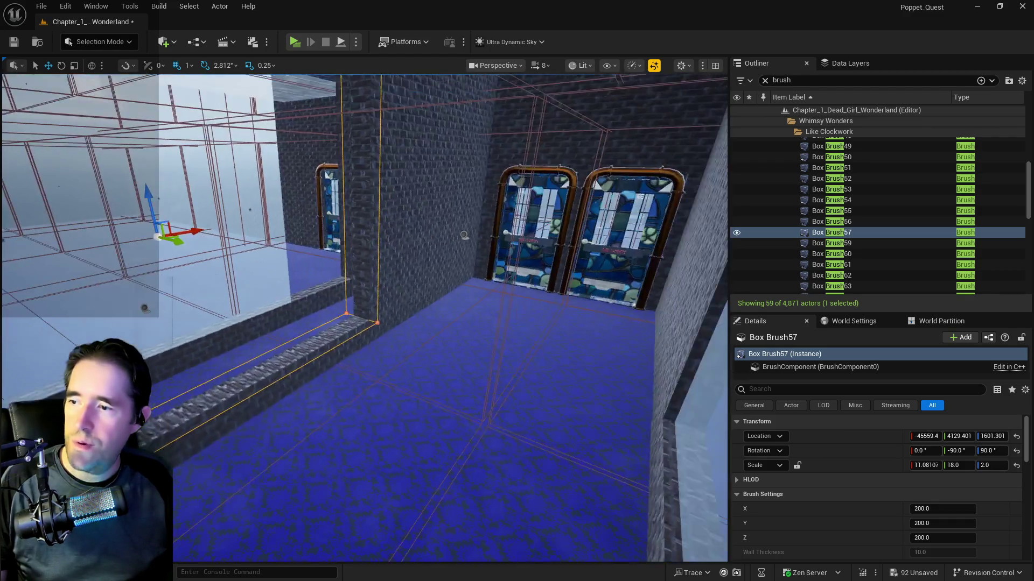
left_click_drag(463, 235, 343, 511)
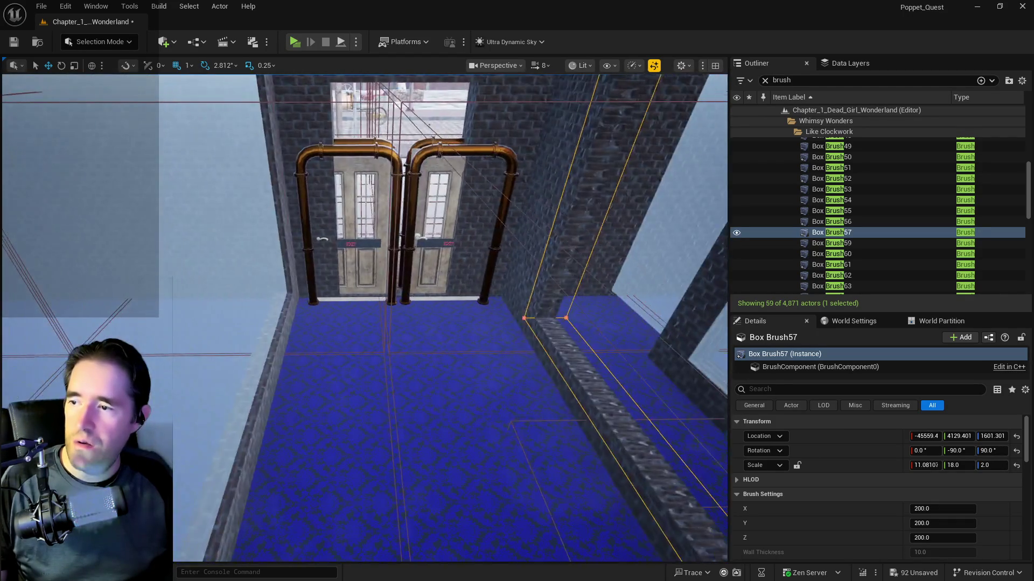
mouse_move(365, 317)
left_mouse_down()
mouse_move(364, 301)
mouse_move(356, 323)
mouse_move(420, 317)
mouse_move(334, 317)
mouse_move(409, 317)
mouse_move(371, 323)
mouse_move(333, 312)
mouse_move(399, 315)
left_mouse_up()
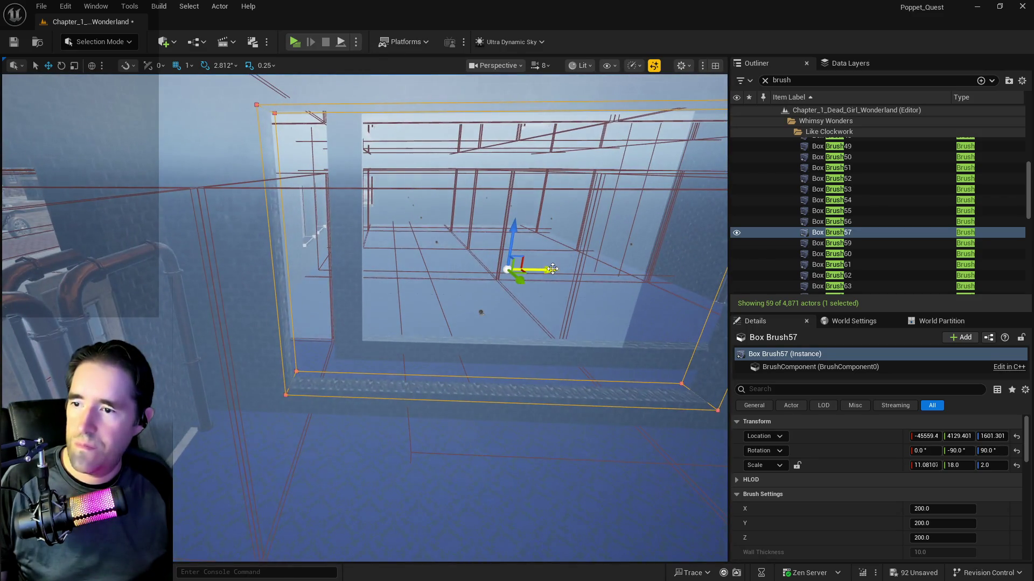
mouse_move(498, 312)
left_mouse_down()
mouse_move(525, 315)
mouse_move(492, 312)
left_mouse_up()
scroll(834, 551, "down", 2)
scroll(833, 551, "down", 2)
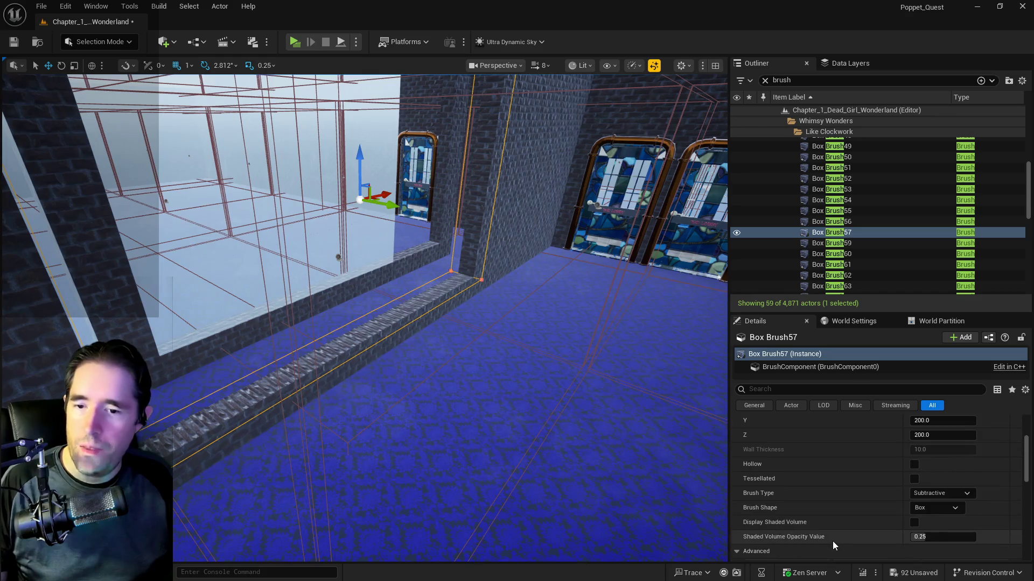
- Select the ledge and all adjacent surfaces and apply a 10 by 10 texture scale
scroll(833, 538, "up", 5)
left_click(376, 317)
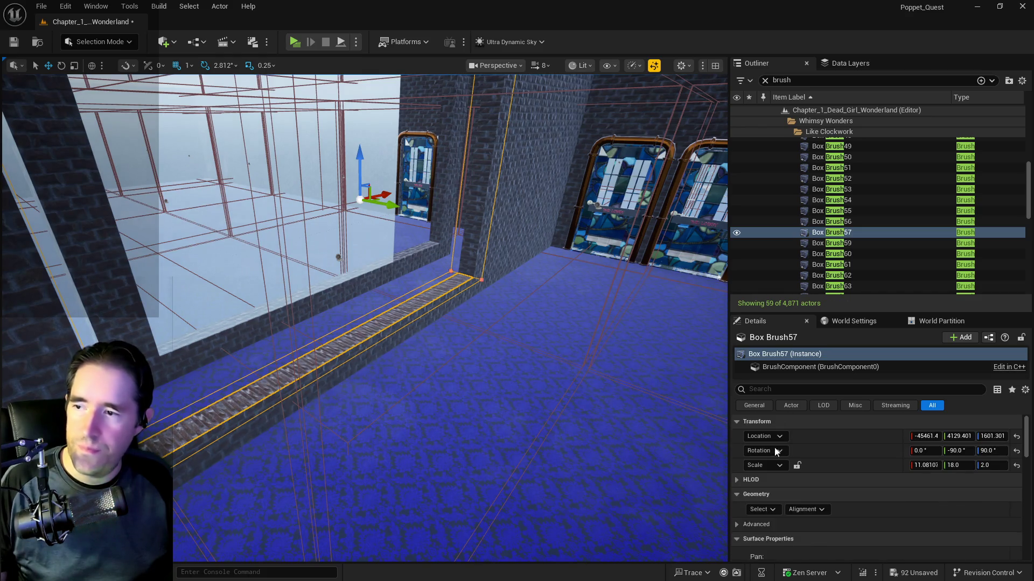
left_click(761, 554)
left_click(787, 437)
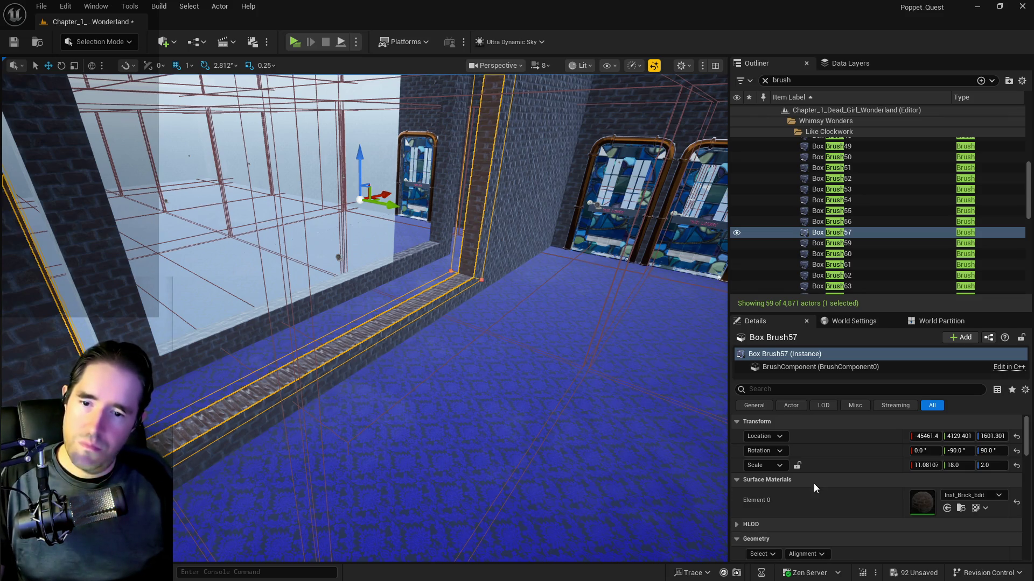
scroll(813, 484, "down", 6)
left_click(795, 496)
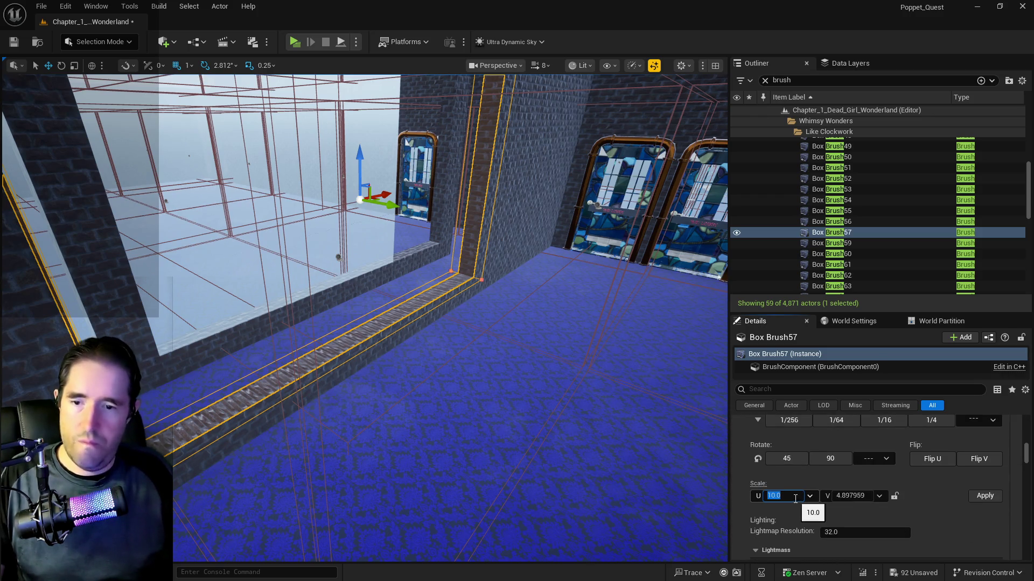
left_click(985, 496)
- Select every brick-material surface on wall brush Box Brush56 for the same 10 by 10 scale
left_click_drag(646, 436, 513, 327)
left_click(513, 328)
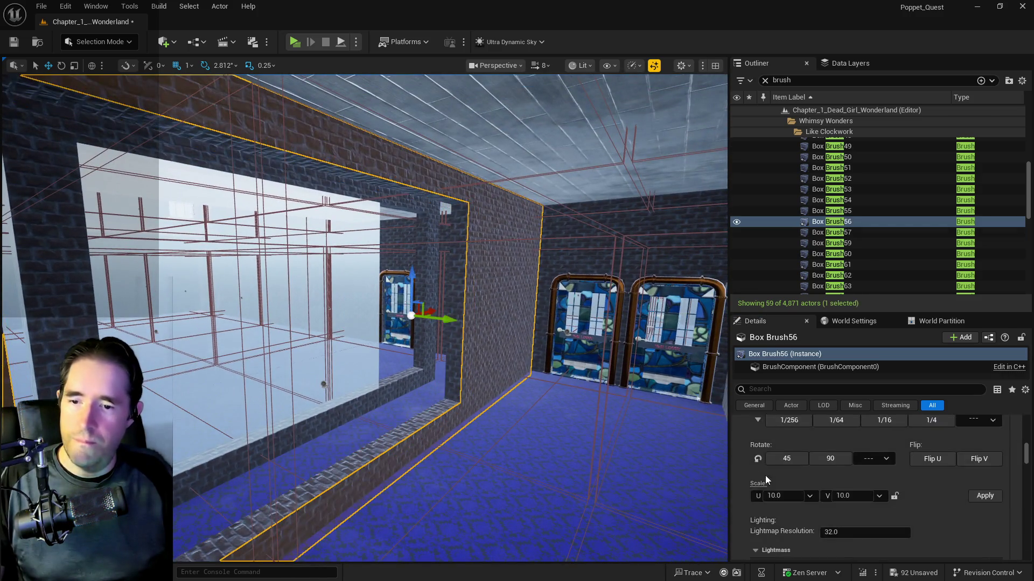
left_click(755, 484)
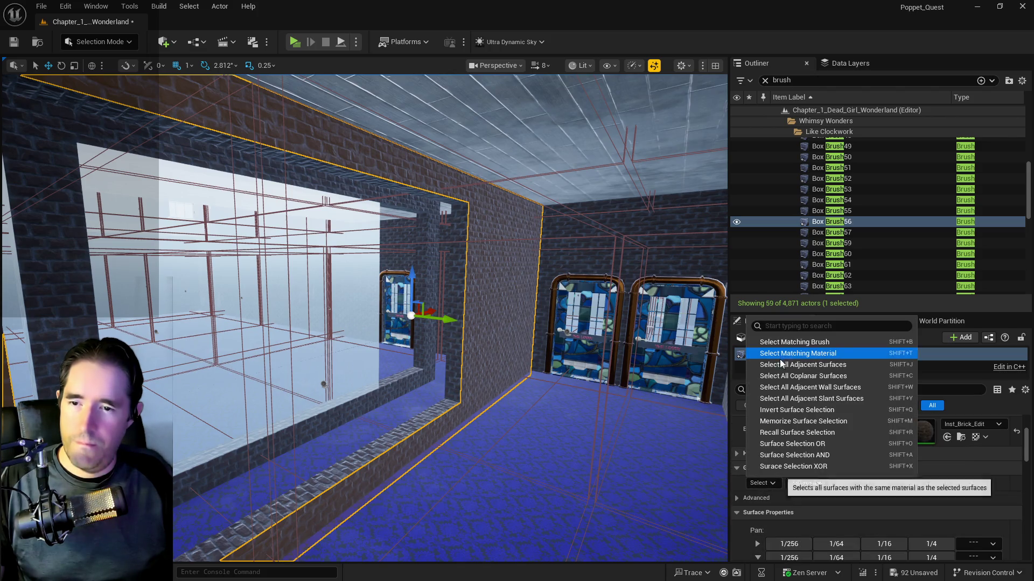
left_click(797, 353)
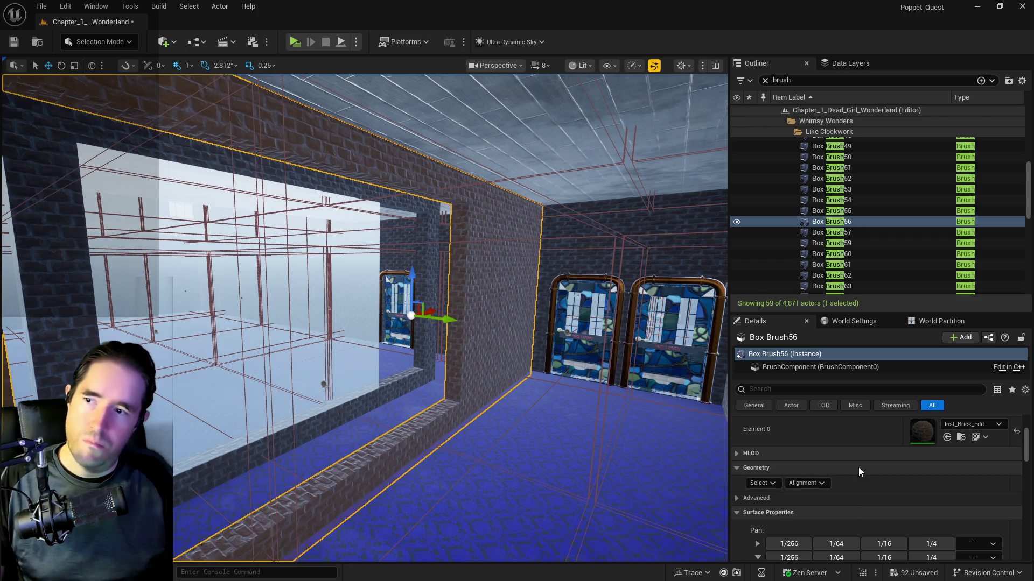
scroll(878, 490, "down", 5)
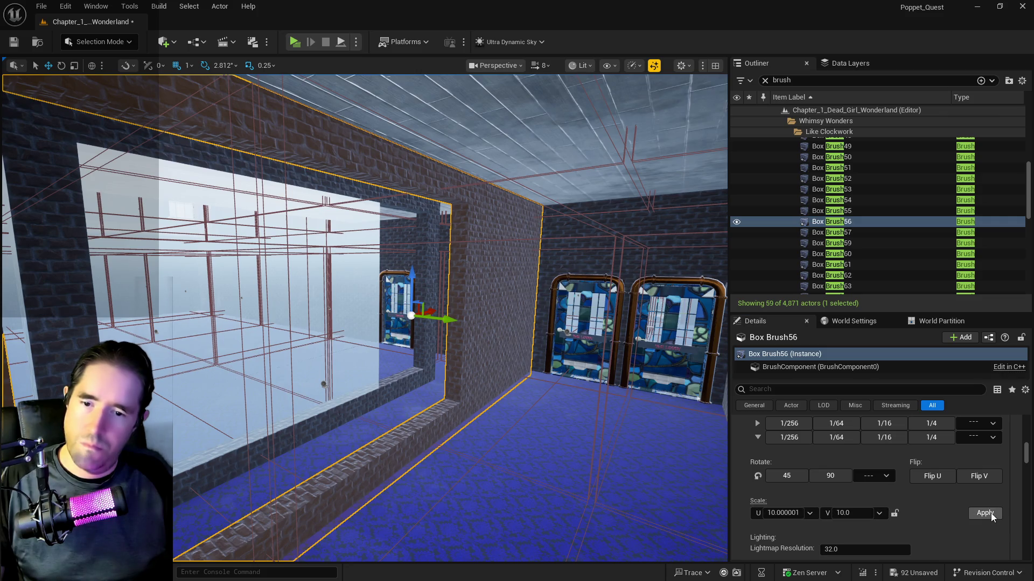
scroll(941, 506, "up", 5)
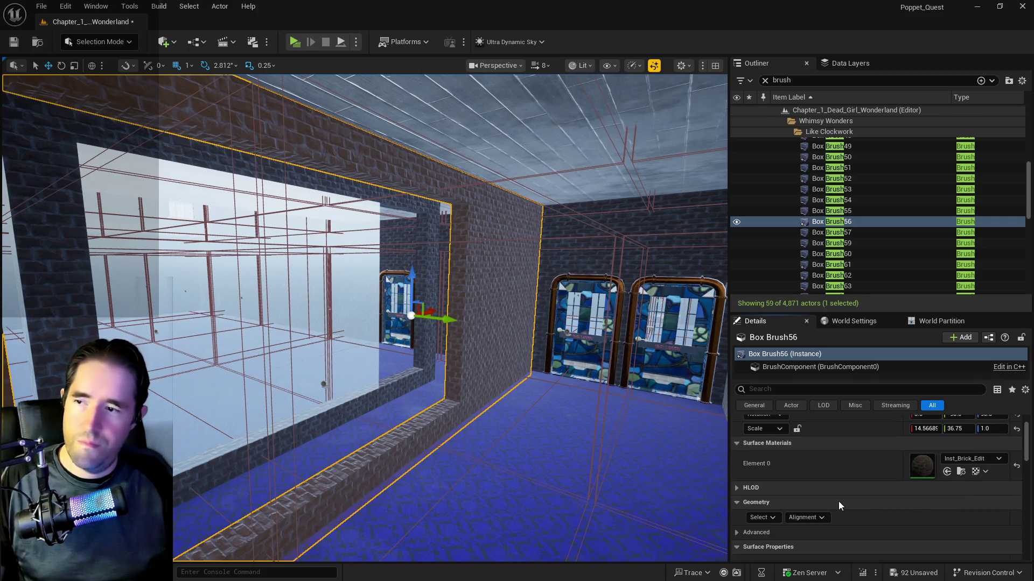
- Select the window brush Box Brush57 in preparation for duplicating it
mouse_move(412, 378)
left_mouse_down()
mouse_move(409, 345)
mouse_move(413, 378)
left_mouse_up()
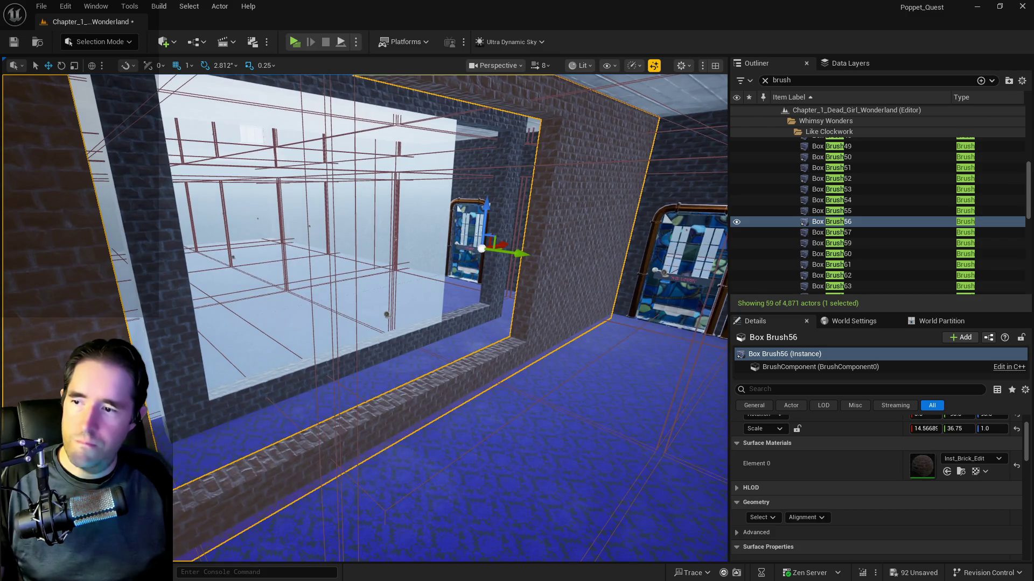
left_click(416, 386)
right_click(816, 234)
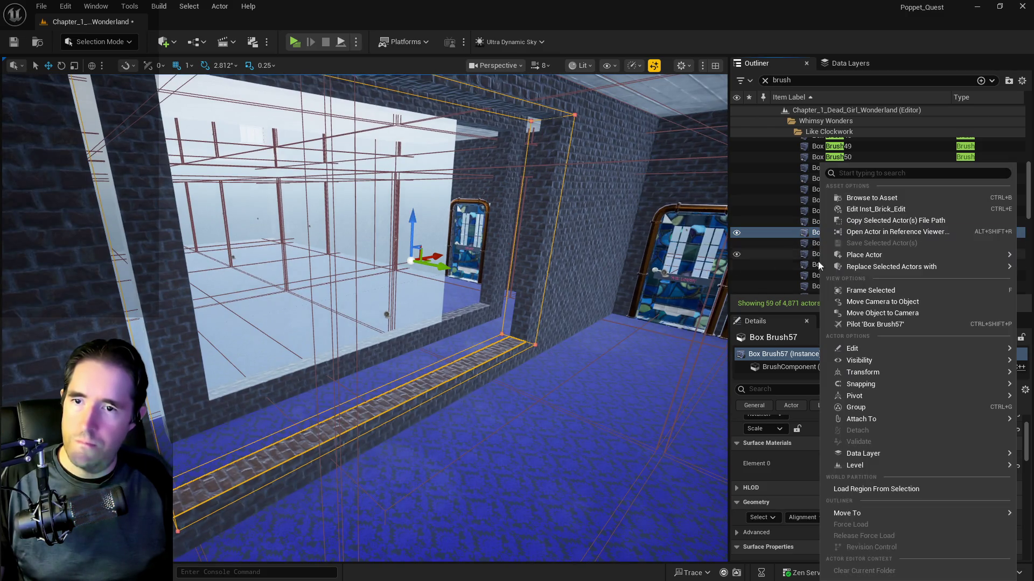
- Duplicate the window brush Box Brush57 to create Box Brush58
mouse_move(828, 350)
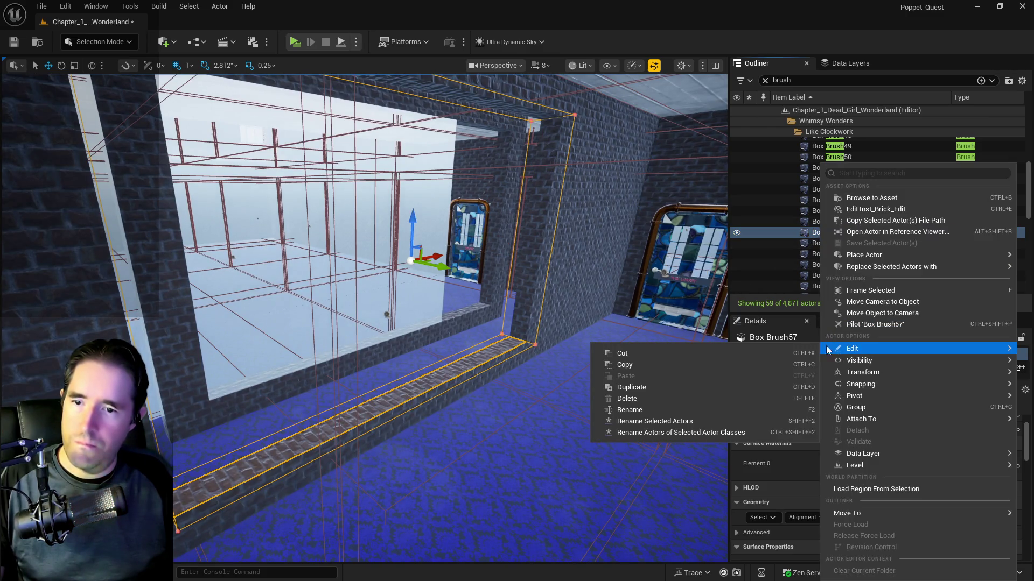
left_click(672, 387)
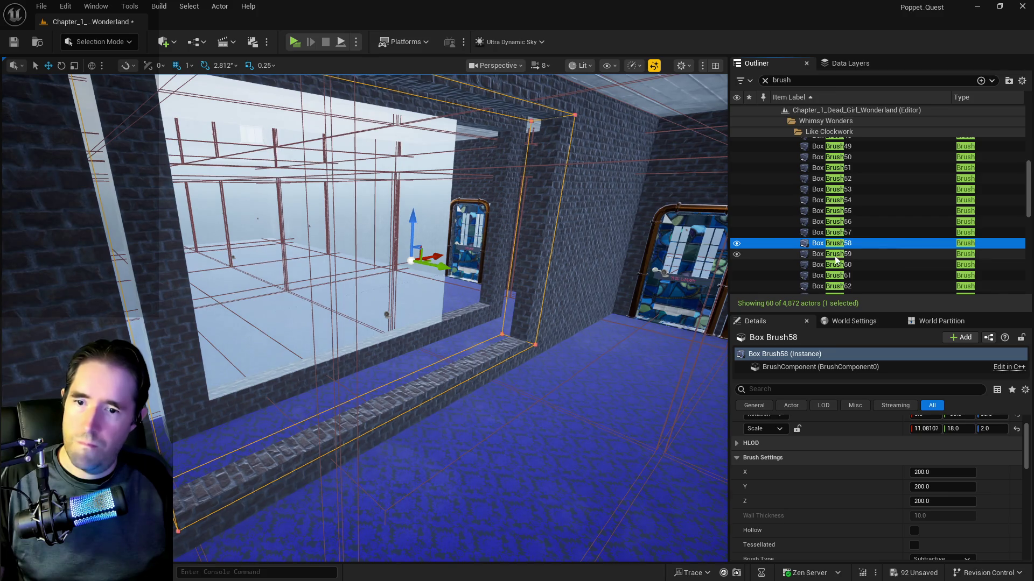
mouse_move(654, 307)
left_mouse_down()
mouse_move(640, 366)
mouse_move(619, 328)
mouse_move(722, 343)
left_mouse_up()
scroll(892, 492, "up", 2)
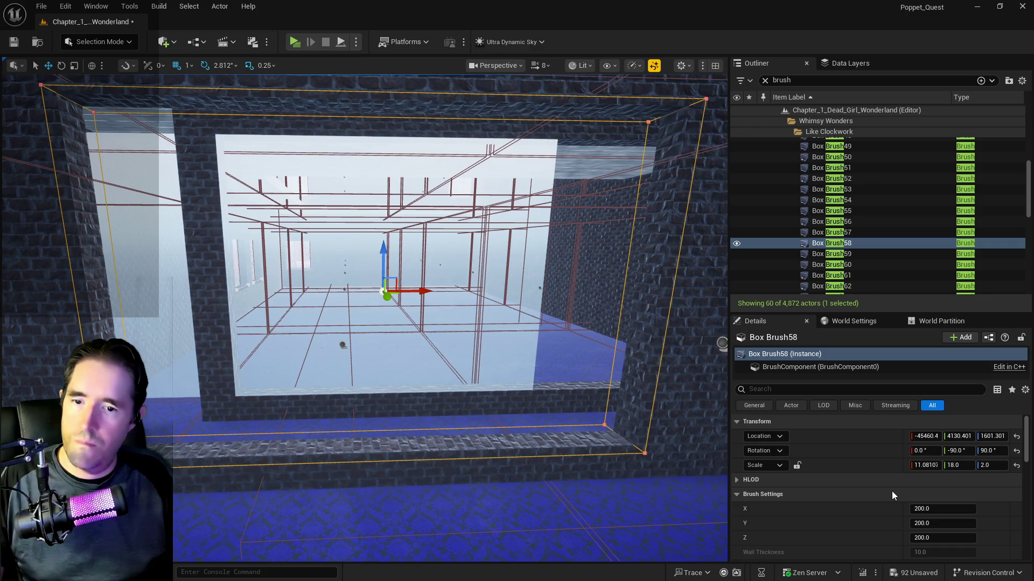
scroll(926, 483, "down", 5)
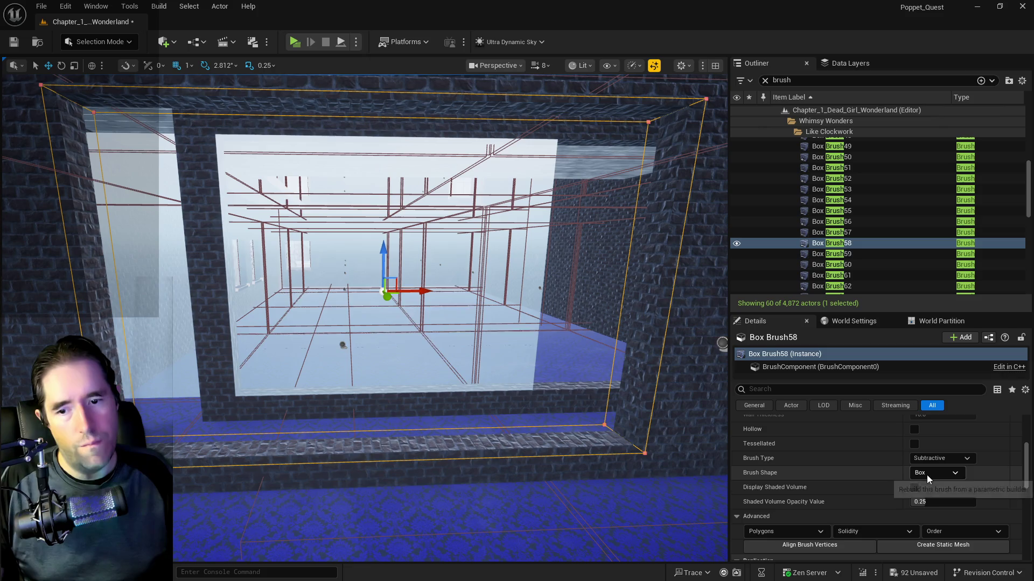
- Set Box Brush58's brush type to Additive so solid brick fills the opening
left_click(923, 462)
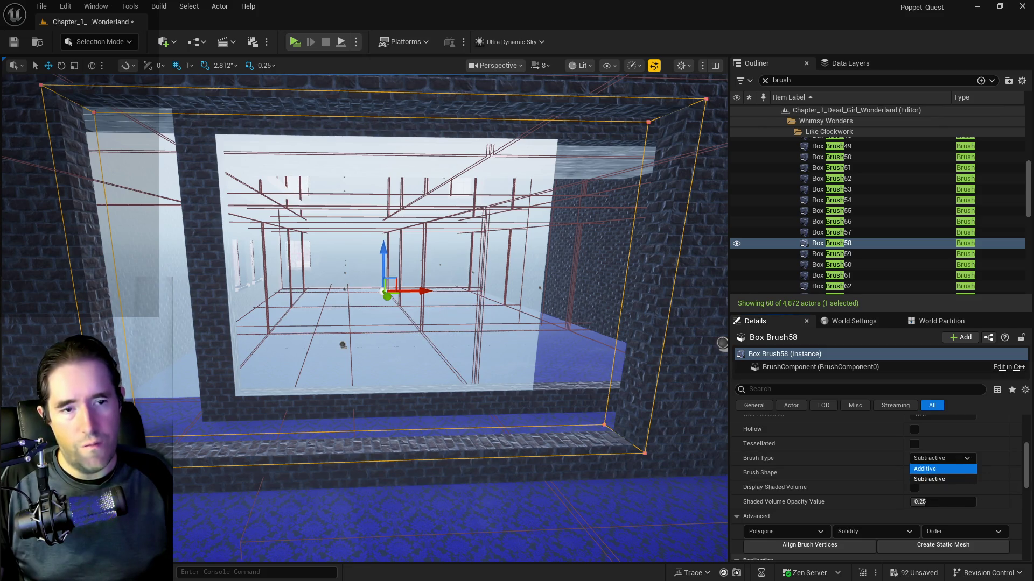
left_click(925, 472)
mouse_move(547, 371)
left_mouse_down()
mouse_move(517, 371)
mouse_move(538, 360)
mouse_move(510, 392)
left_mouse_up()
left_click(510, 393)
left_click_drag(581, 420, 555, 428)
left_click_drag(356, 349, 356, 349)
left_click(355, 350)
- Frame Box Brush58 and select its surfaces
key("f")
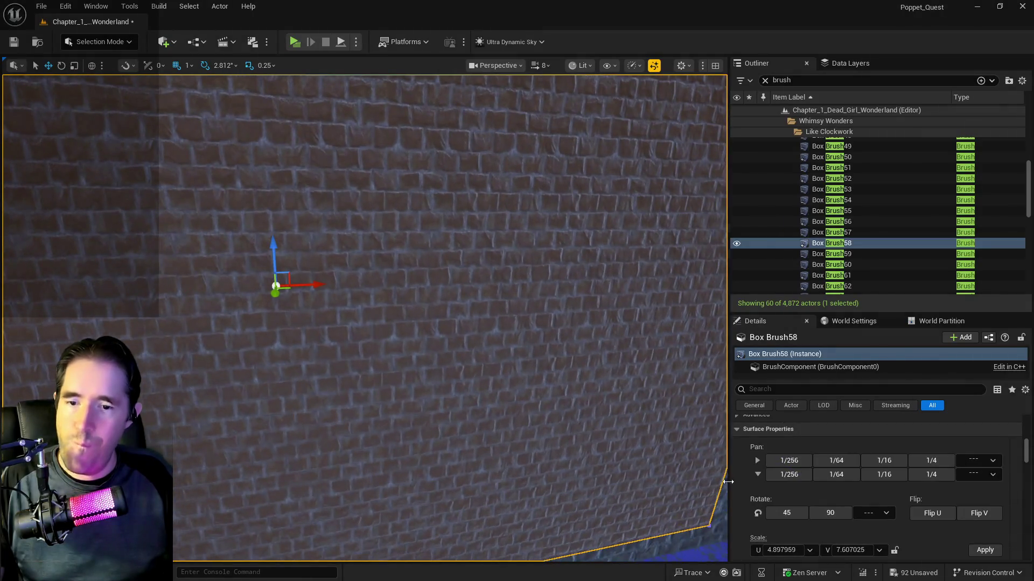
scroll(818, 525, "up", 2)
scroll(818, 525, "up", 5)
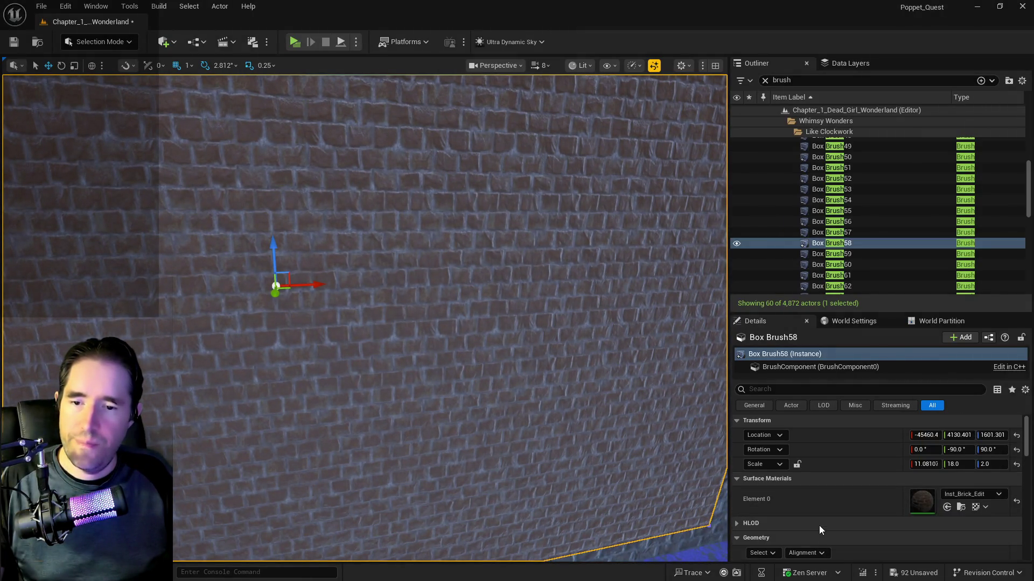
left_click(770, 485)
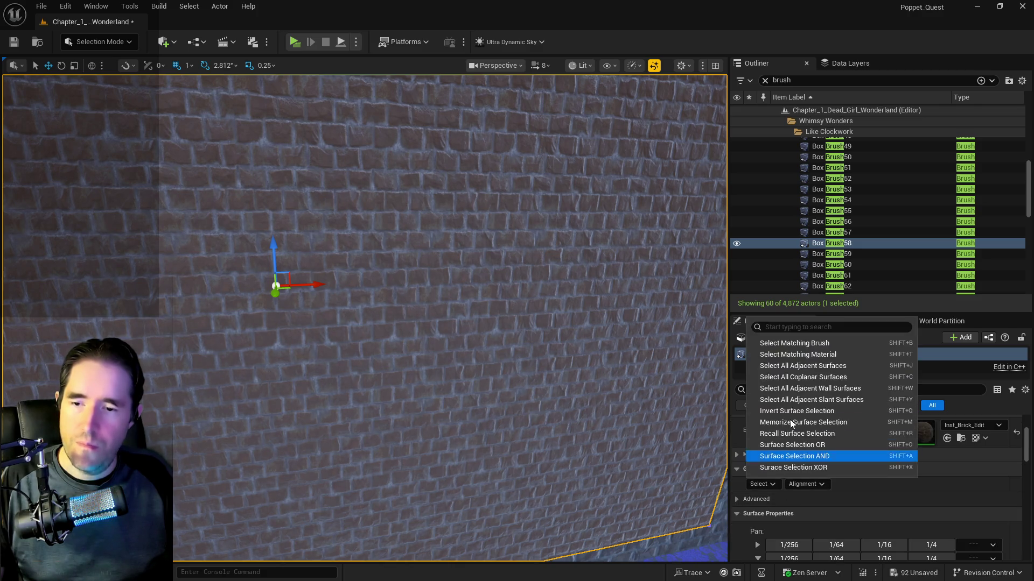
left_click(791, 367)
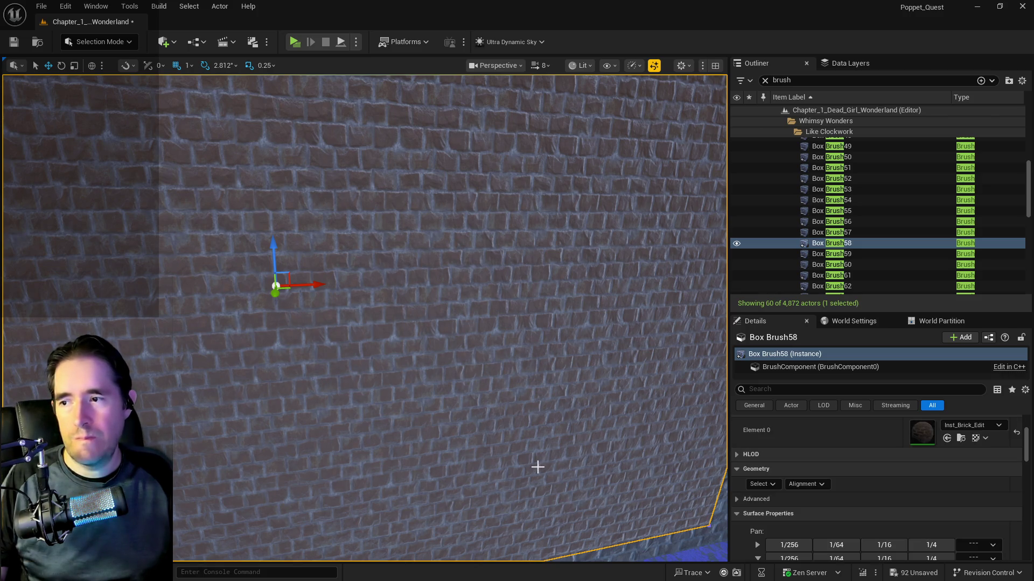
- Lock the texture scale proportions and thin Box Brush58 to Z scale 0.5
left_click_drag(537, 467, 485, 442)
scroll(822, 528, "down", 5)
left_click(895, 492)
mouse_move(669, 473)
left_mouse_down()
mouse_move(646, 468)
mouse_move(670, 473)
left_mouse_up()
scroll(888, 492, "up", 3)
scroll(872, 498, "up", 5)
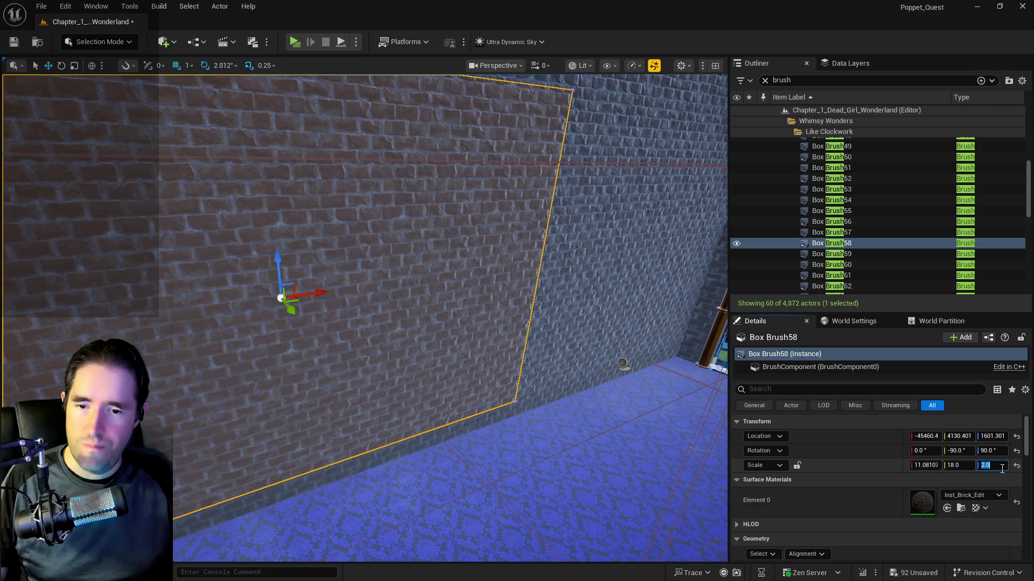
type("0.5")
key("Return")
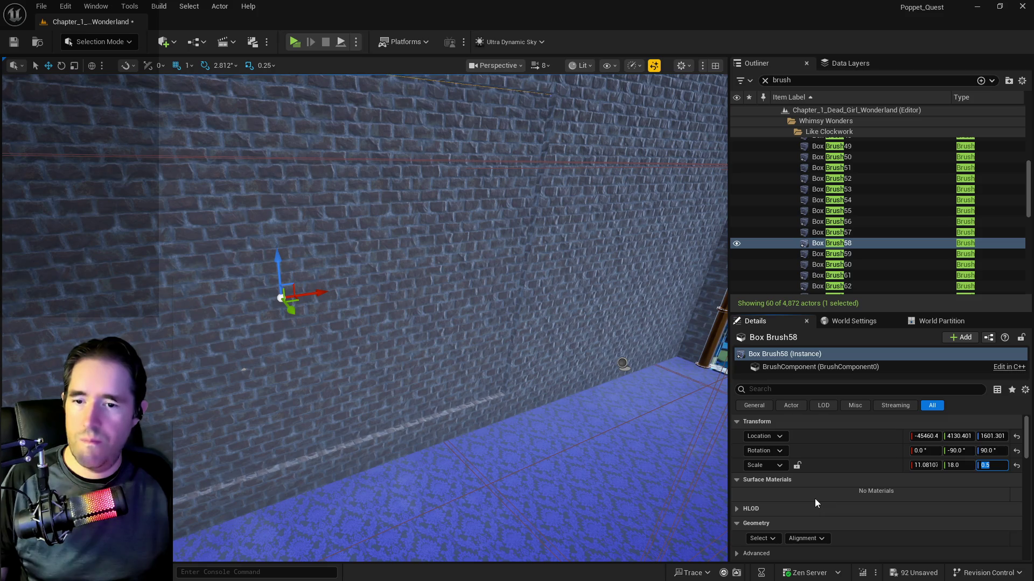
- Reselect Box Brush58's surfaces and edit the texture U scale value
scroll(815, 499, "down", 3)
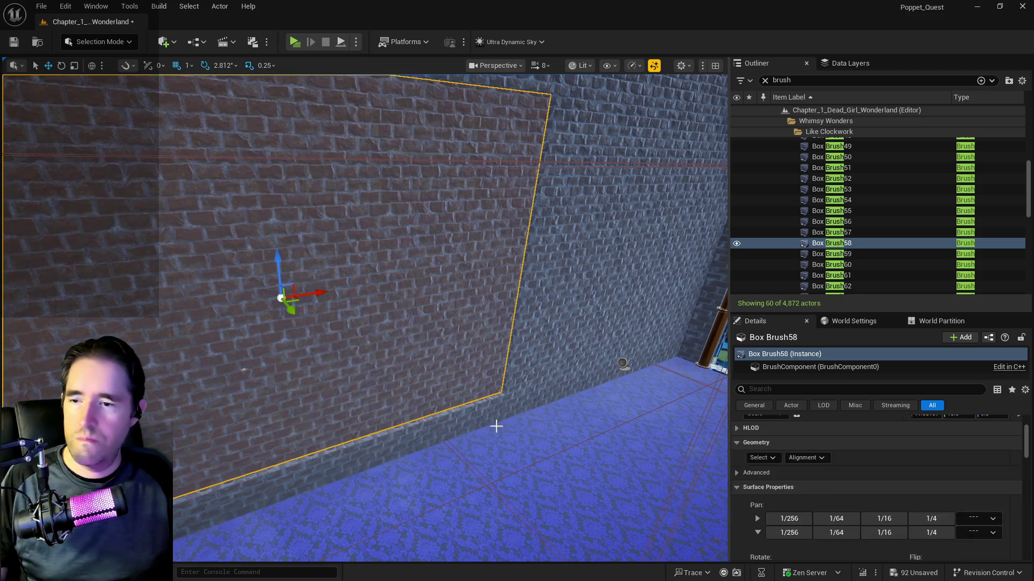
left_click(761, 486)
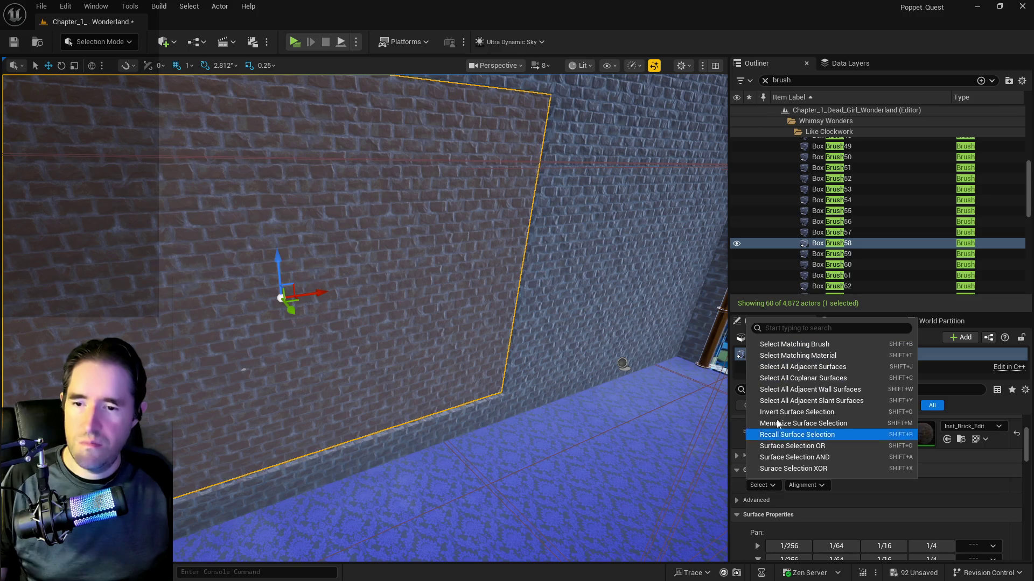
left_click(791, 367)
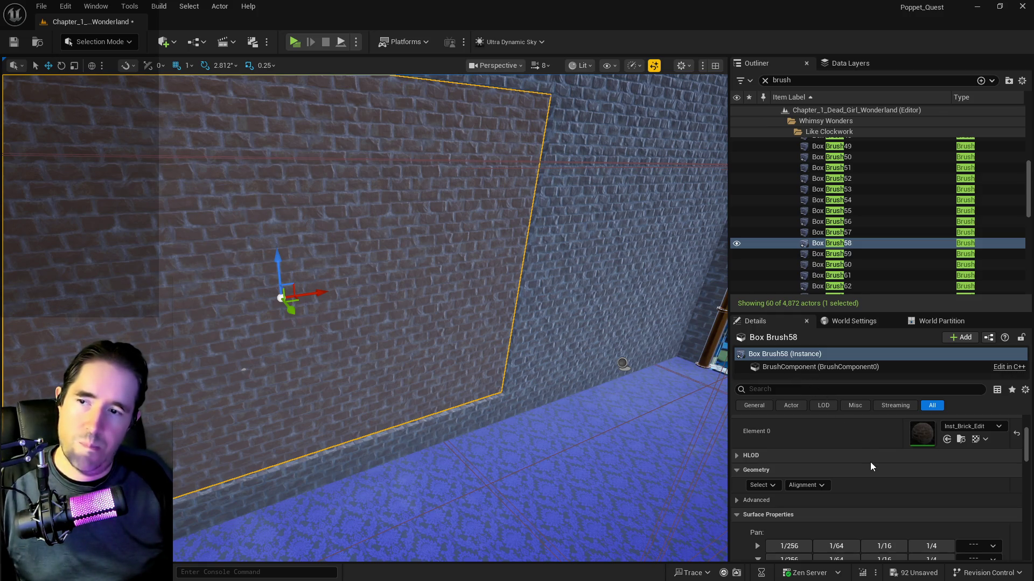
scroll(870, 462, "down", 5)
left_click(775, 475)
left_click(776, 475)
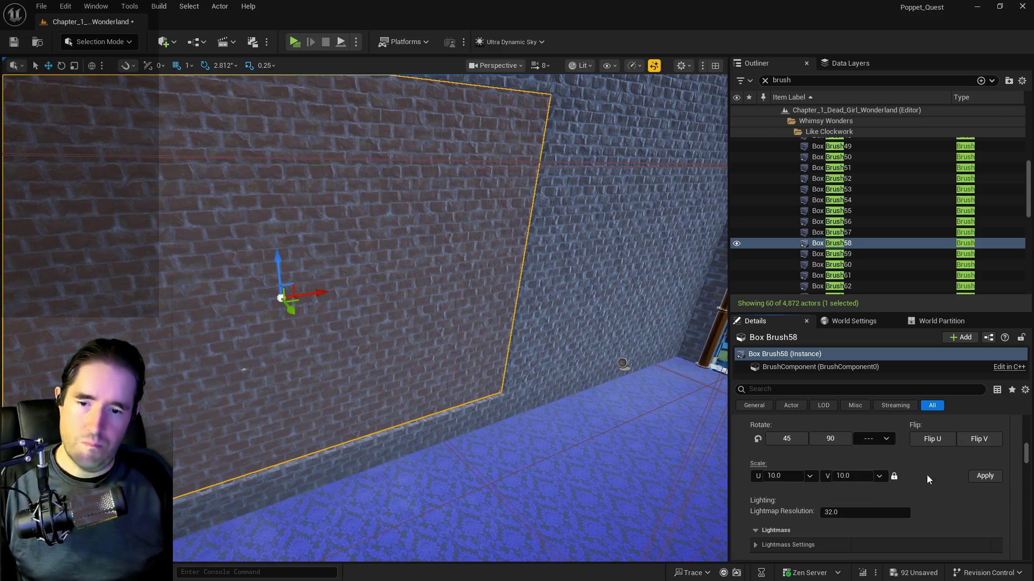
- Assign the Inst_Glass_01 material to Box Brush58's Element 0
scroll(970, 470, "up", 5)
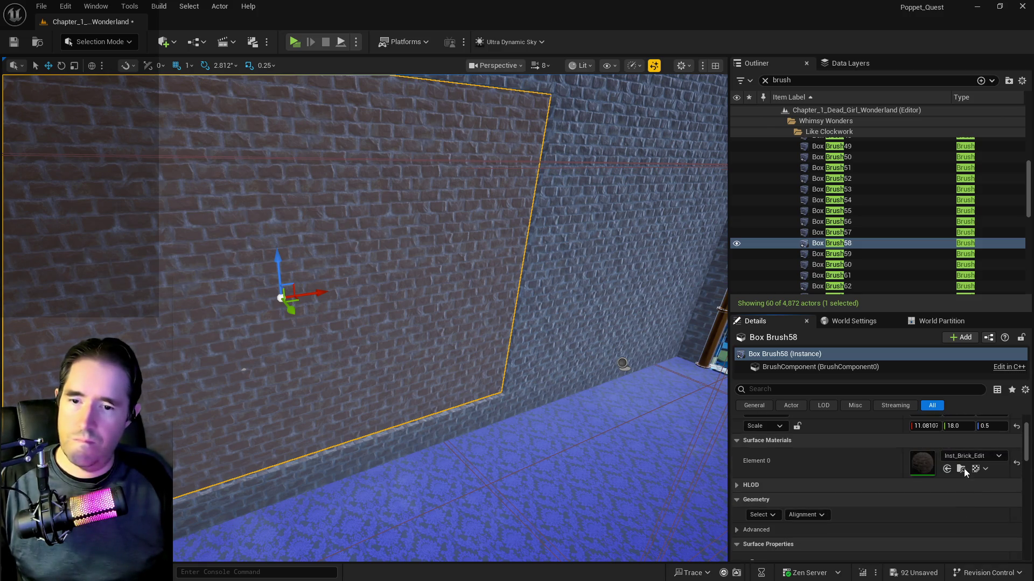
left_click(946, 469)
left_click_drag(511, 457, 511, 457)
left_click(448, 388)
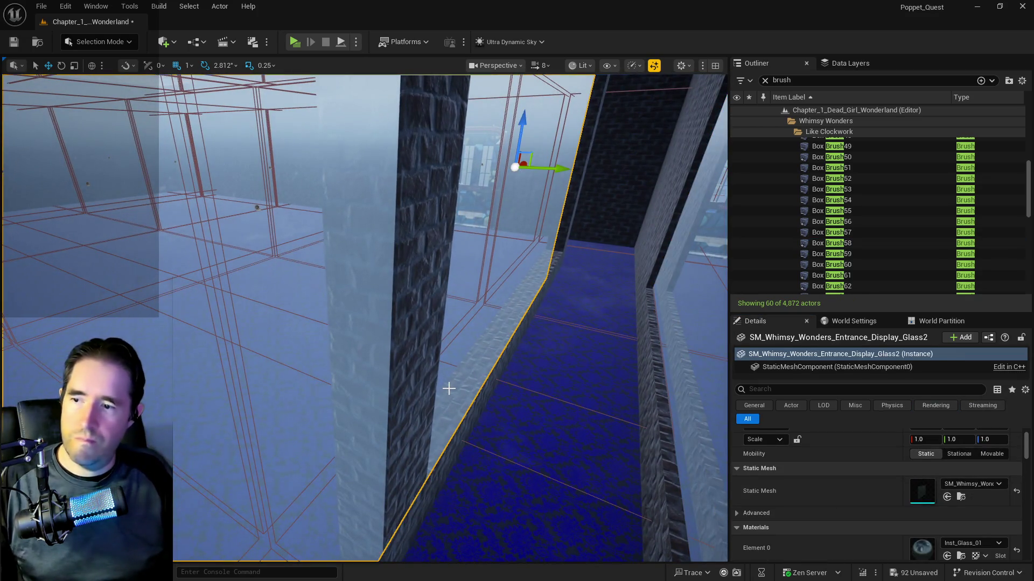
- Delete the two old display glass meshes, leaving 4,870 actors
key("Delete")
left_click(460, 397)
key("Delete")
left_click_drag(460, 398, 461, 399)
mouse_move(310, 301)
left_mouse_down()
mouse_move(326, 327)
mouse_move(352, 333)
mouse_move(321, 310)
mouse_move(331, 309)
left_mouse_up()
- Inspect the wall, glass and ledge brushes Box Brush56, 58 and 57
left_click(310, 300)
left_click(352, 333, "ctrl")
left_click(321, 310)
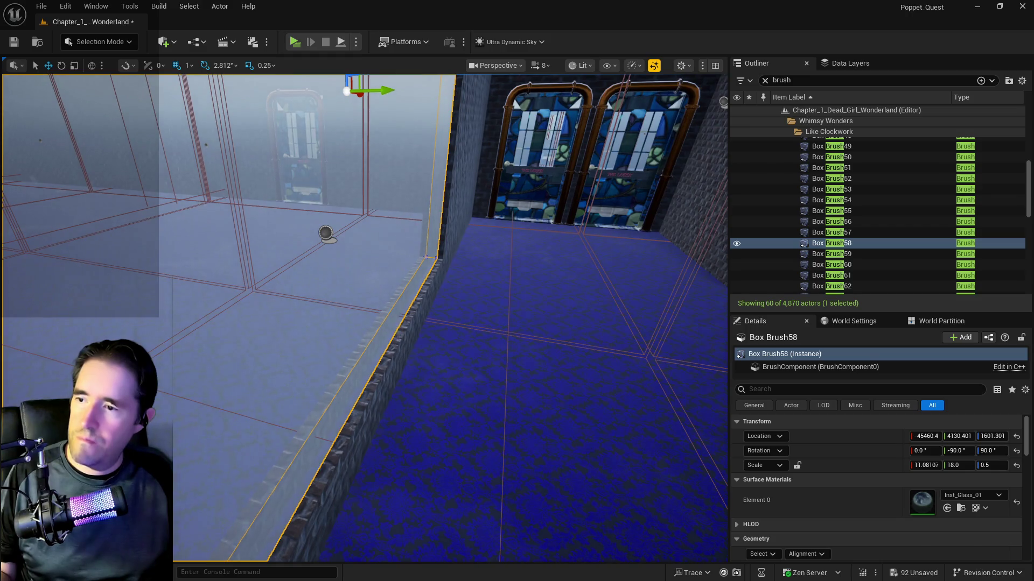
left_click(410, 338)
left_click(419, 315)
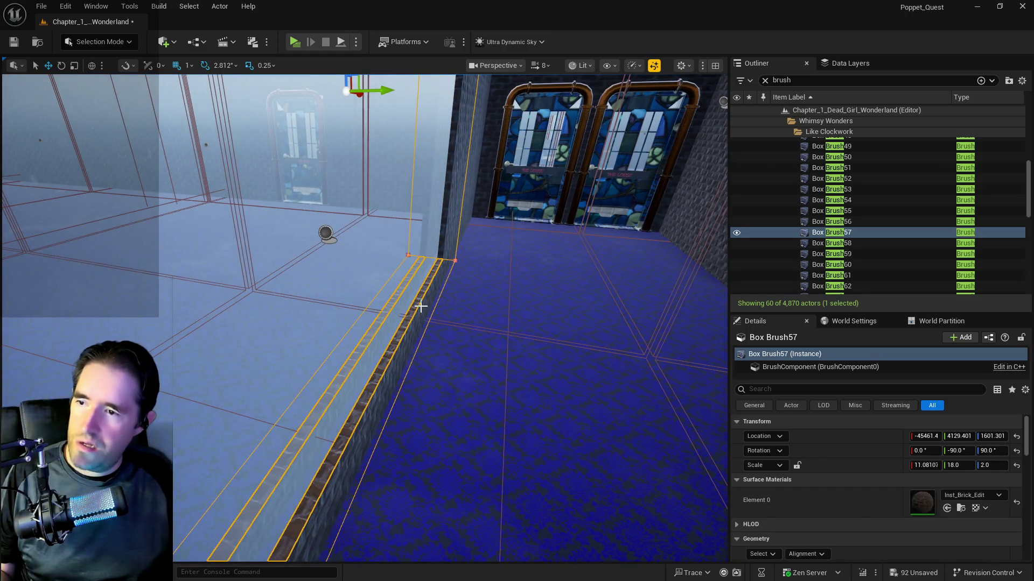
- Select wall and ledge brushes Box Brush56 and 57 and start Create Static Mesh
left_click(421, 306, "ctrl")
key("f")
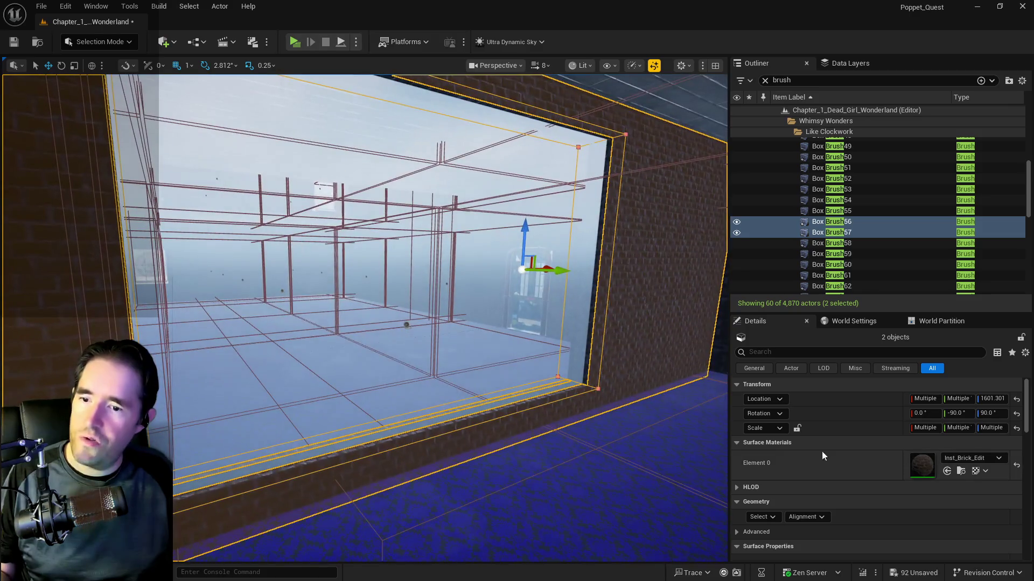
scroll(853, 454, "down", 6)
scroll(880, 501, "down", 3)
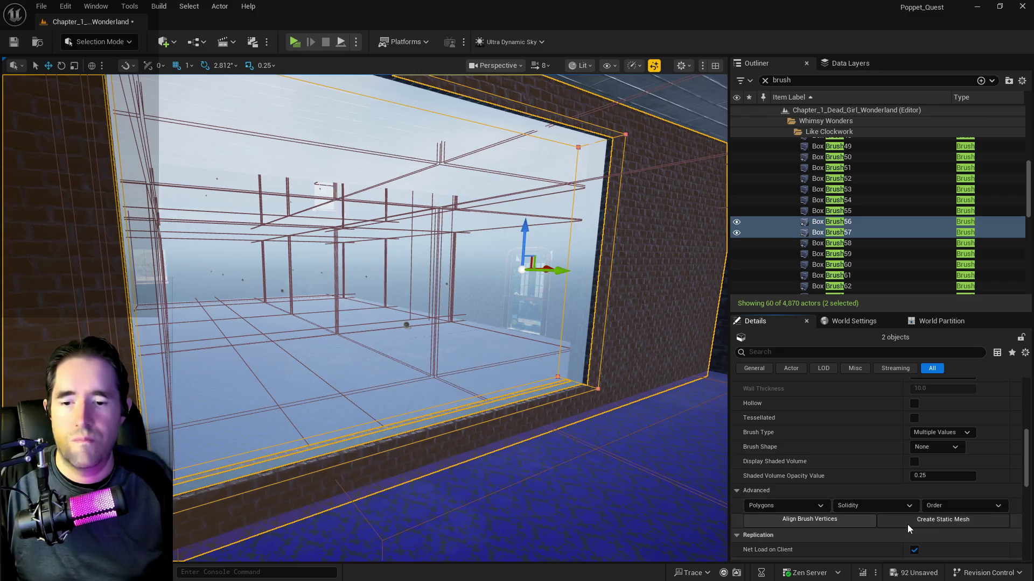
left_click(907, 522)
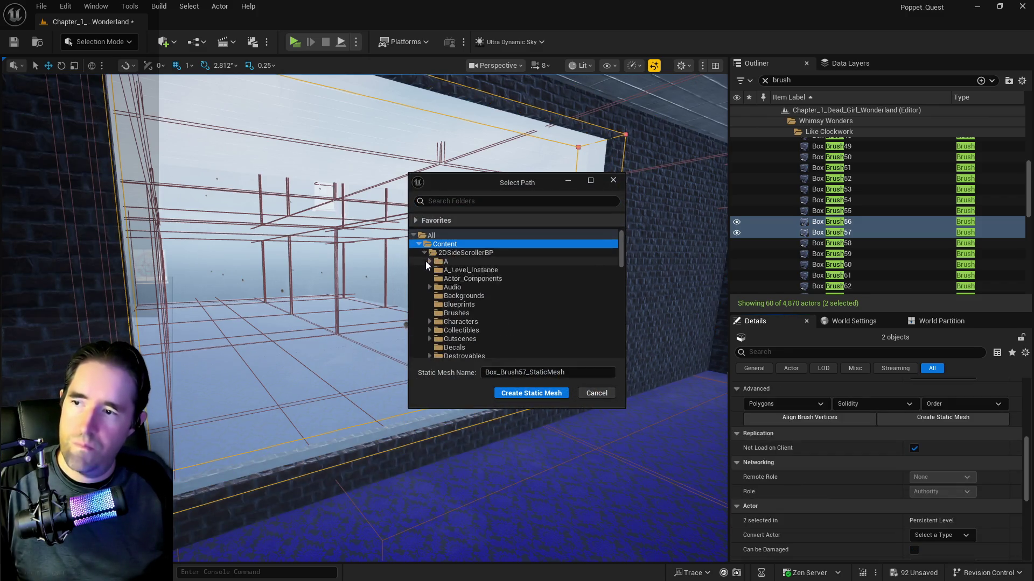
scroll(442, 266, "down", 15)
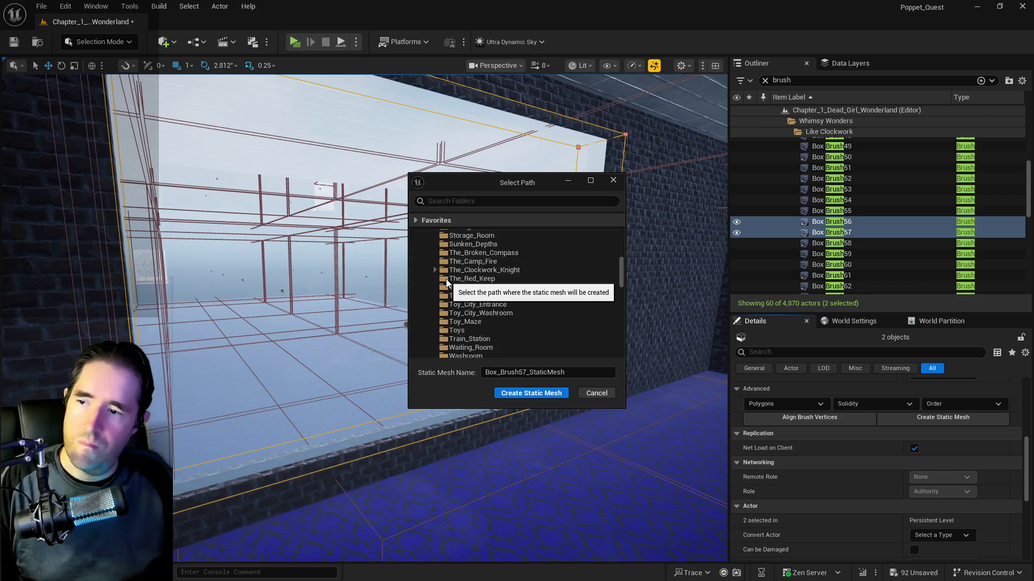
scroll(437, 286, "down", 3)
- Save the static mesh as SM_The_Entrance_Wall in the Whimsy_Wonders folder
left_click(486, 288)
left_click(546, 373)
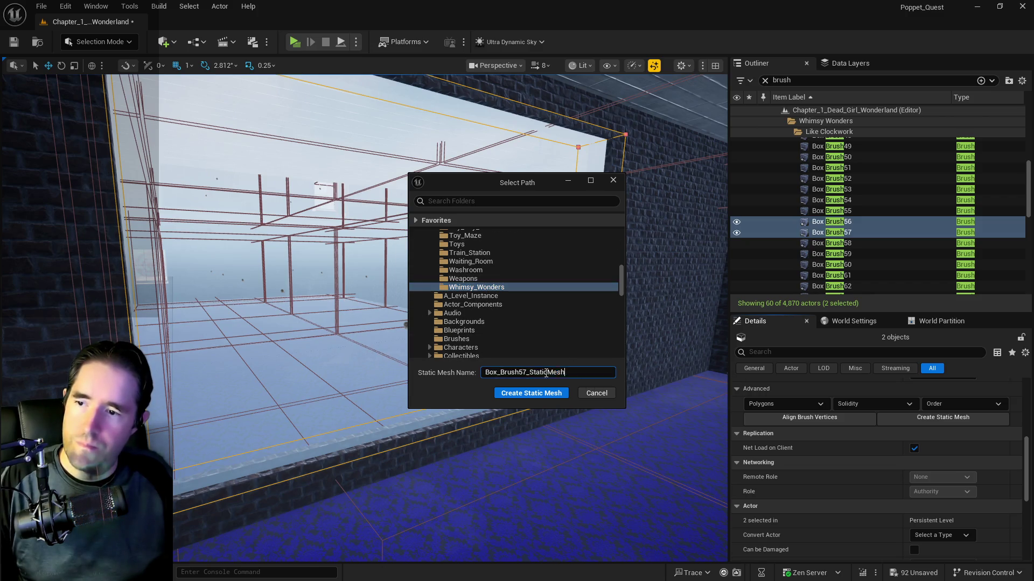
key("ctrl+a")
type("SM_")
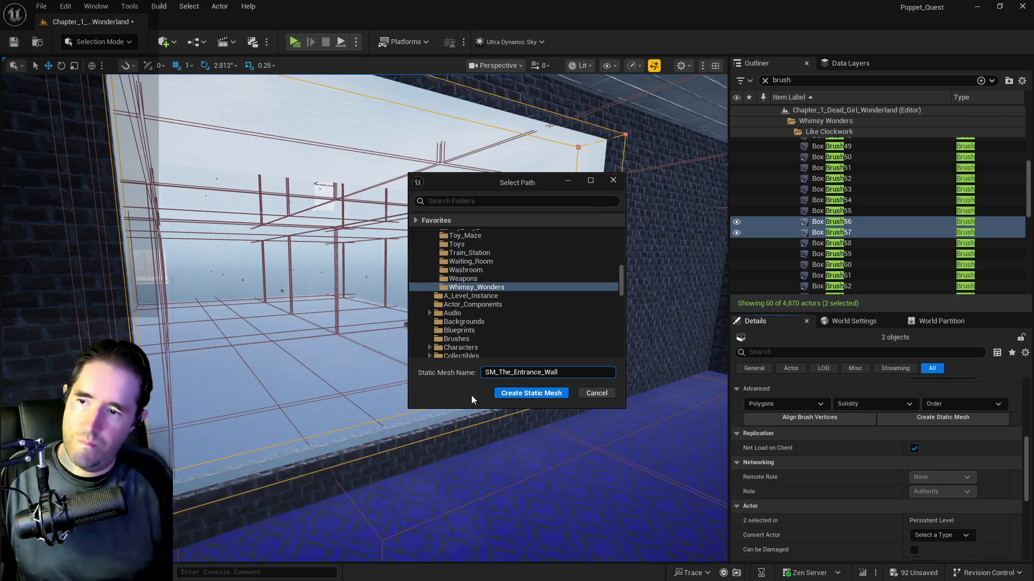
left_click(498, 393)
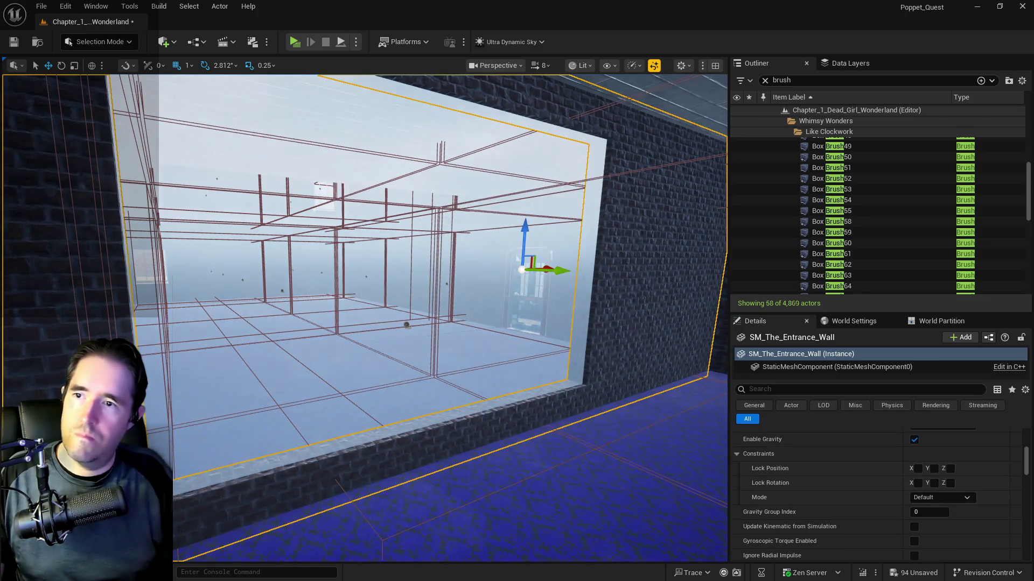
- Look around the new wall mesh and select the glass brush Box Brush58
mouse_move(512, 314)
left_mouse_down()
mouse_move(544, 314)
mouse_move(538, 269)
mouse_move(528, 323)
mouse_move(492, 258)
mouse_move(439, 249)
mouse_move(474, 237)
mouse_move(463, 241)
left_mouse_up()
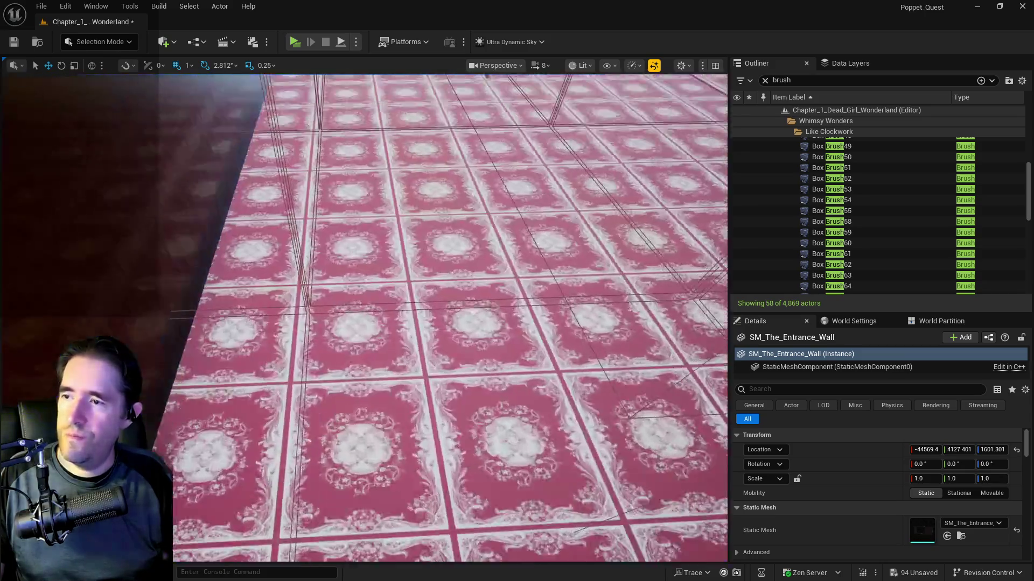
left_click_drag(463, 241, 465, 228)
left_click_drag(452, 323, 444, 334)
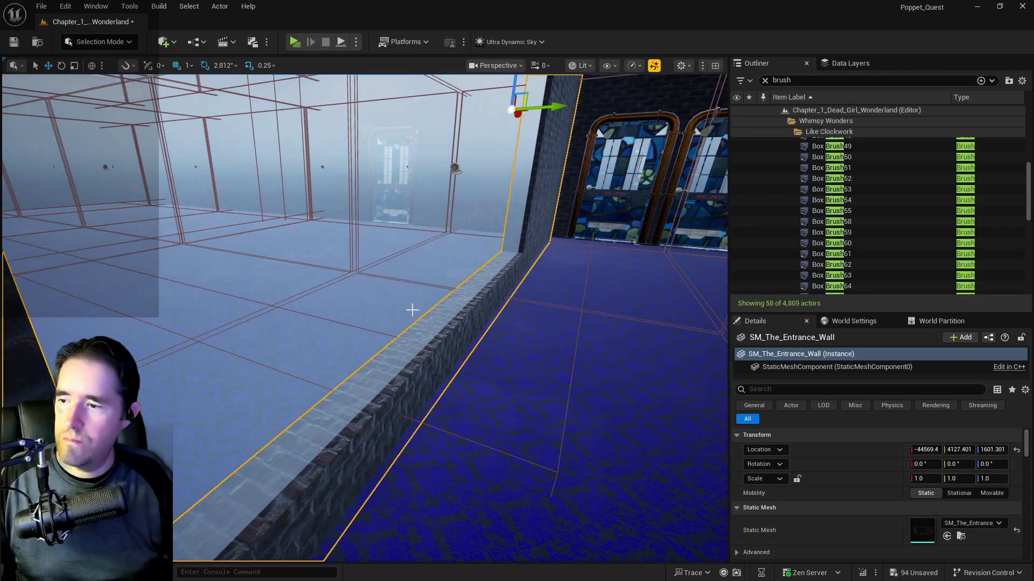
left_click(412, 309)
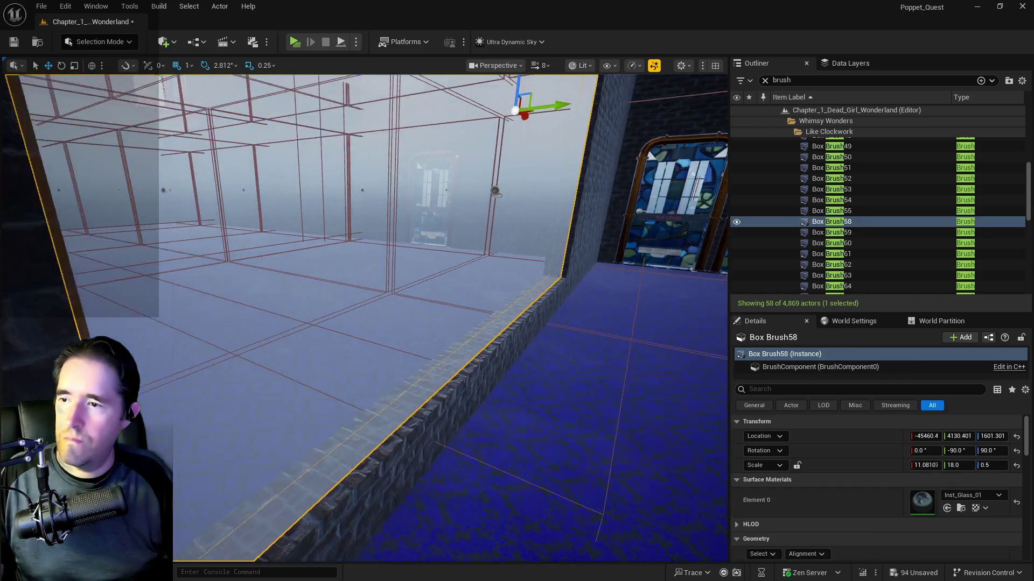
- Move the view along the glass brush beside the brick wall and edit its texture X scale
left_click_drag(404, 264, 415, 253)
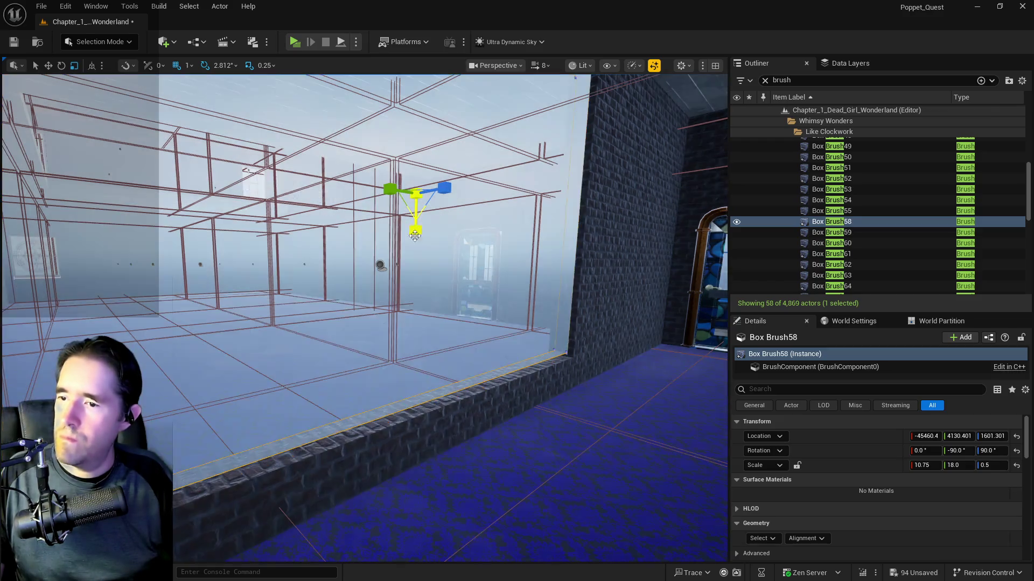
left_click_drag(380, 265, 426, 302)
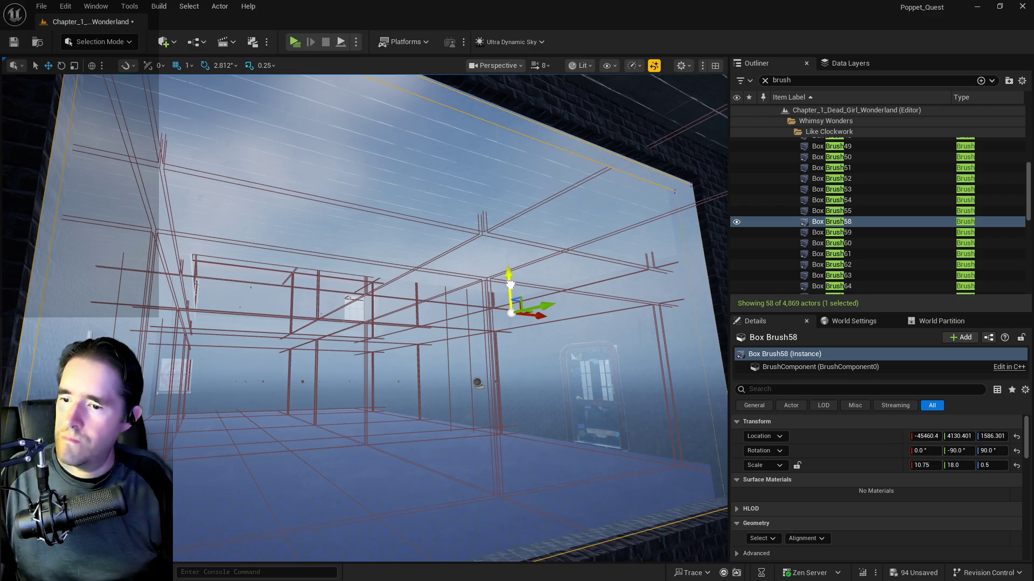
left_click_drag(510, 284, 496, 311)
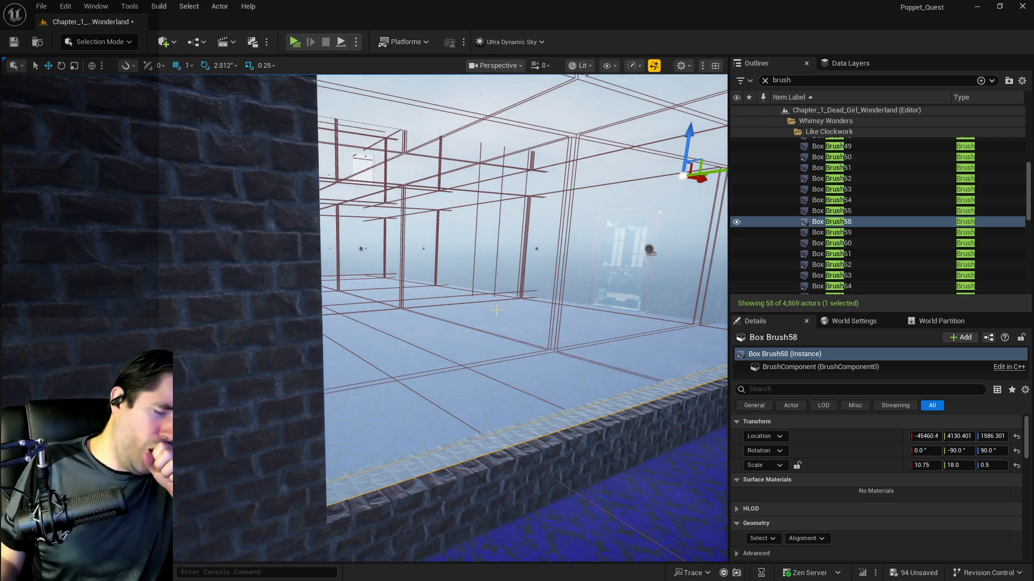
mouse_move(318, 393)
left_mouse_down()
mouse_move(334, 410)
mouse_move(302, 396)
mouse_move(318, 388)
mouse_move(310, 345)
mouse_move(323, 387)
left_mouse_up()
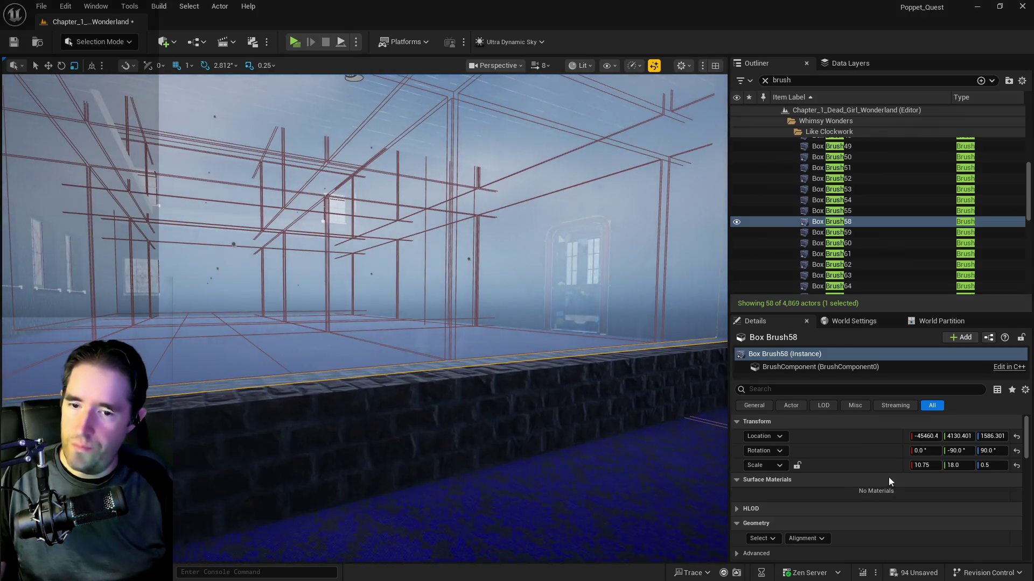
left_click(928, 464)
type(".9")
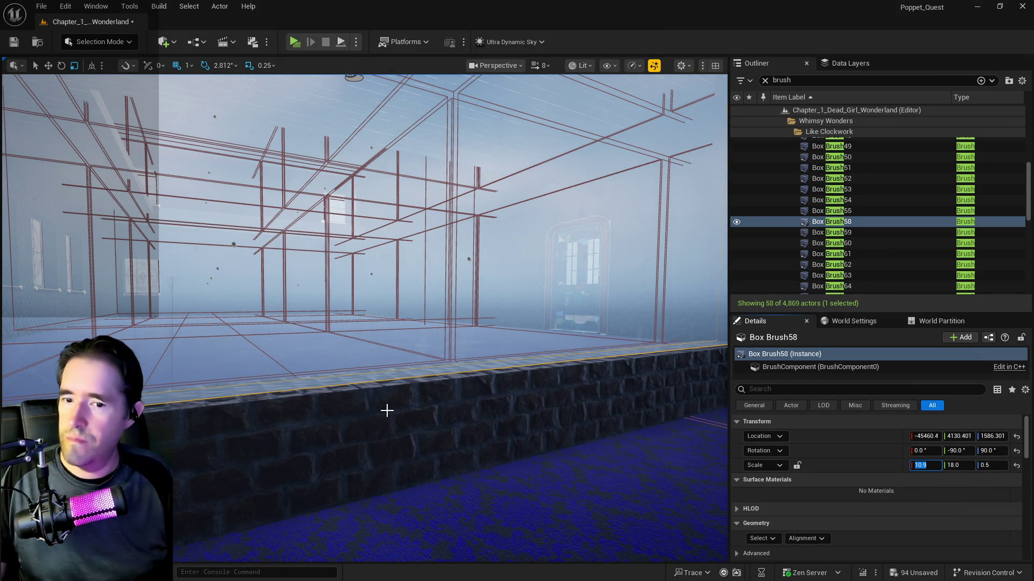
- Frame the glass brush and select its surfaces so both materials show
mouse_move(387, 338)
left_mouse_down()
mouse_move(417, 356)
mouse_move(383, 333)
mouse_move(540, 309)
left_mouse_up()
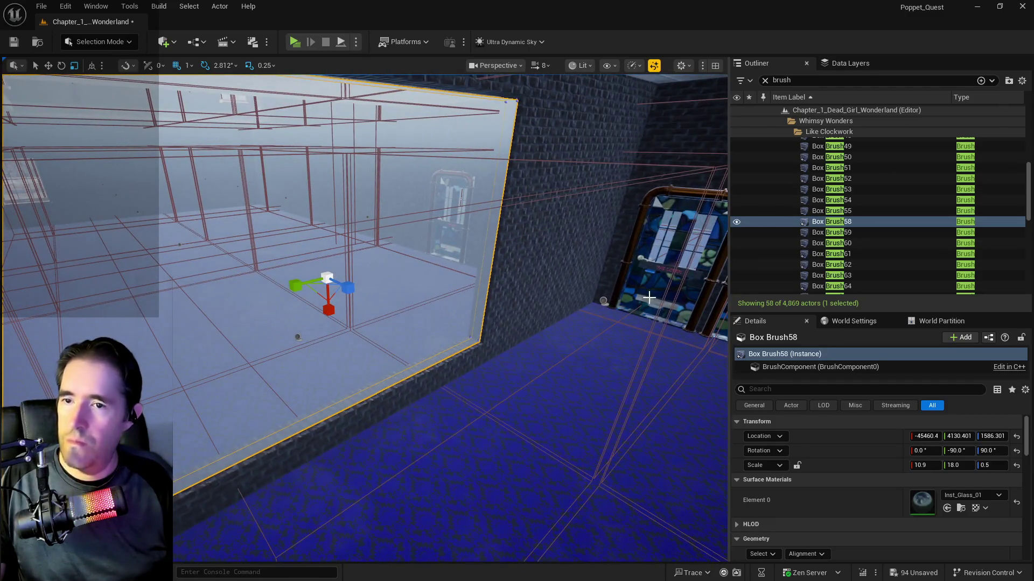
key("f")
left_click(761, 554)
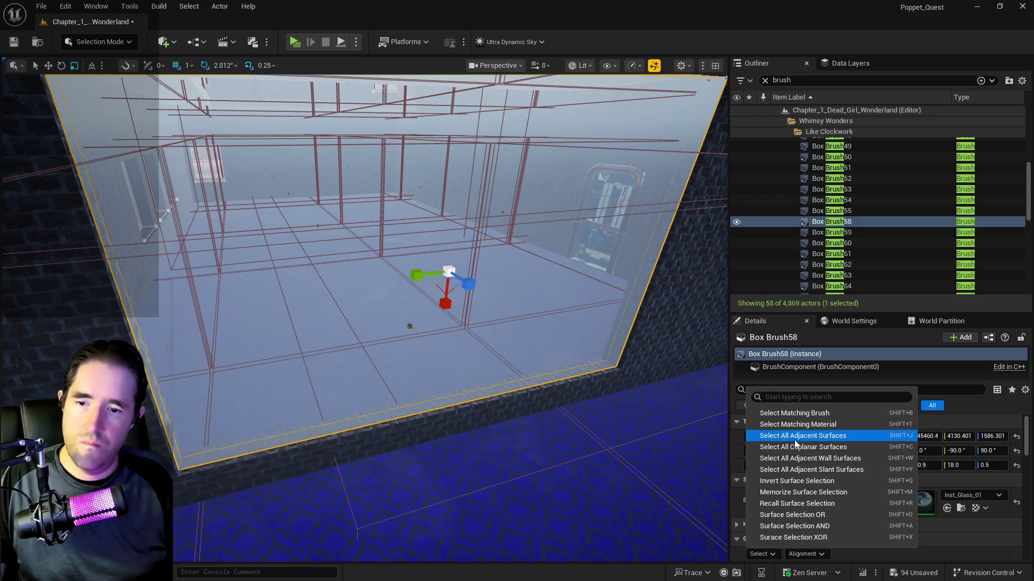
left_click(590, 434)
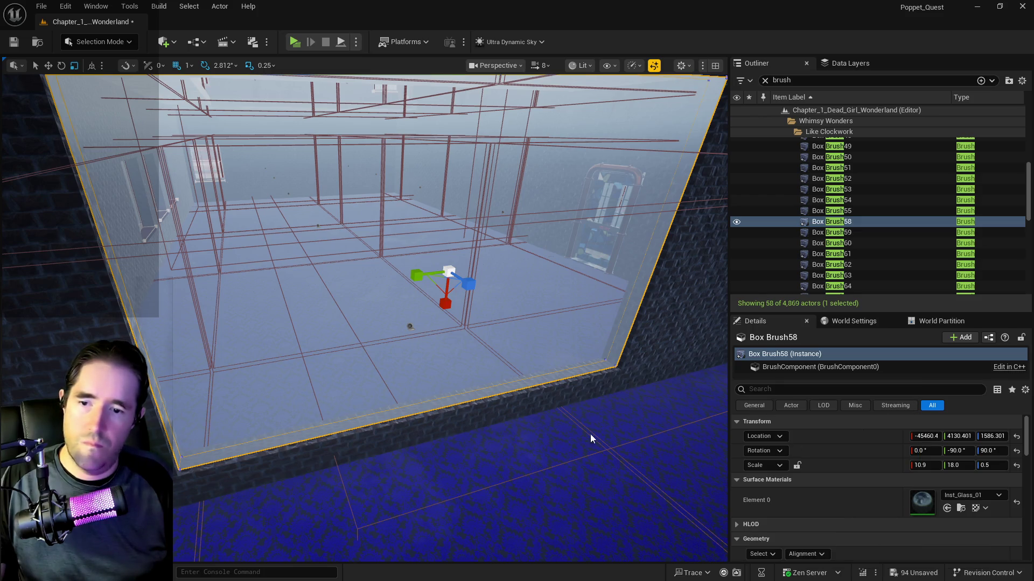
left_click(510, 439)
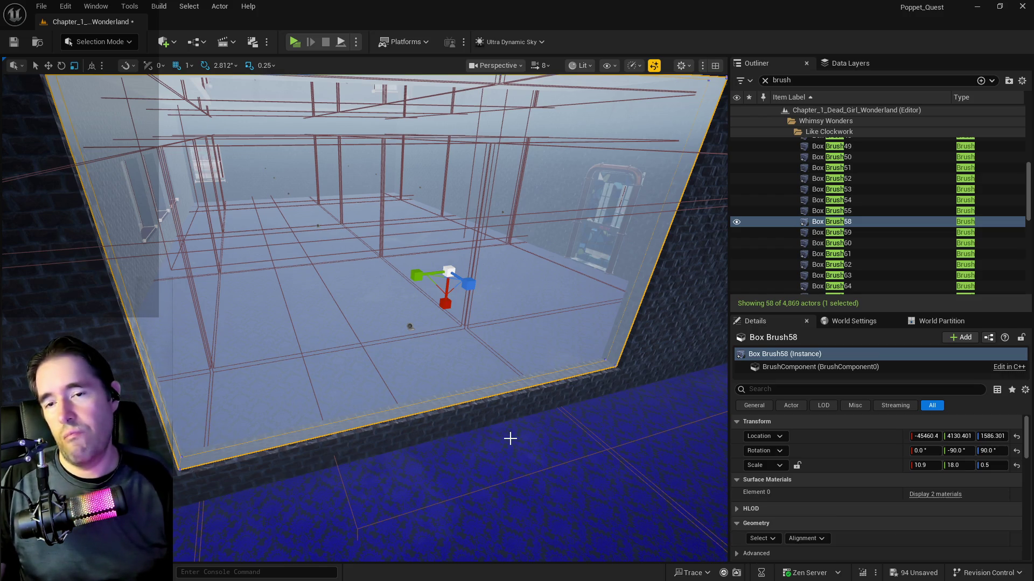
left_click(935, 494)
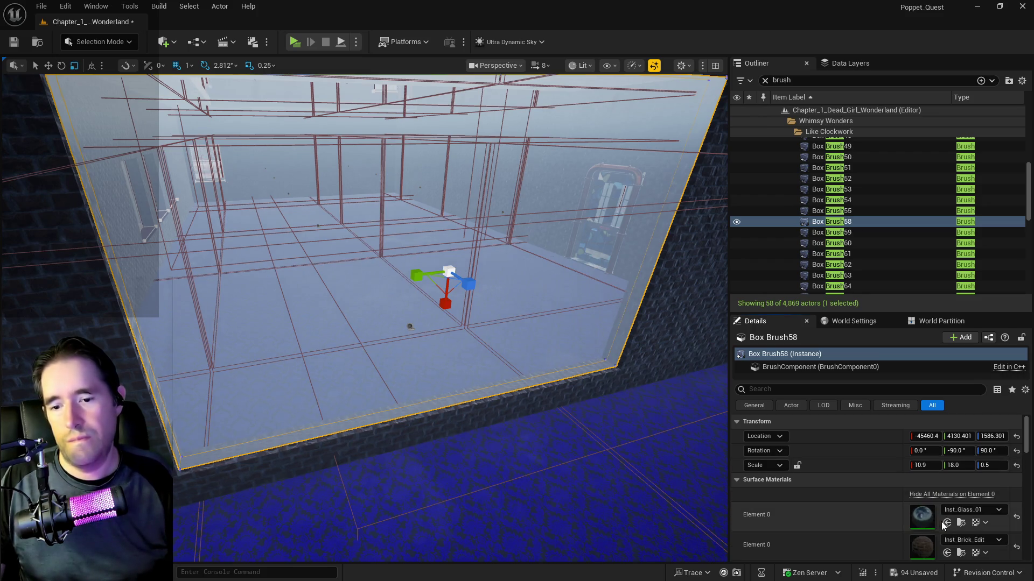
- Scroll the Details panel to Advanced and start Create Static Mesh for the window brush
scroll(884, 512, "down", 5)
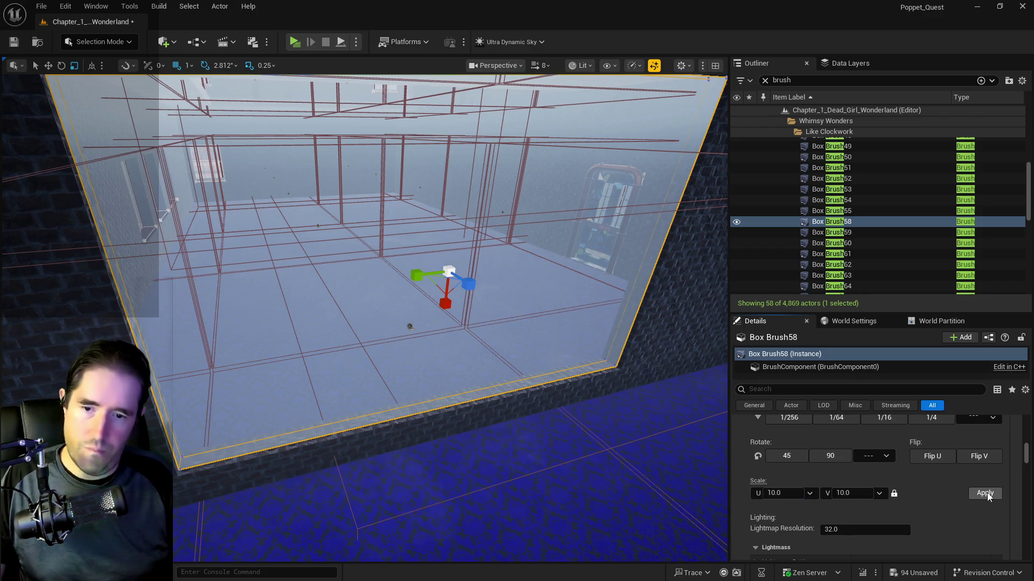
key("f")
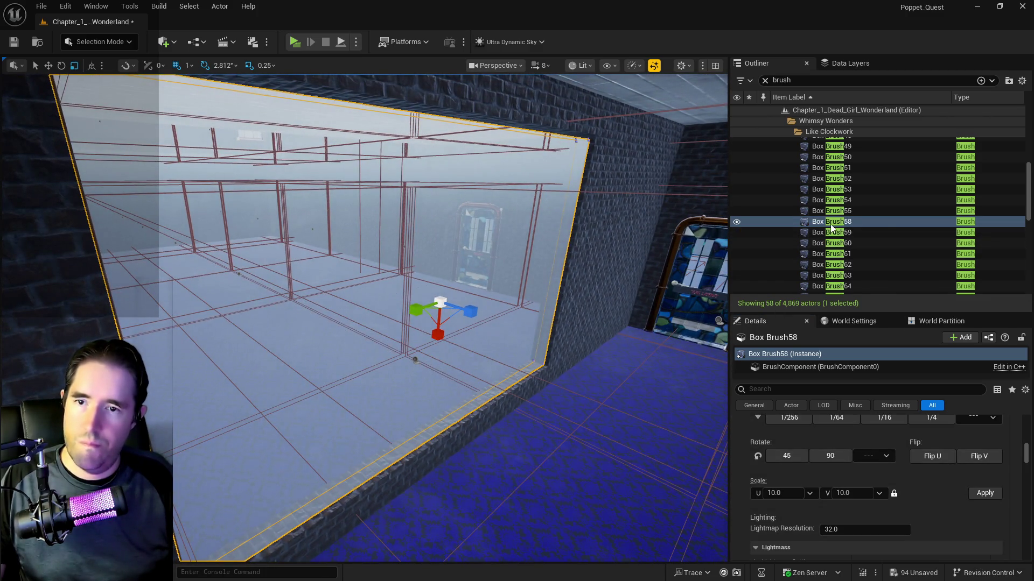
scroll(937, 521, "down", 8)
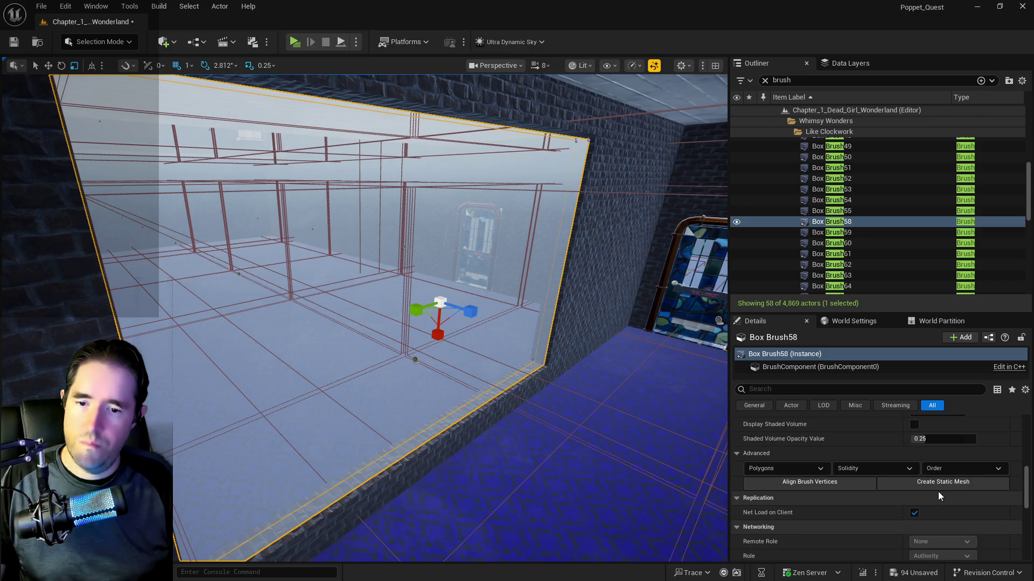
left_click(938, 483)
- Choose Whimsy_Wonders as the static mesh's destination folder
left_click(423, 253)
left_click(429, 261)
scroll(450, 325, "down", 10)
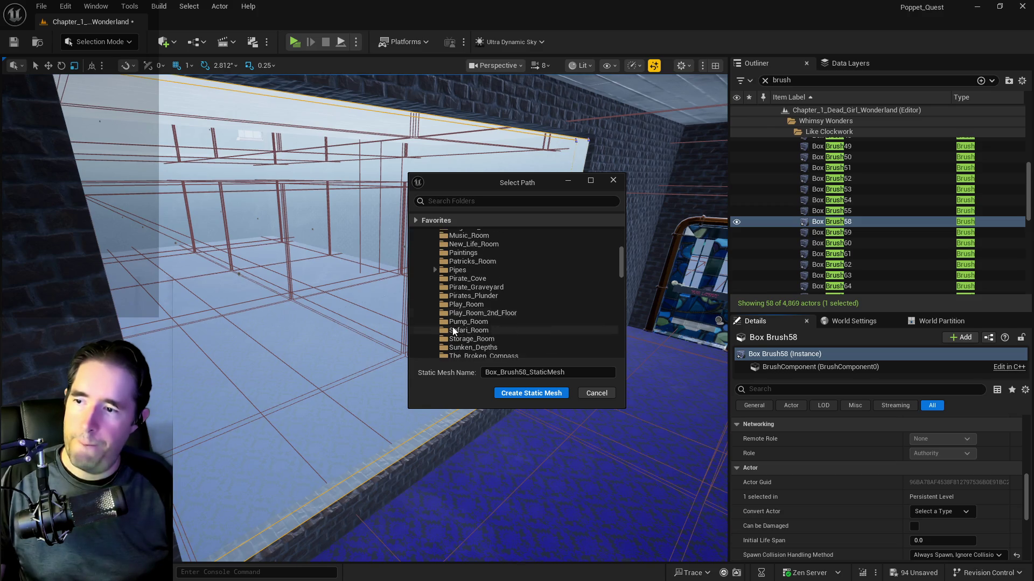
scroll(462, 333, "down", 4)
left_click(476, 321)
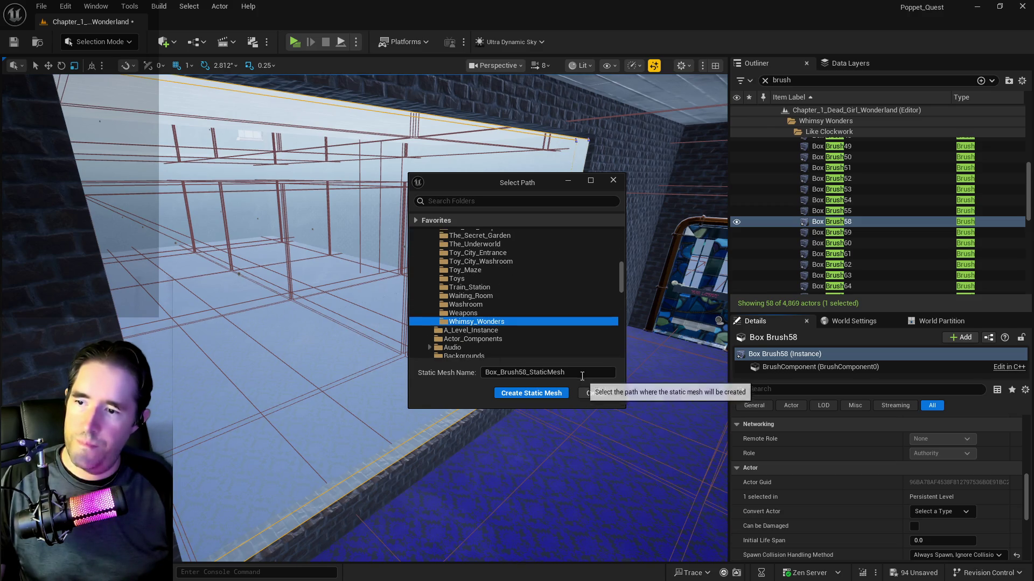
- Name the mesh SM_The_Entrance_Show_Window, create it, and clear the Outliner search
left_click_drag(571, 373, 383, 369)
type("SM_The_Entrance_Window")
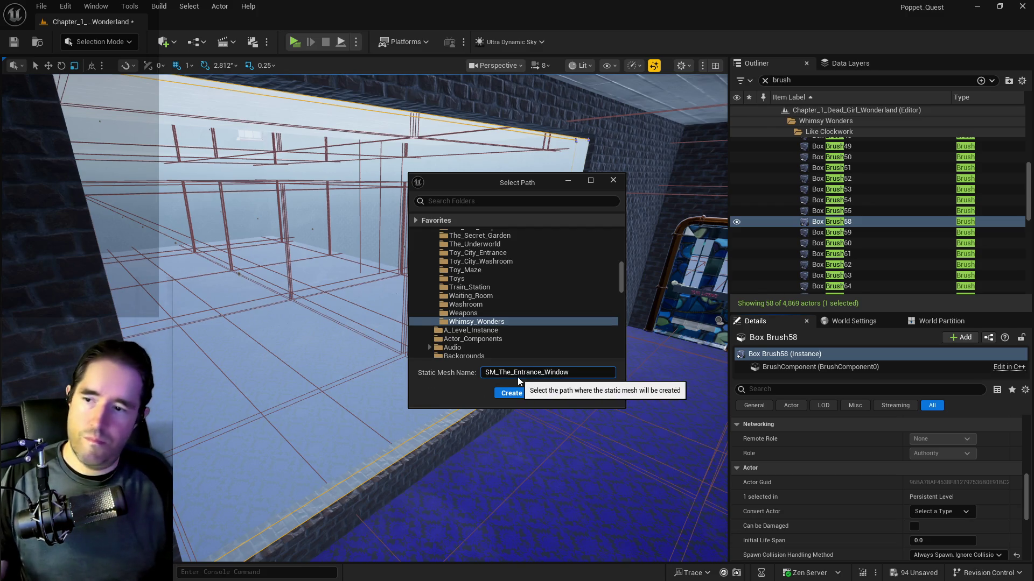
type("Show_")
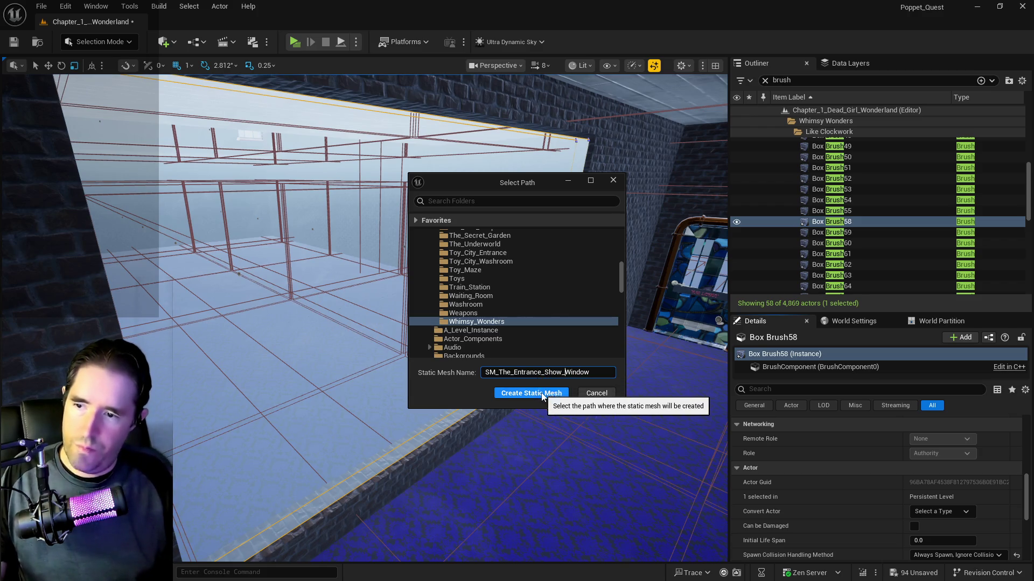
left_click(525, 393)
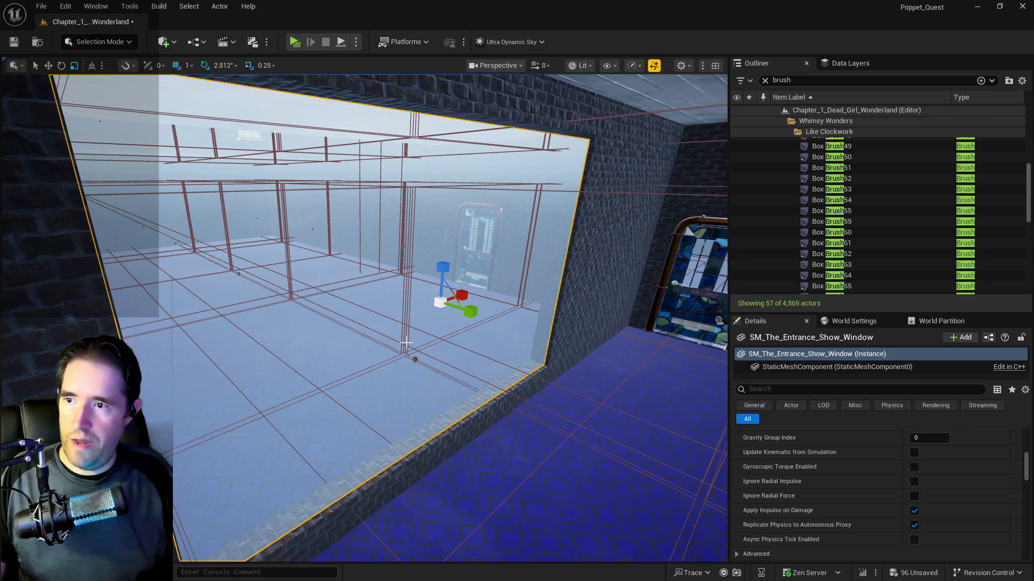
left_click(765, 80)
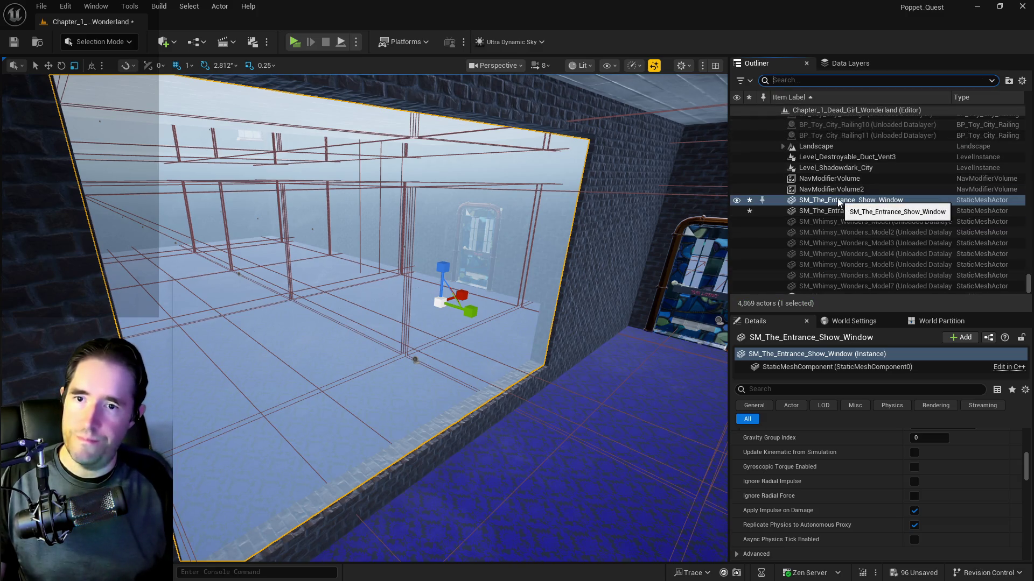
- Save the level and open SM_The_Entrance_Show_Window in the mesh editor
key("ctrl+s")
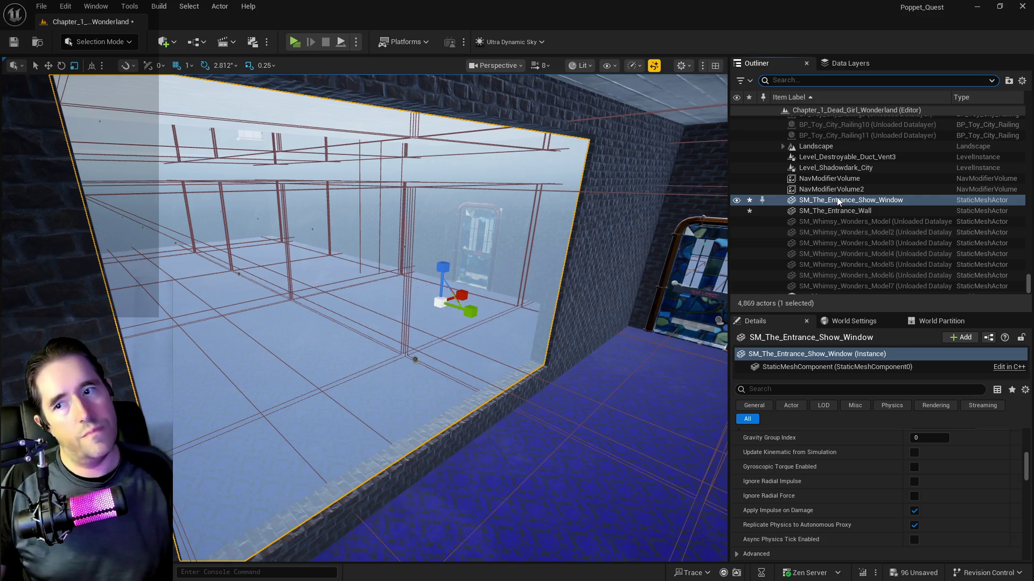
right_click(837, 201)
key("Escape")
right_click(834, 210)
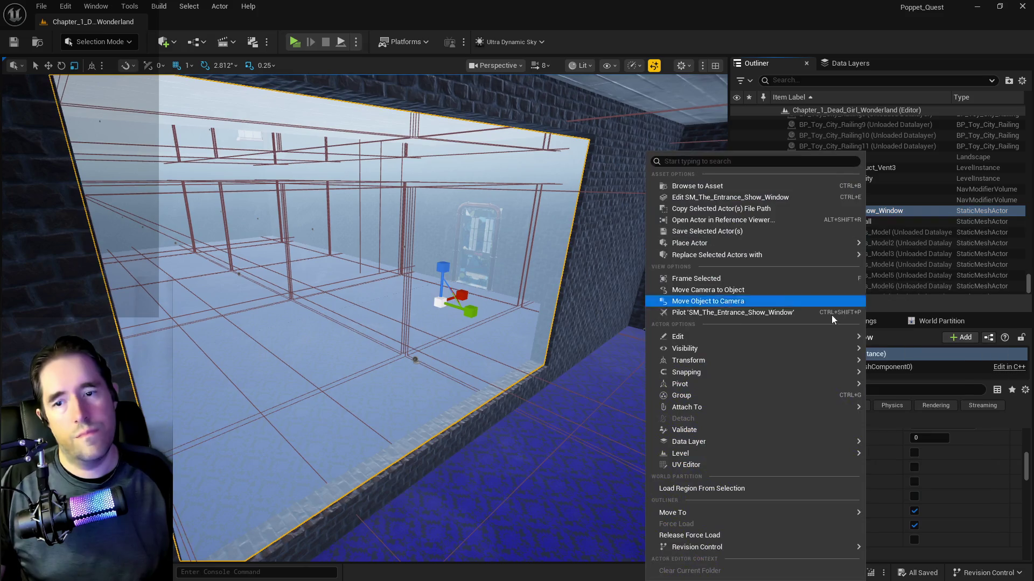
mouse_move(702, 349)
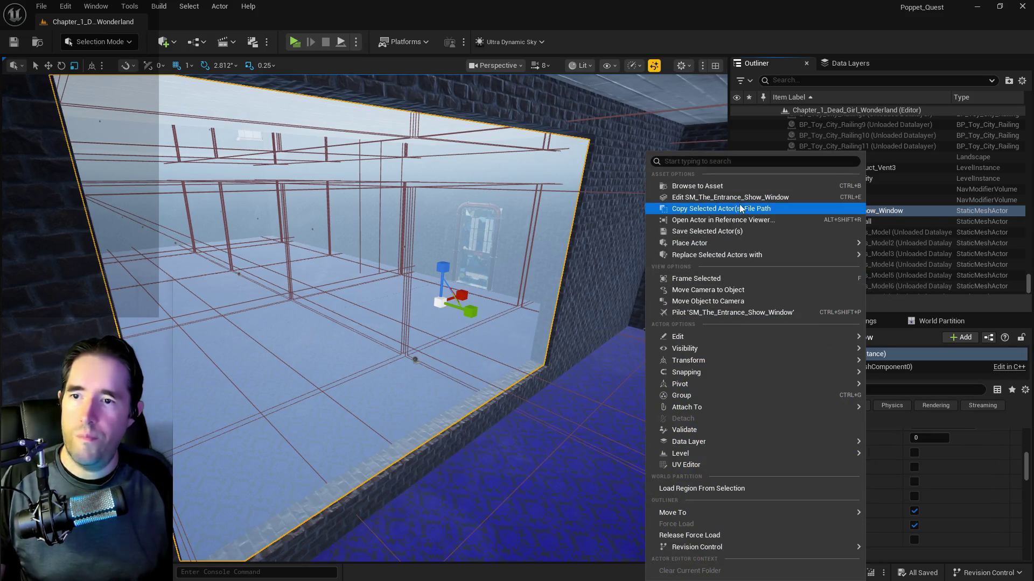
left_click(733, 192)
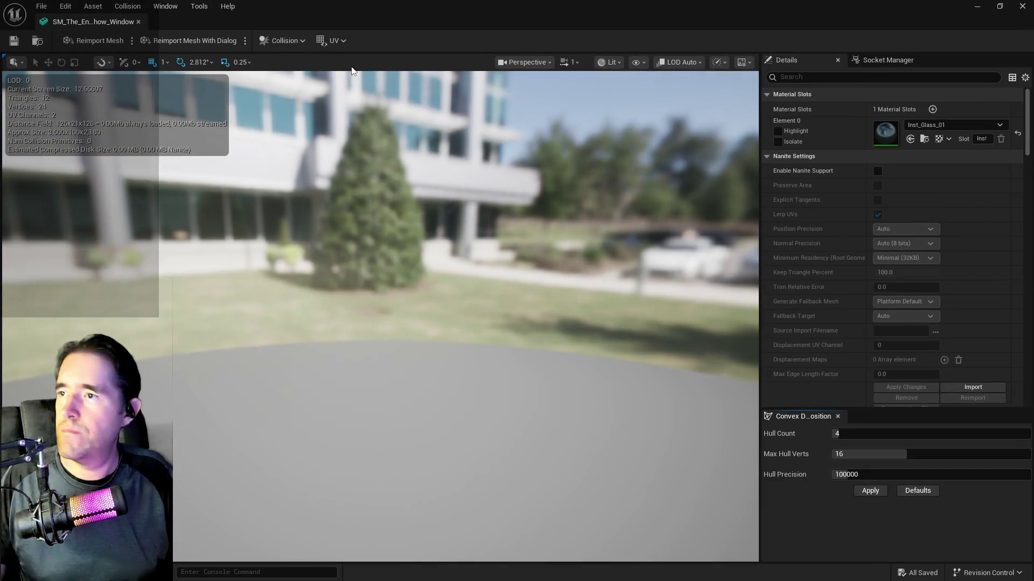
- Add 10DOP-Z simplified collision, save the mesh, and return to the level
left_click(278, 41)
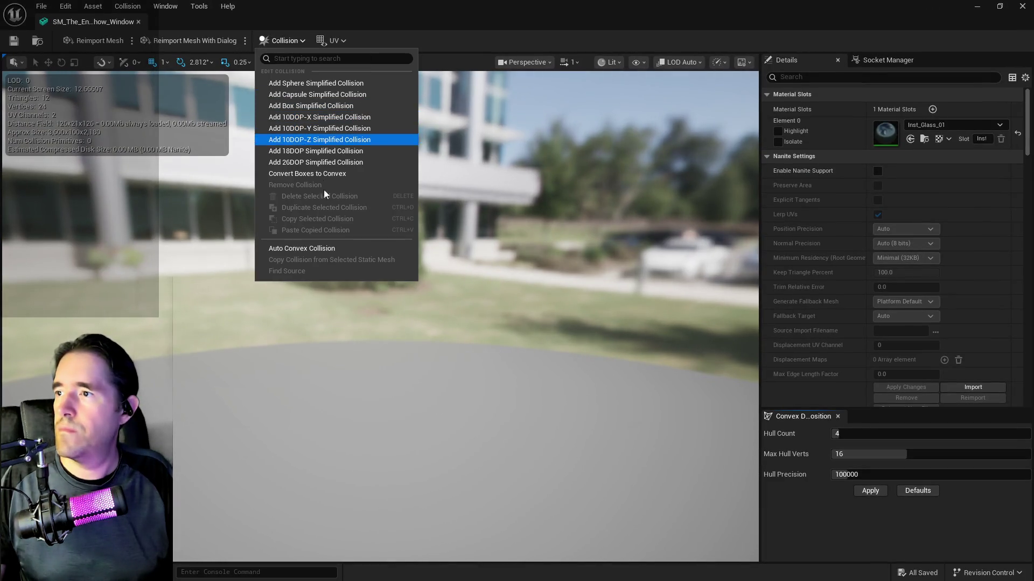
left_click(285, 107)
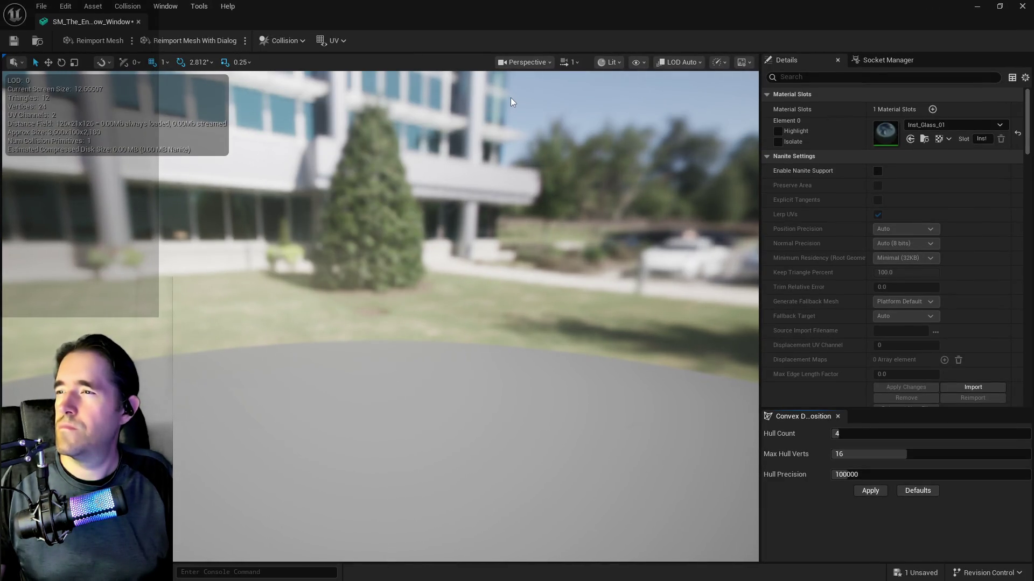
key("ctrl+s")
left_click_drag(434, 248, 434, 249)
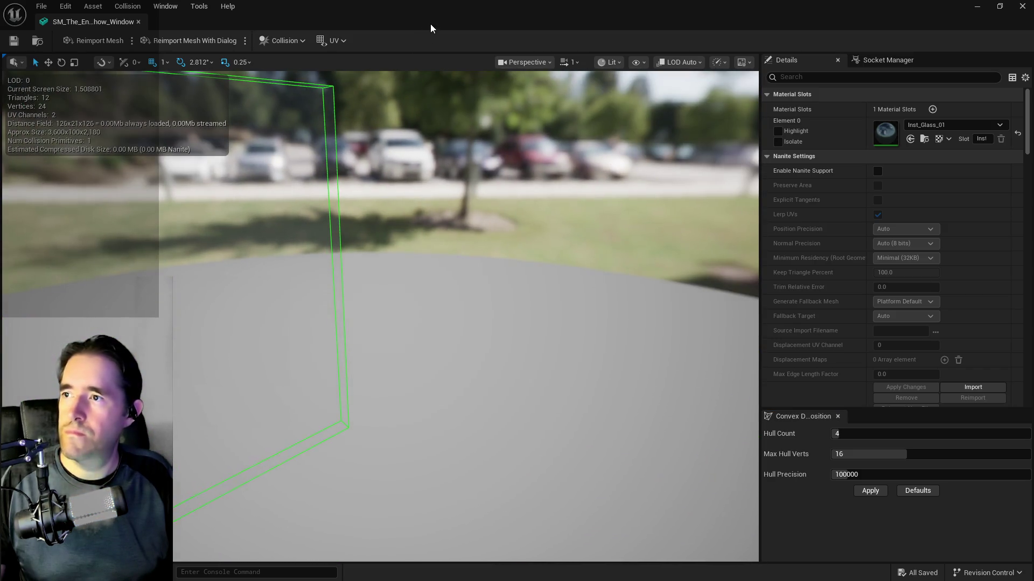
double_click(431, 28)
left_click(575, 318)
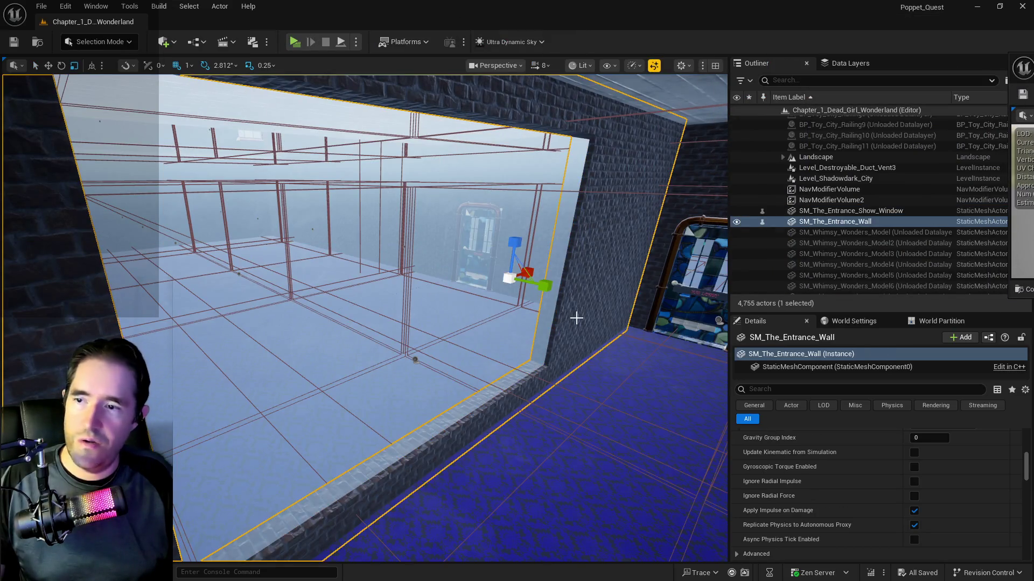
- Set SM_The_Entrance_Wall's Collision Complexity to Use Complex Collision As Simple, save, and close
right_click(806, 220)
left_click(843, 199)
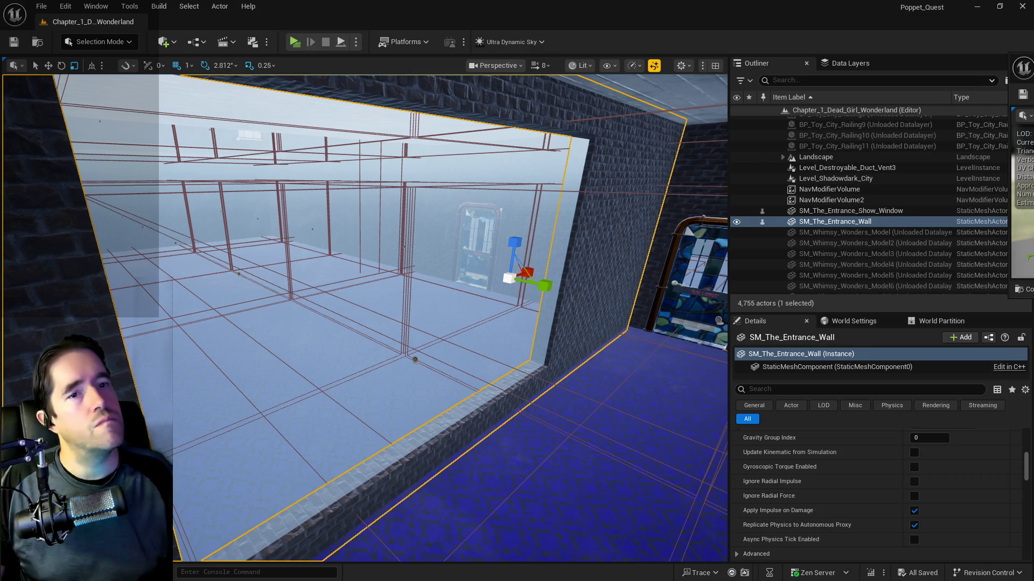
double_click(658, 163)
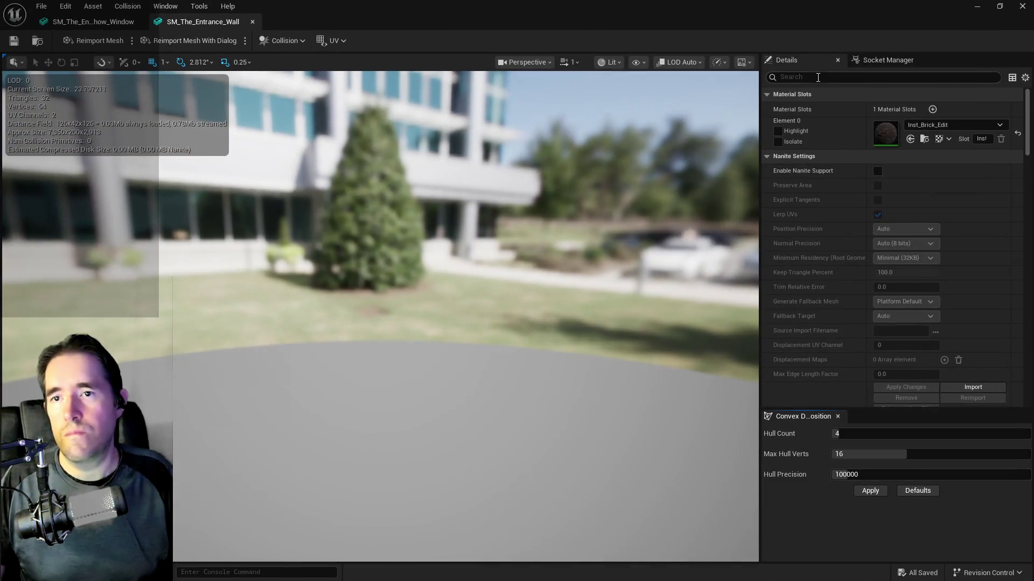
type("com")
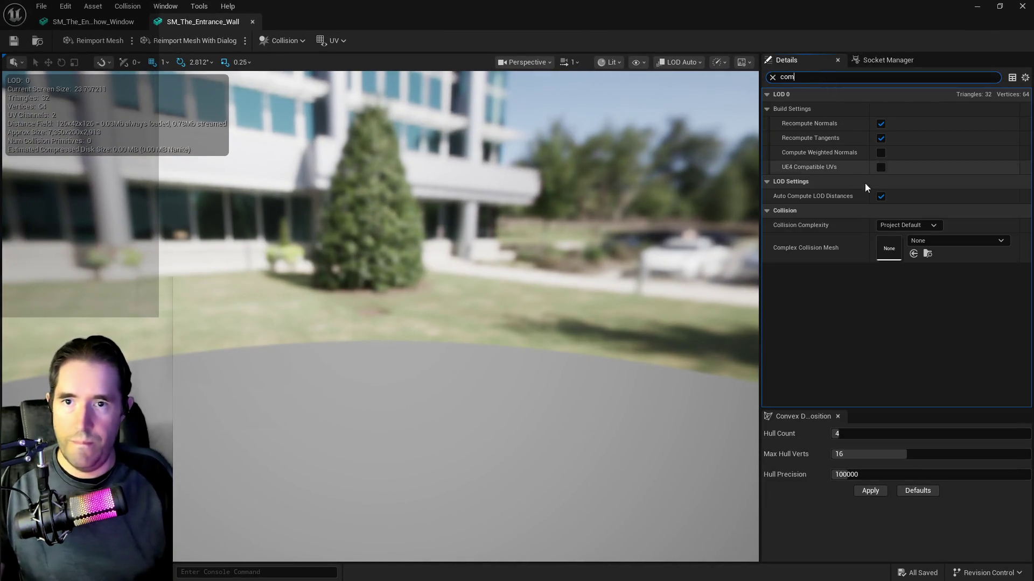
left_click(892, 228)
left_click(910, 266)
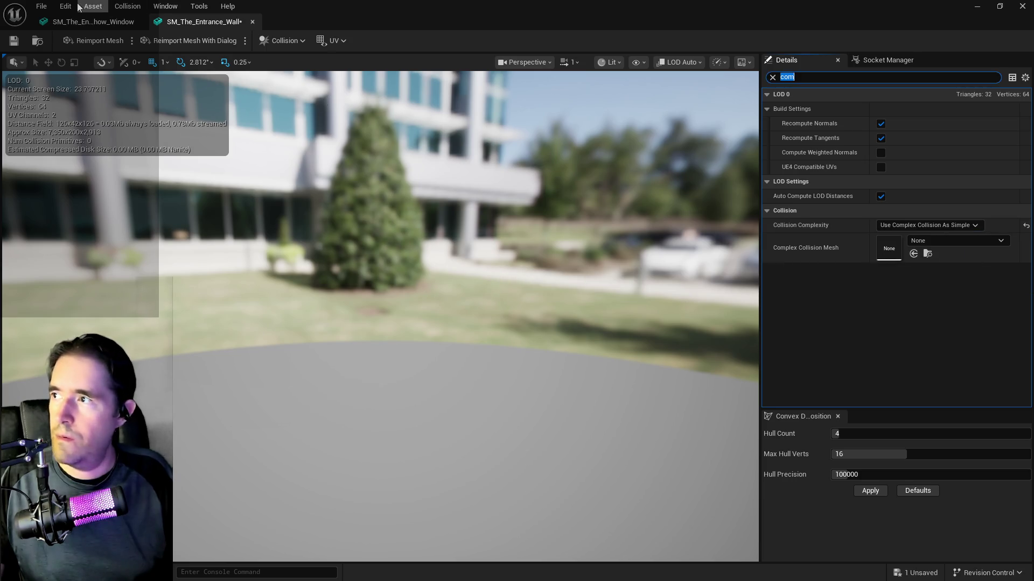
left_click(41, 6)
left_click(52, 73)
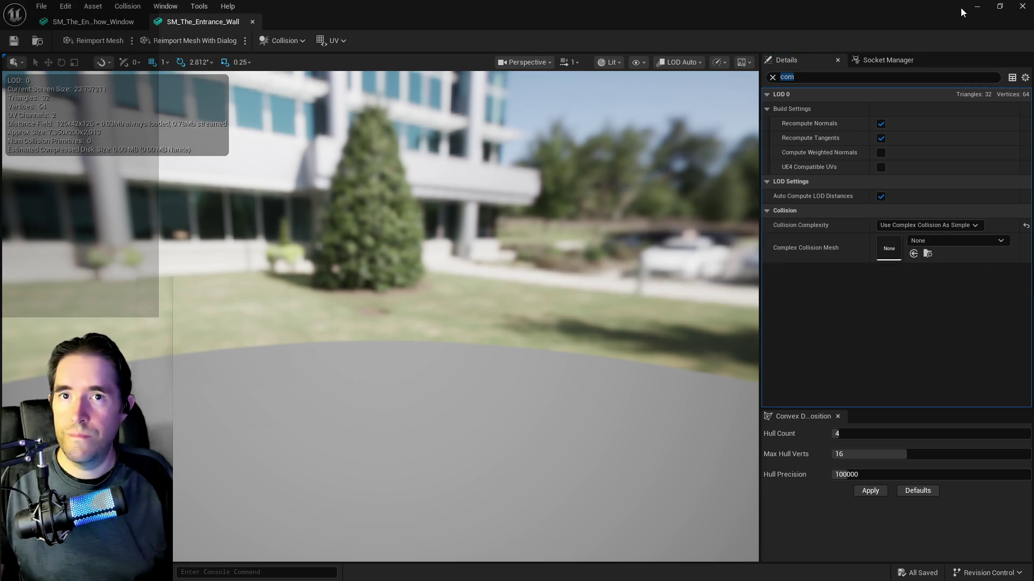
left_click(975, 9)
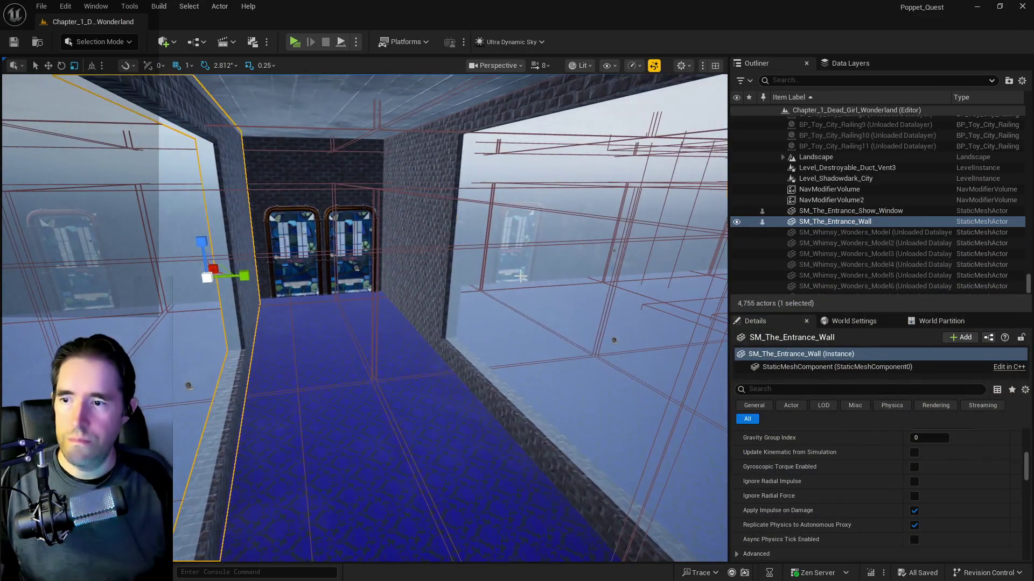
- Delete the right-side display glass, display wall and Box Brush52
left_click(467, 359)
left_click(457, 349, "ctrl")
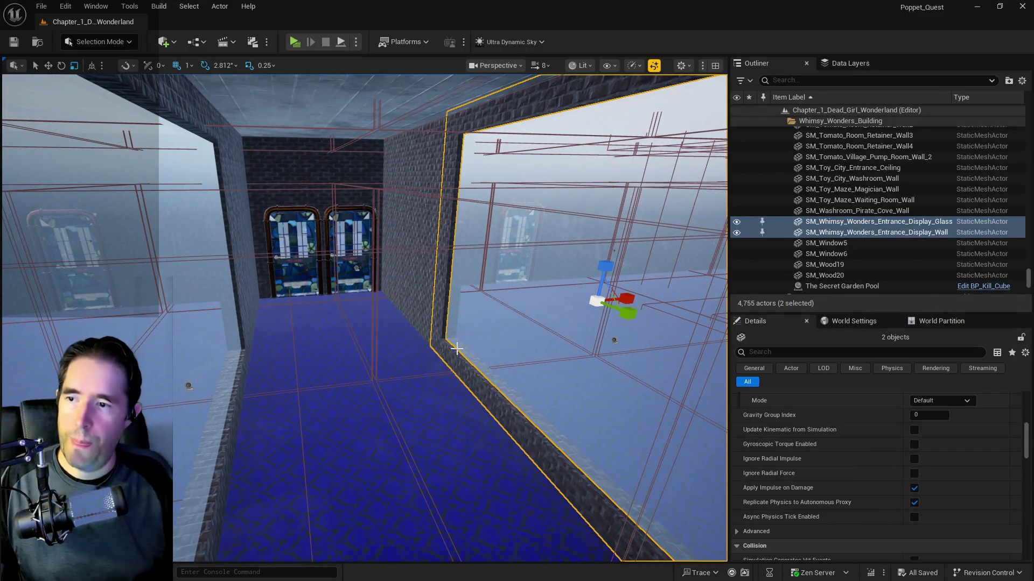
left_click(412, 296, "ctrl")
key("Delete")
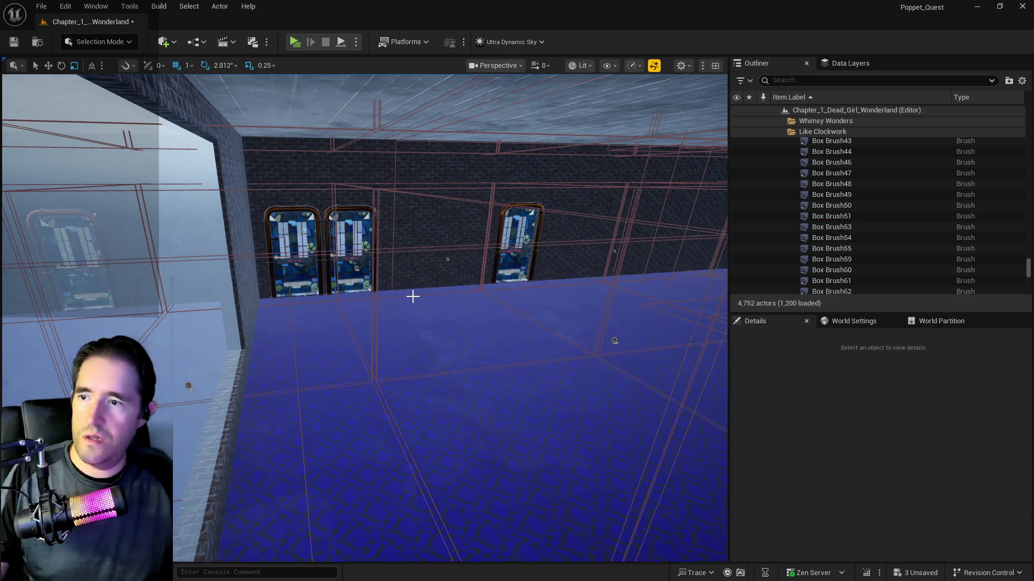
- Duplicate the entrance wall and show window onto the corridor's right side
left_click(241, 241)
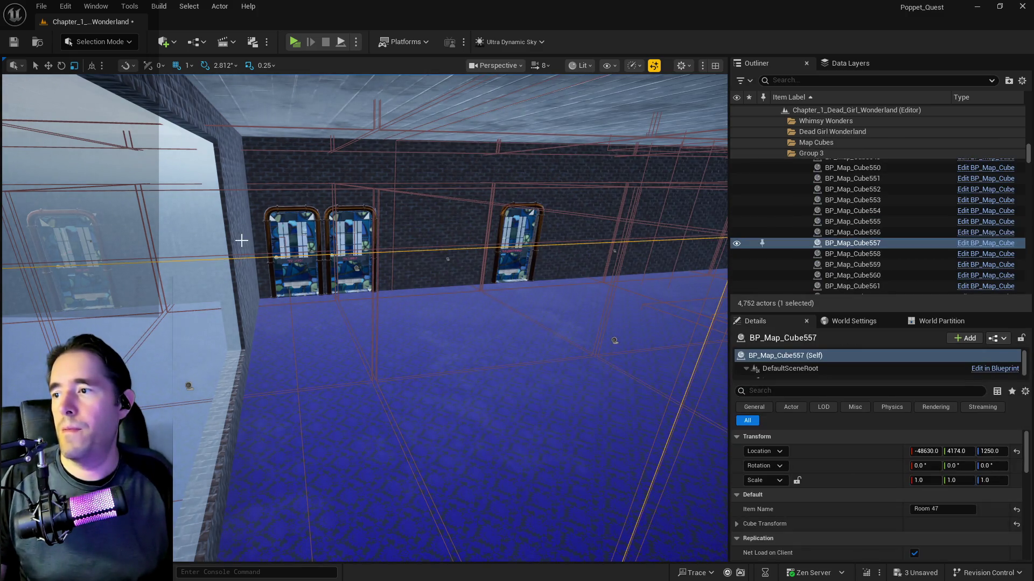
left_click(242, 239)
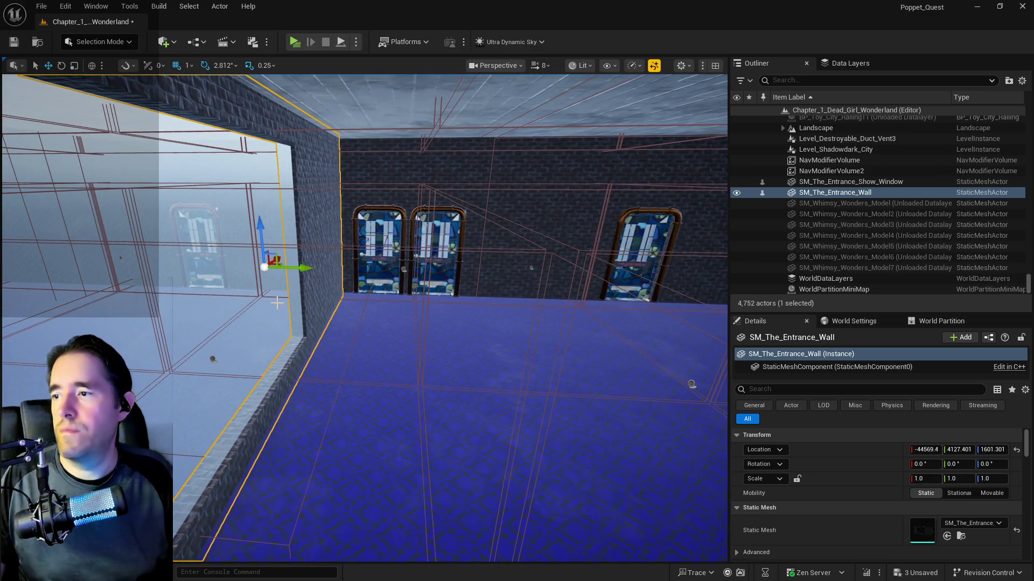
scroll(302, 320, "up", 2)
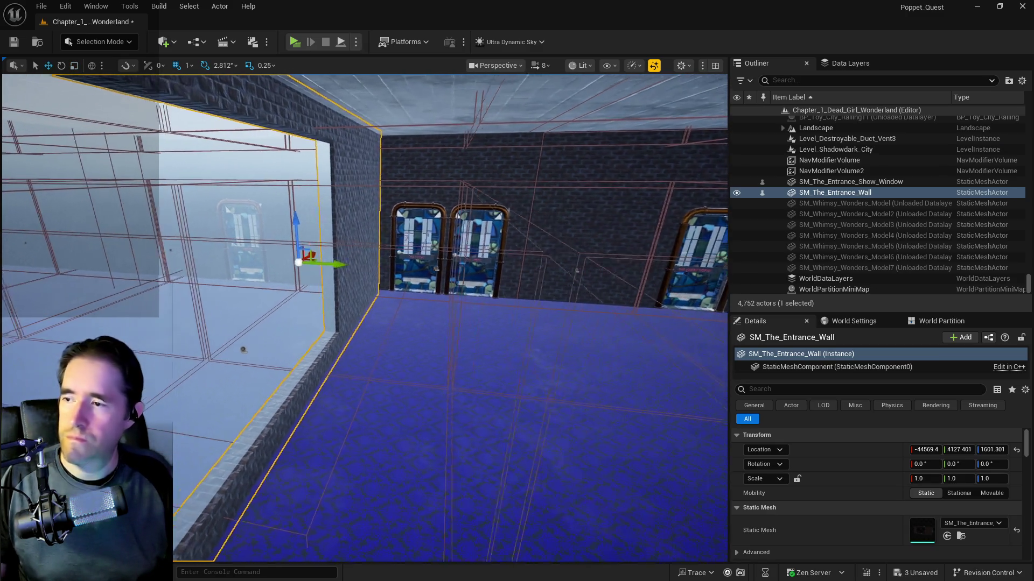
left_click(290, 316, "ctrl")
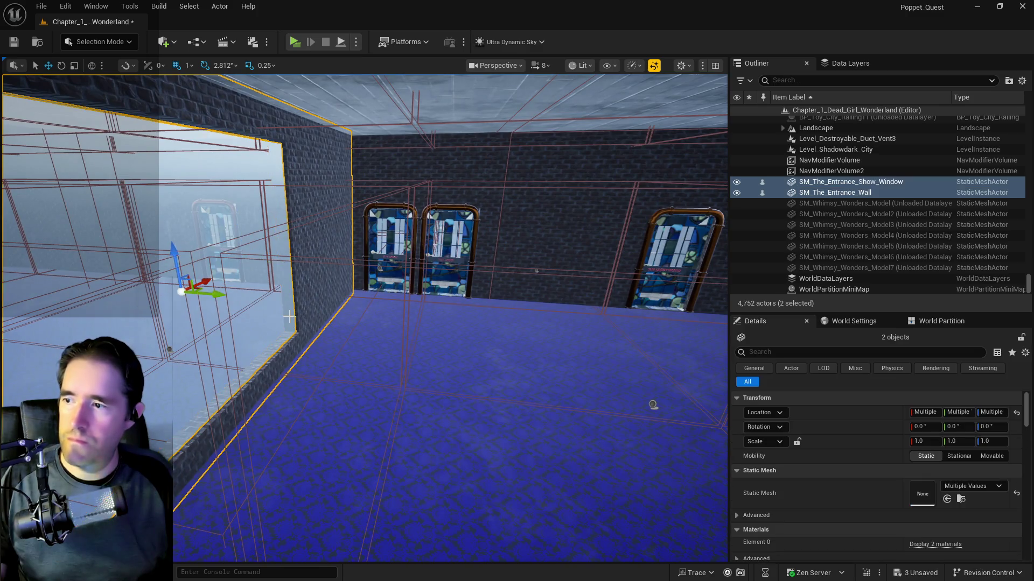
mouse_move(220, 291)
left_mouse_down("alt")
mouse_move(657, 370)
mouse_move(644, 380)
mouse_move(439, 344)
mouse_move(493, 349)
mouse_move(454, 338)
left_mouse_up("alt")
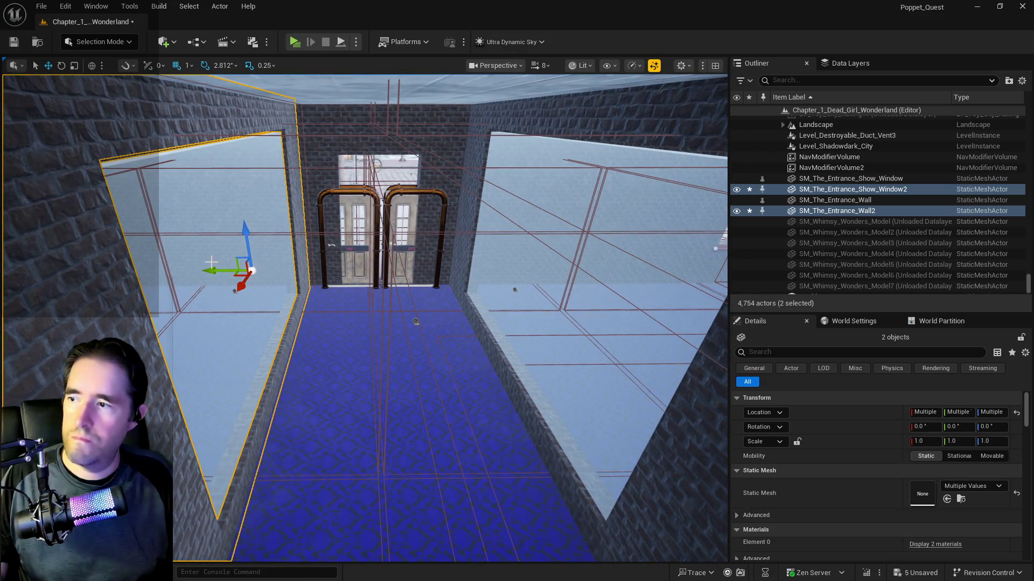
left_click_drag(215, 271, 218, 270)
left_click_drag(288, 277, 520, 341)
- Move the four entrance wall and window meshes into the Whimsy_Wonders_Building folder
left_click(549, 340, "ctrl")
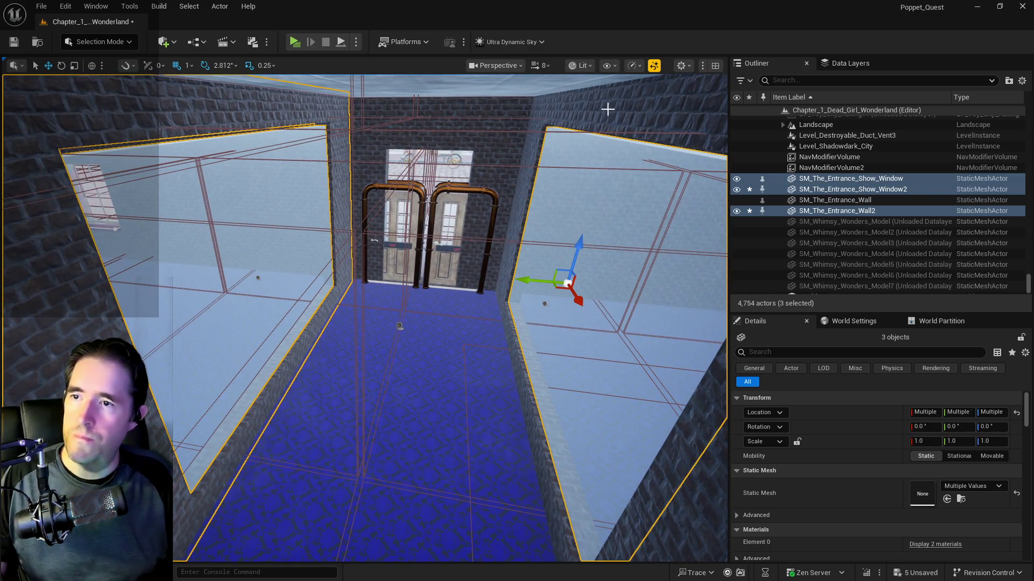
left_click(835, 200, "ctrl")
right_click(818, 214)
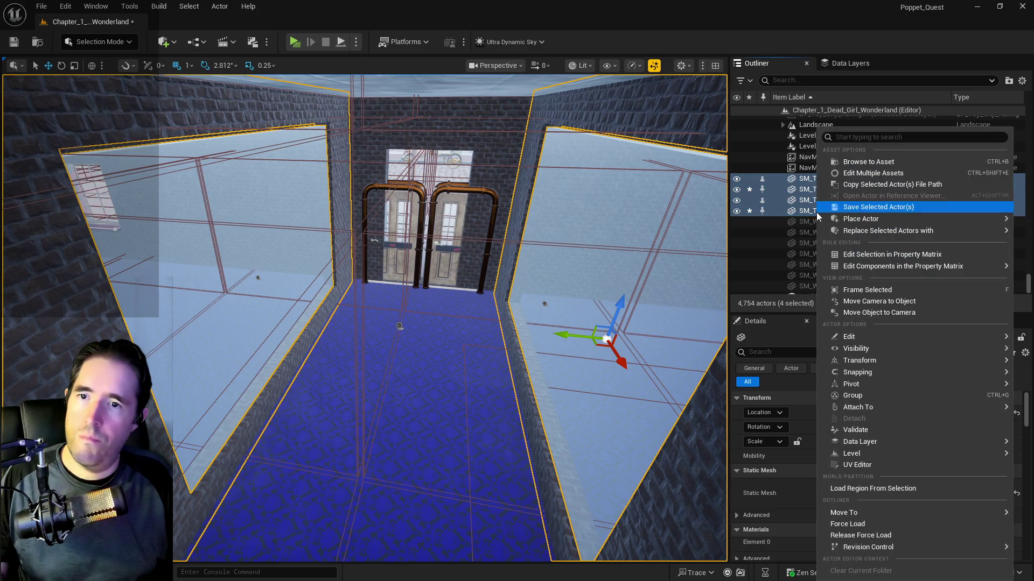
mouse_move(865, 514)
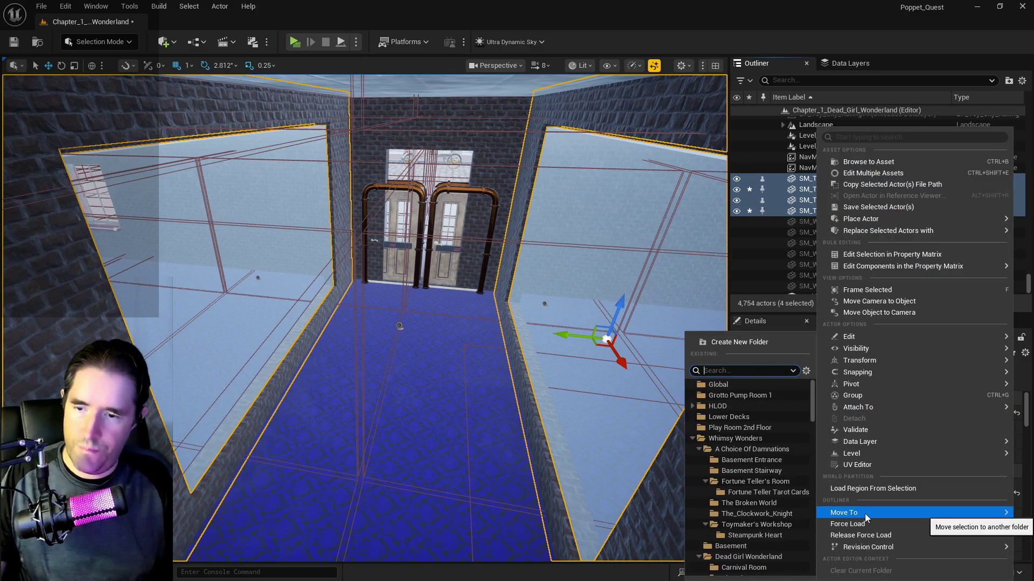
type("whim")
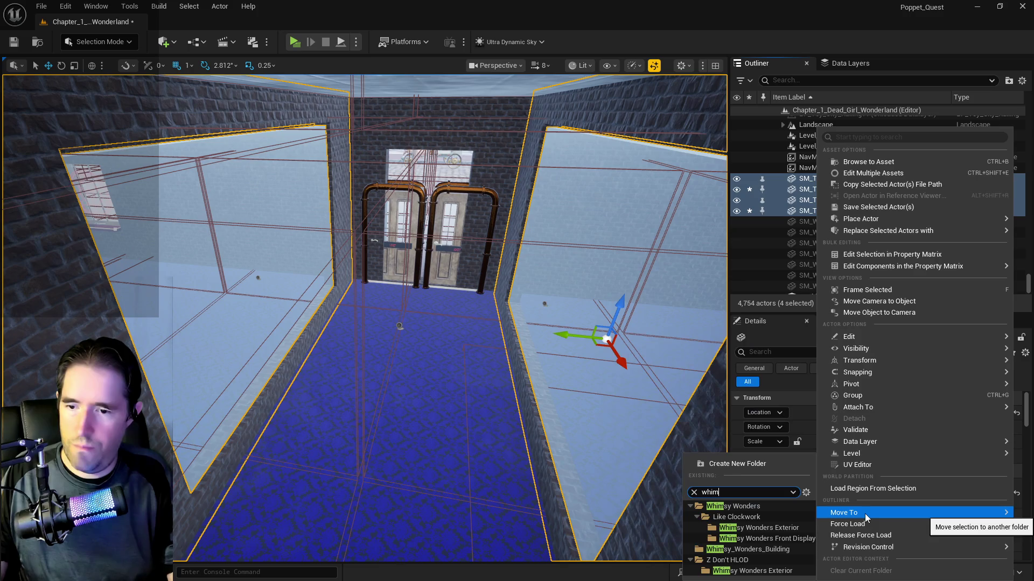
left_click(783, 548)
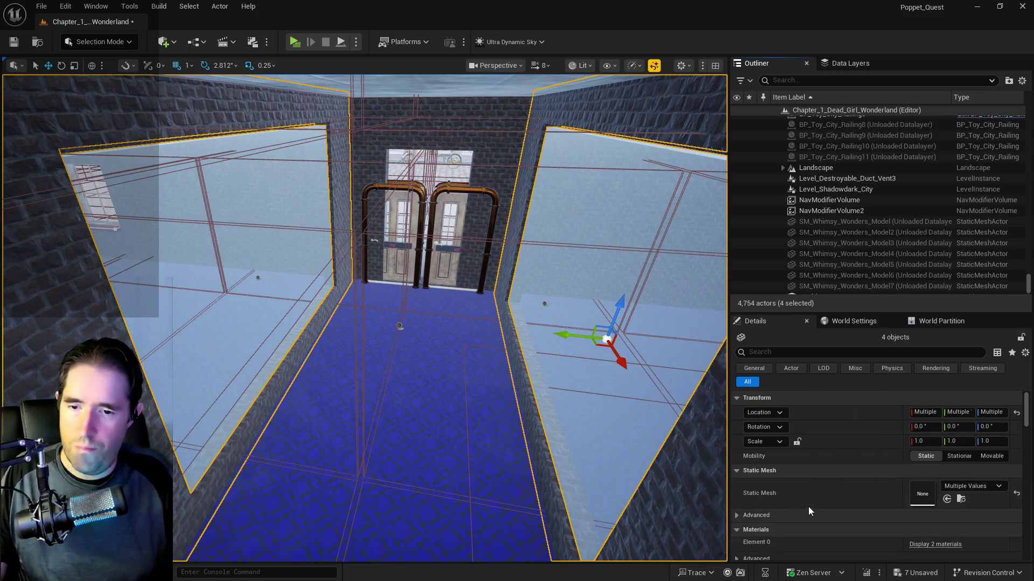
- Set their HLOD Layer to the Chapter 1 instanced layer
scroll(889, 519, "down", 2)
scroll(890, 519, "down", 3)
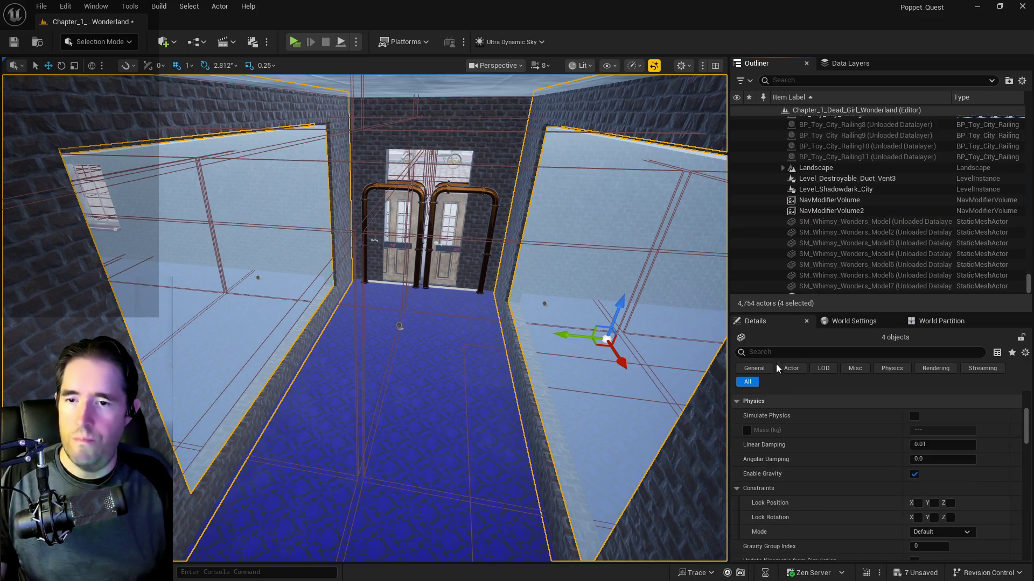
type("hlod")
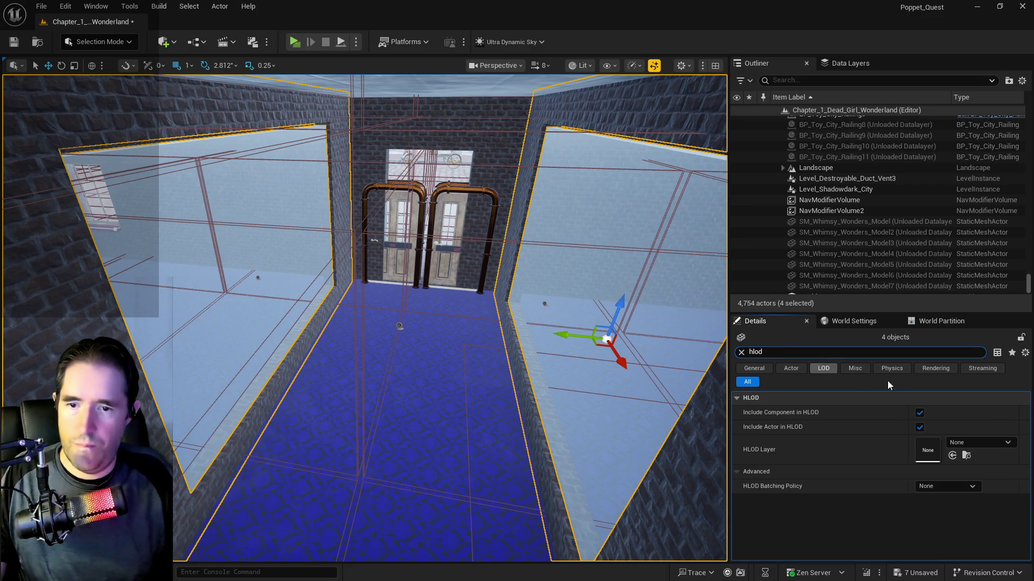
left_click(957, 440)
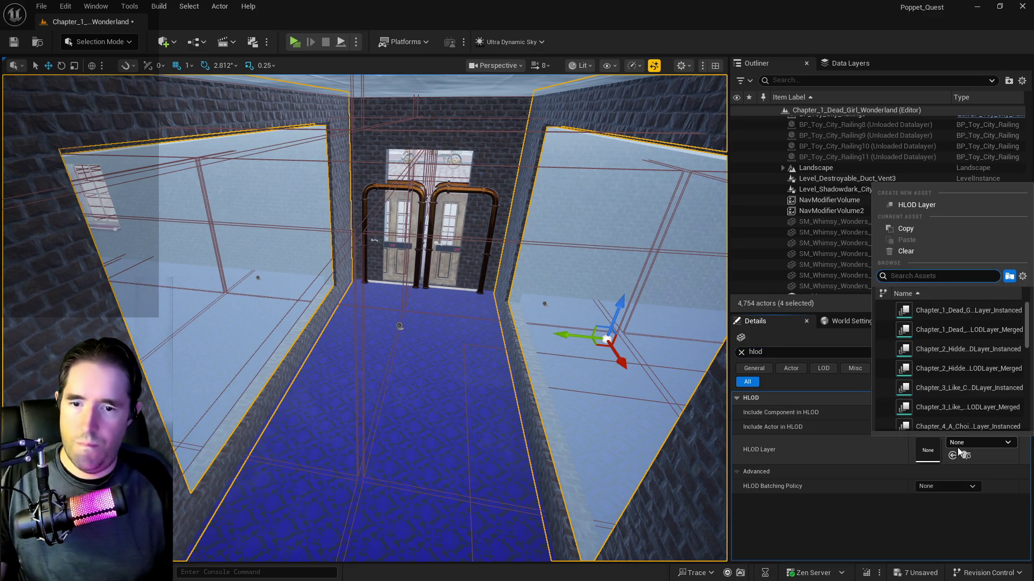
left_click(923, 309)
left_click(796, 347)
- Copy BuildingPartition from world settings into their Runtime Grid, then save
type("grid")
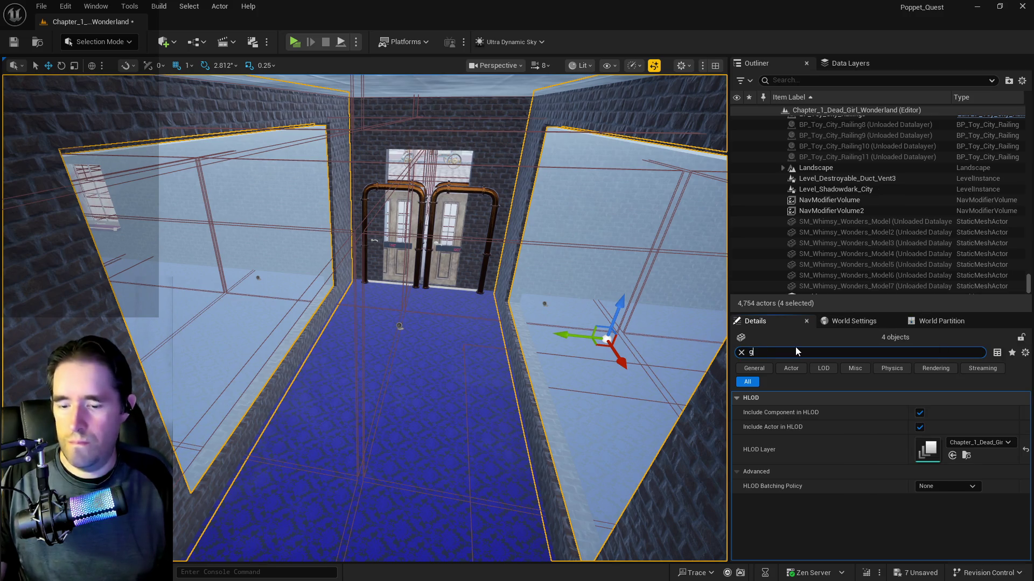
left_click(856, 322)
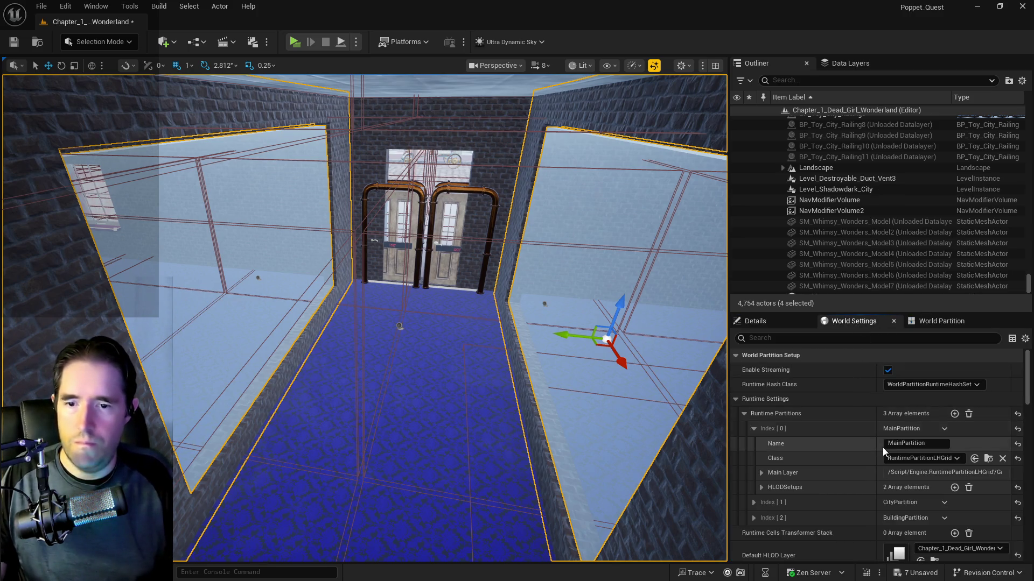
left_click(754, 518)
left_click_drag(947, 535, 829, 532)
key("ctrl+c")
left_click(791, 323)
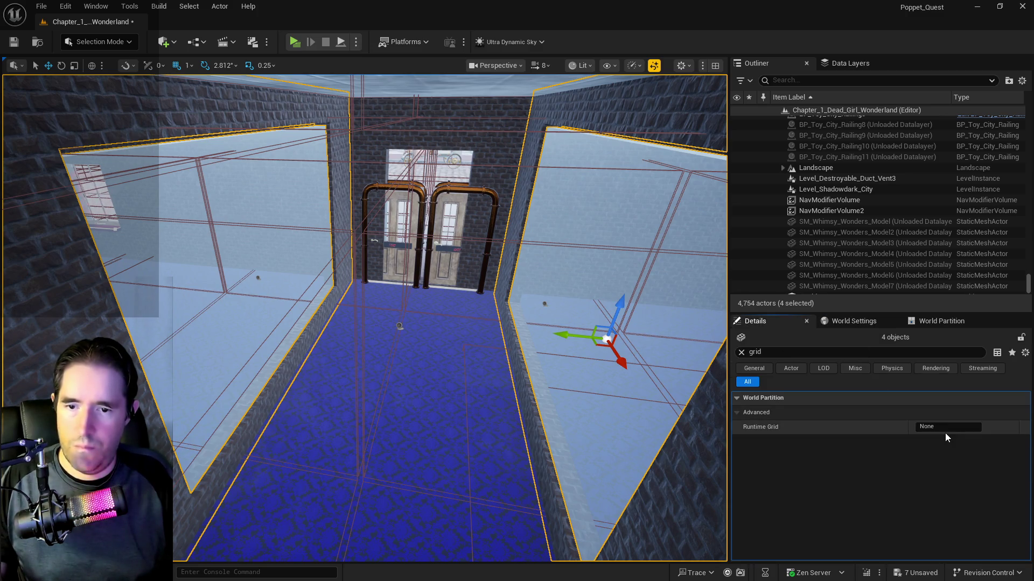
key("ctrl+v")
key("ctrl+s")
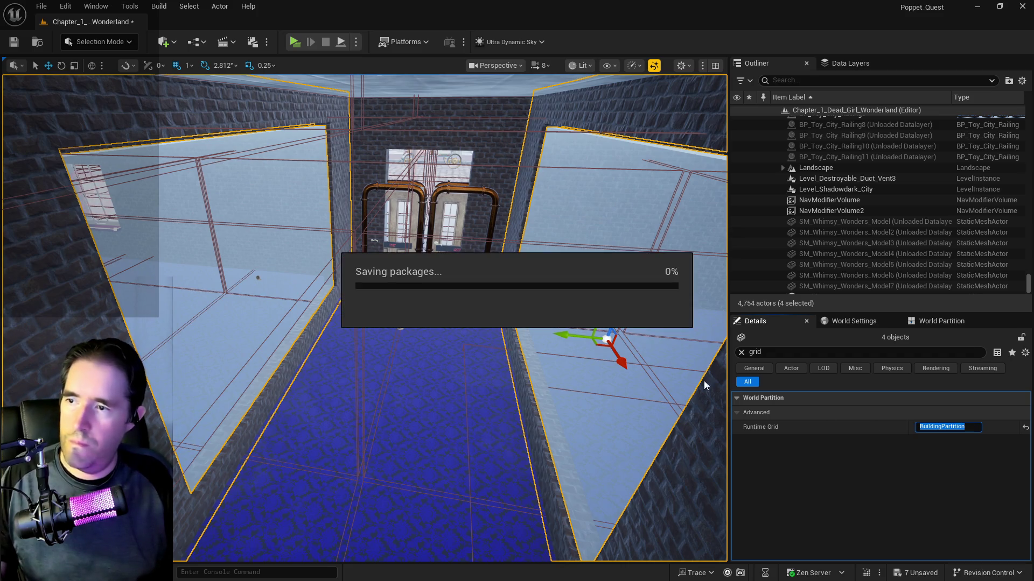
- Copy the left stained-glass door BP_Door_116
key("f")
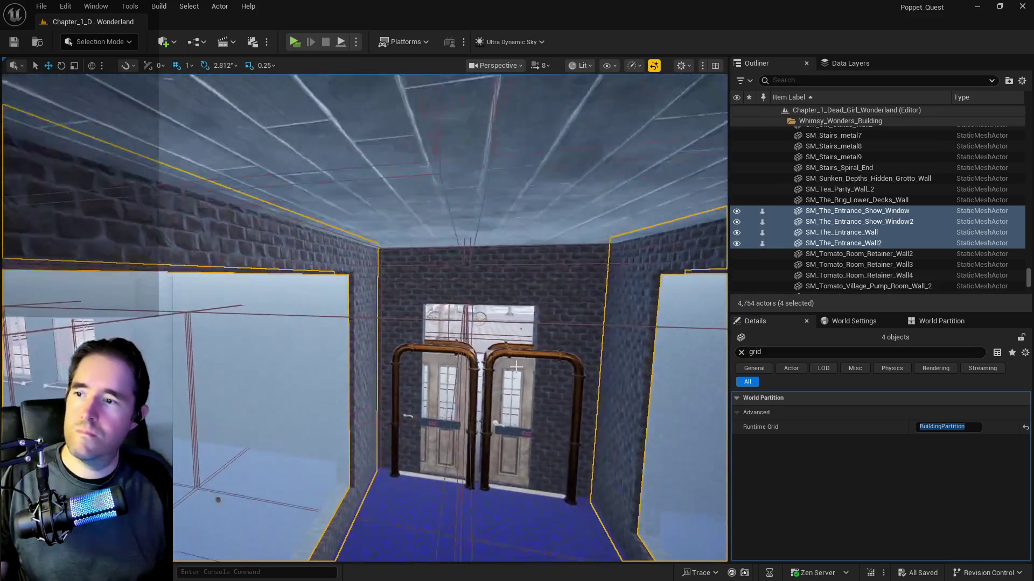
left_click(447, 429)
mouse_move(451, 431)
left_mouse_down()
mouse_move(451, 447)
mouse_move(451, 409)
mouse_move(410, 409)
mouse_move(377, 414)
mouse_move(376, 432)
left_mouse_up()
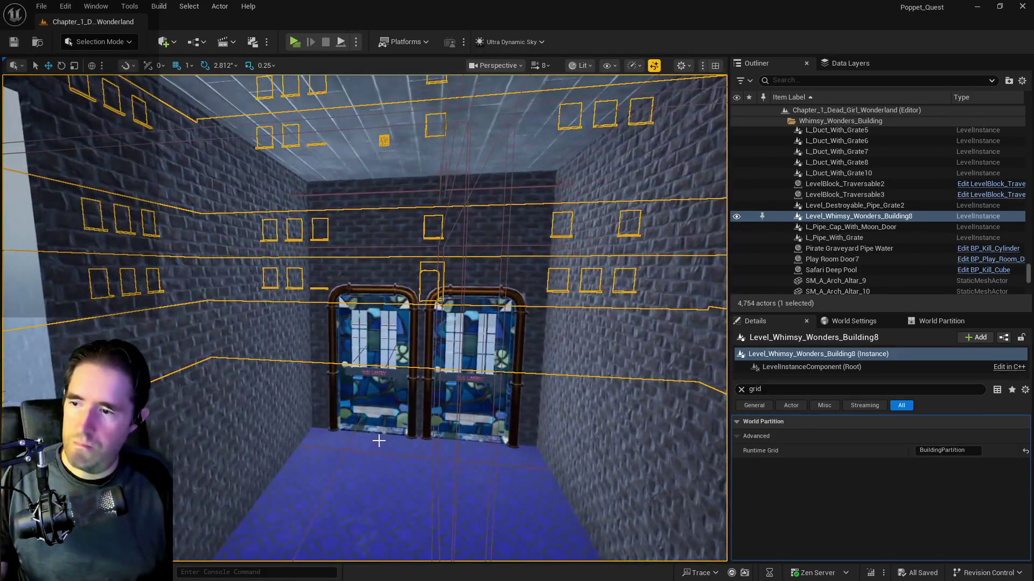
left_click(381, 423)
right_click(382, 423)
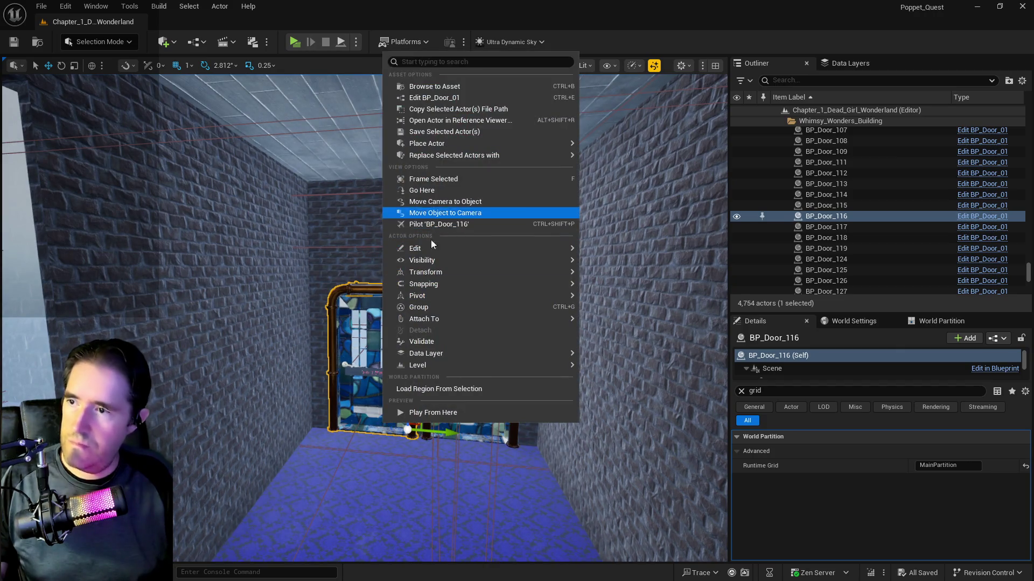
mouse_move(427, 250)
left_click(613, 264)
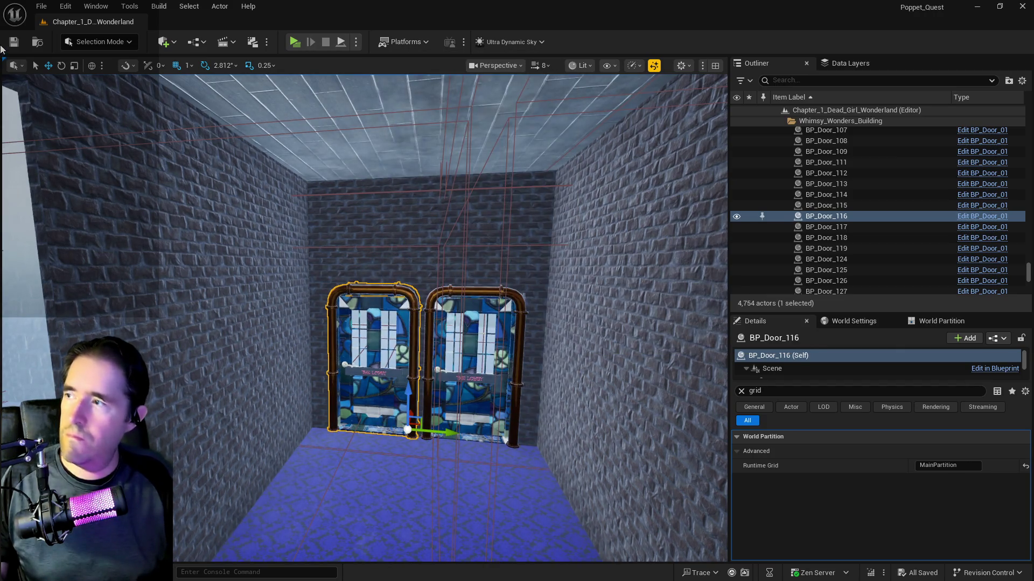
- Open Construction_Level from Recent Levels
left_click(47, 7)
mouse_move(127, 83)
left_click(270, 107)
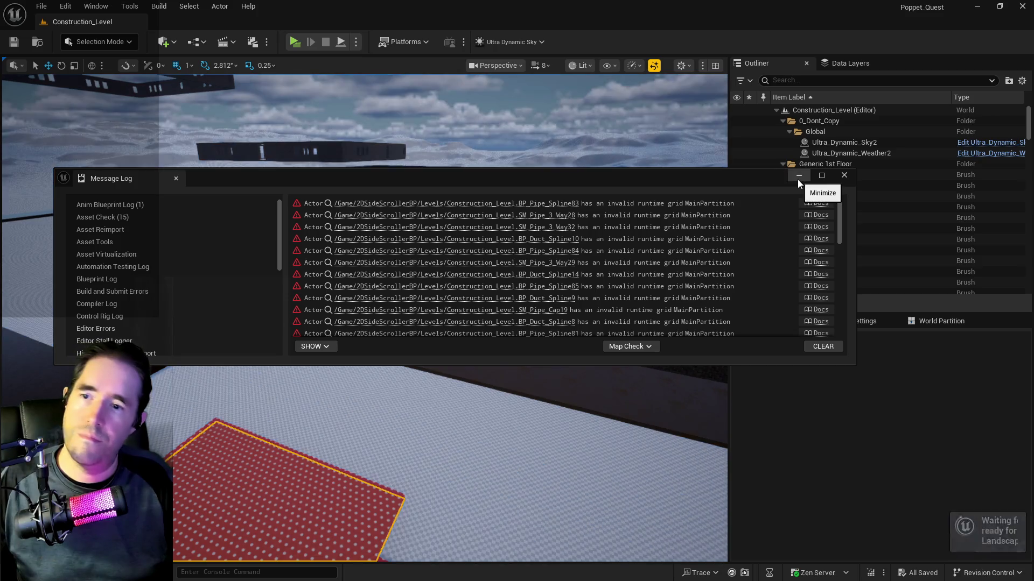
- Close the Message Log and select the Whimsy Wonders building instance in the viewport
left_click(797, 179)
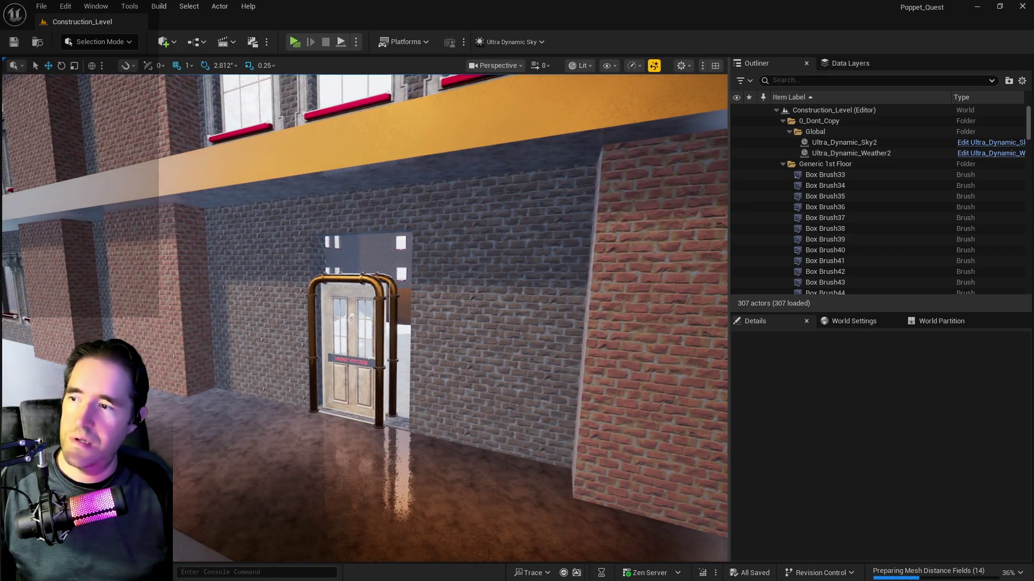
left_click(314, 261)
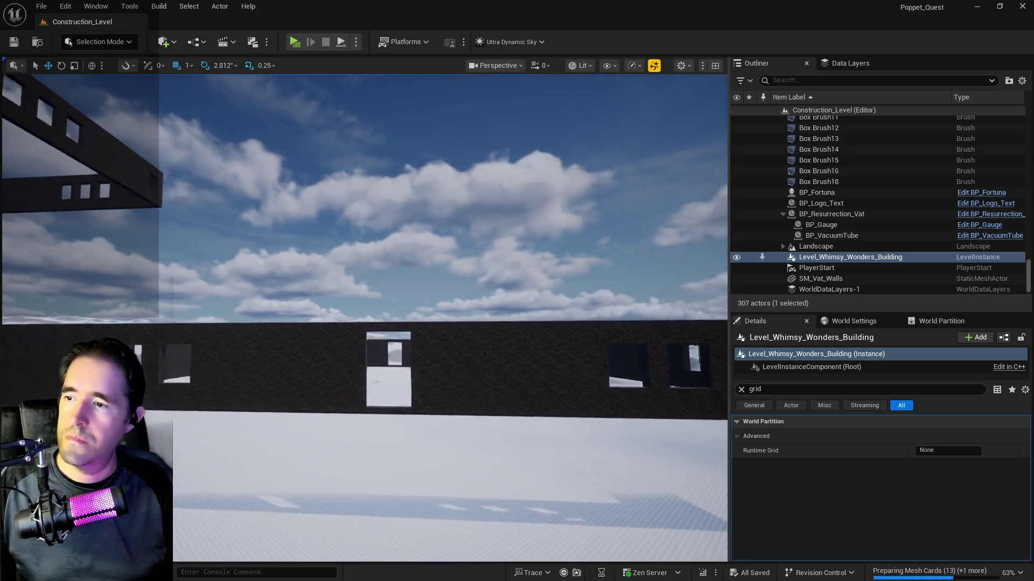
scroll(307, 289, "down", 3)
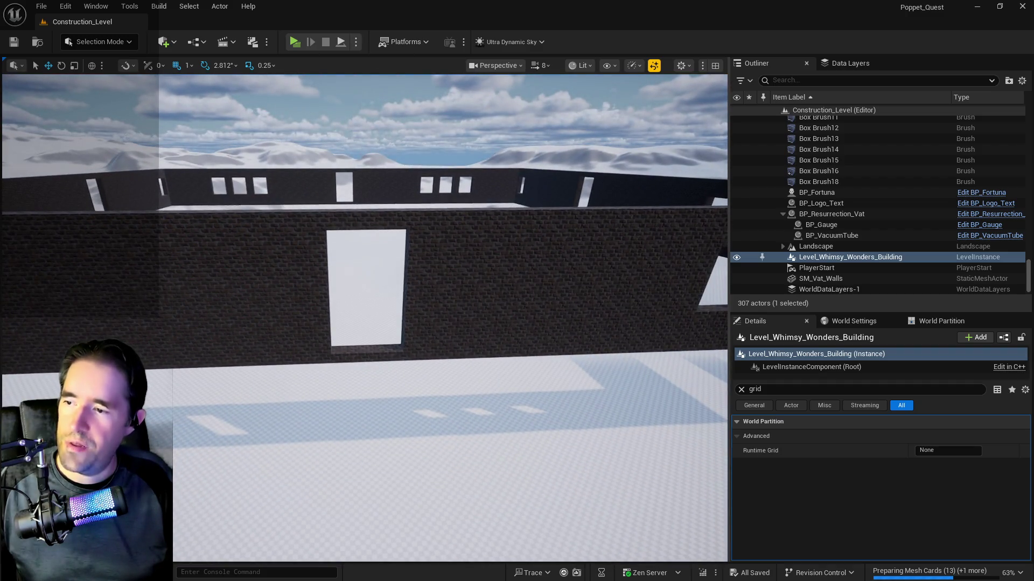
- Paste BP_Door_116 at the door opening and slide it into the wall opening
right_click(370, 346)
mouse_move(408, 407)
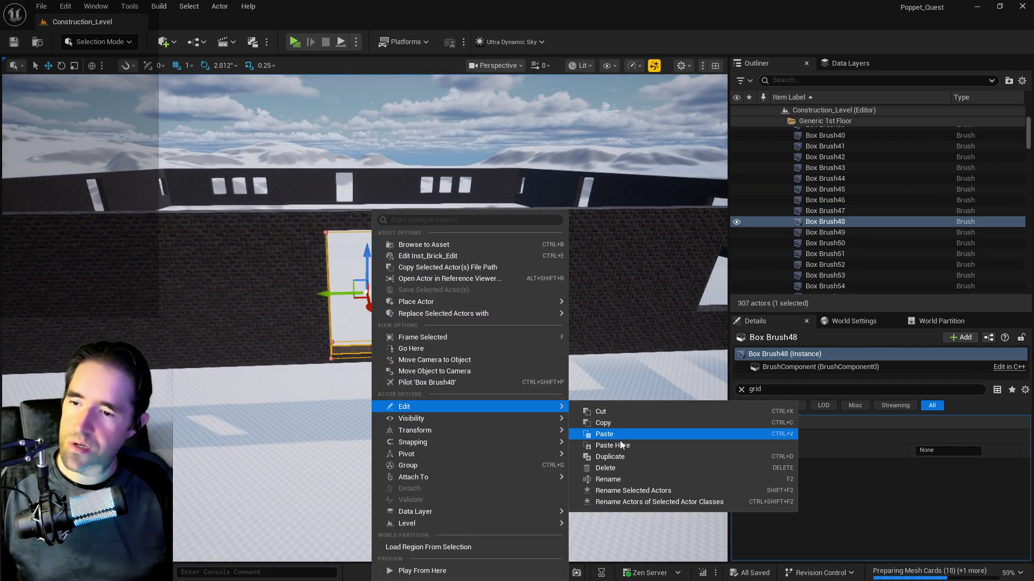
left_click(620, 441)
key("f")
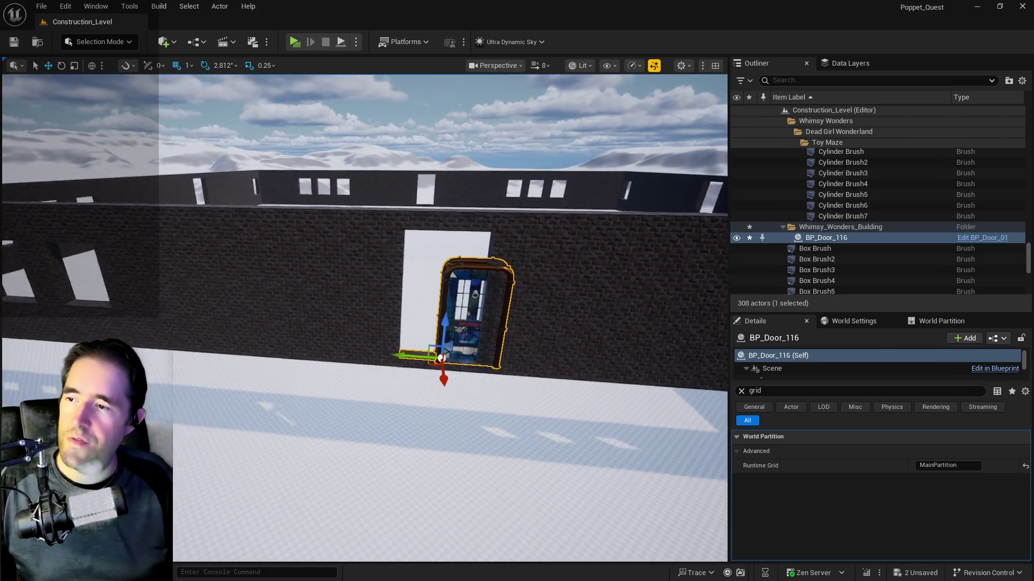
mouse_move(445, 381)
left_mouse_down()
mouse_move(389, 368)
mouse_move(451, 326)
left_mouse_up()
scroll(451, 326, "down", 5)
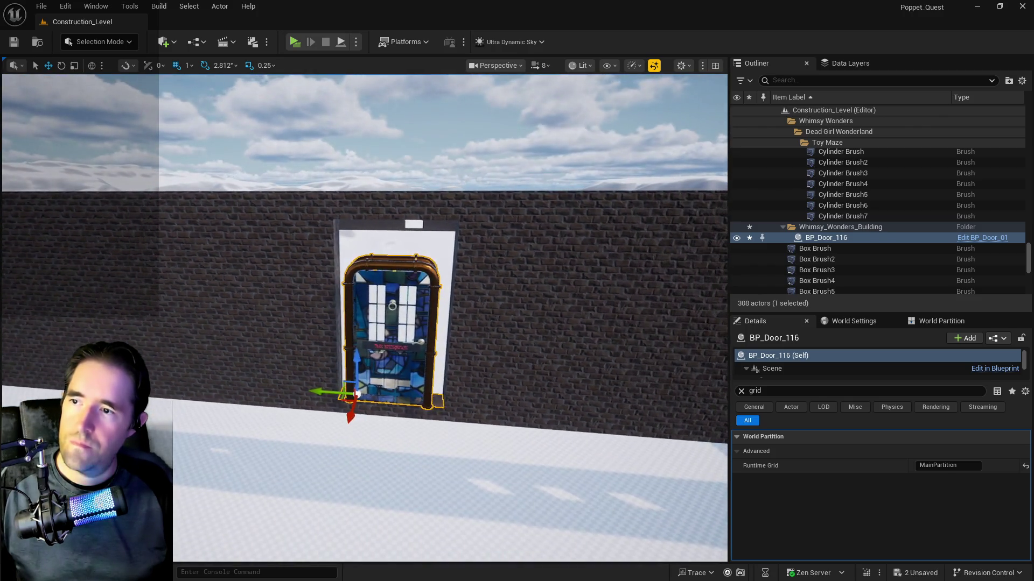
right_click(442, 242)
key("Escape")
- Scale Box Brush48 narrower and shorter to fit the door, then lower it slightly
left_click(338, 275)
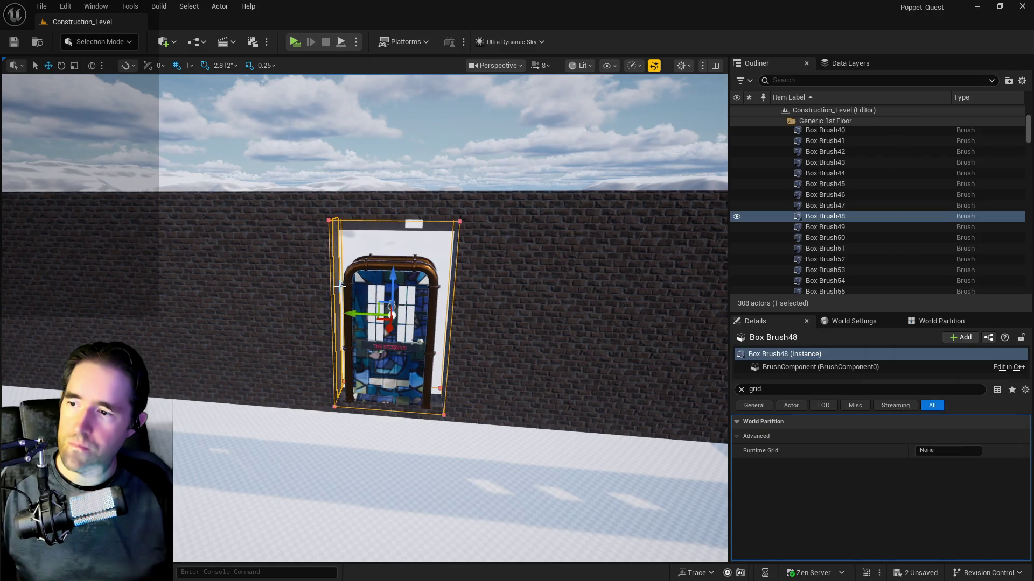
key("e")
key("r")
left_click_drag(357, 314, 344, 314)
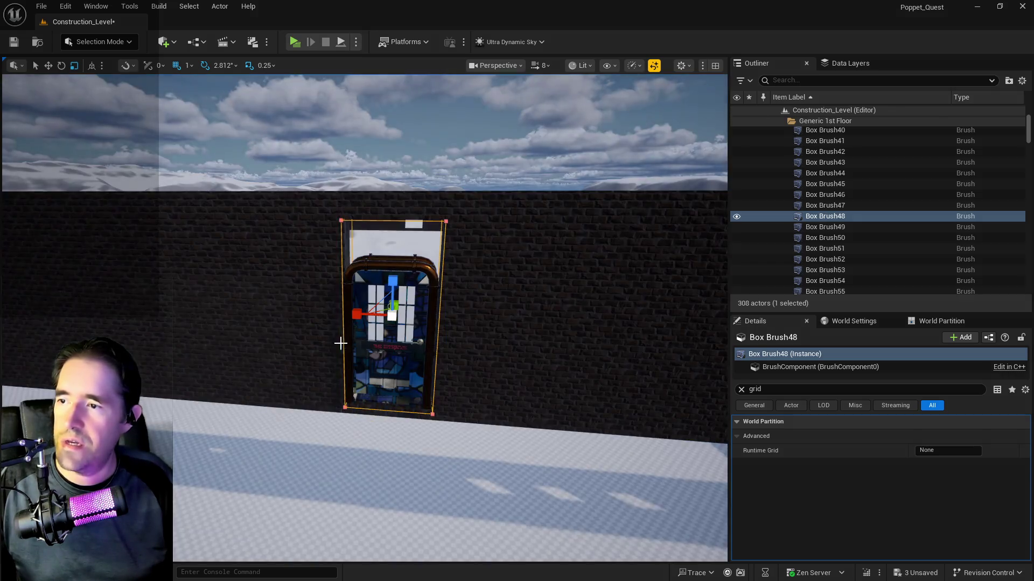
scroll(345, 323, "up", 5)
scroll(345, 323, "down", 5)
scroll(362, 323, "down", 1)
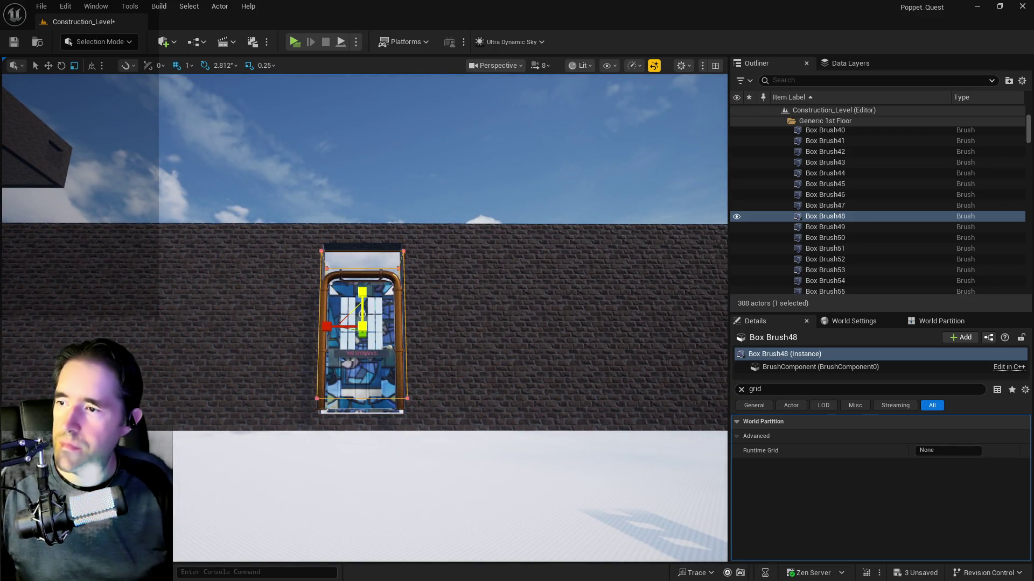
mouse_move(361, 292)
left_mouse_down()
mouse_move(369, 281)
mouse_move(362, 300)
left_mouse_up()
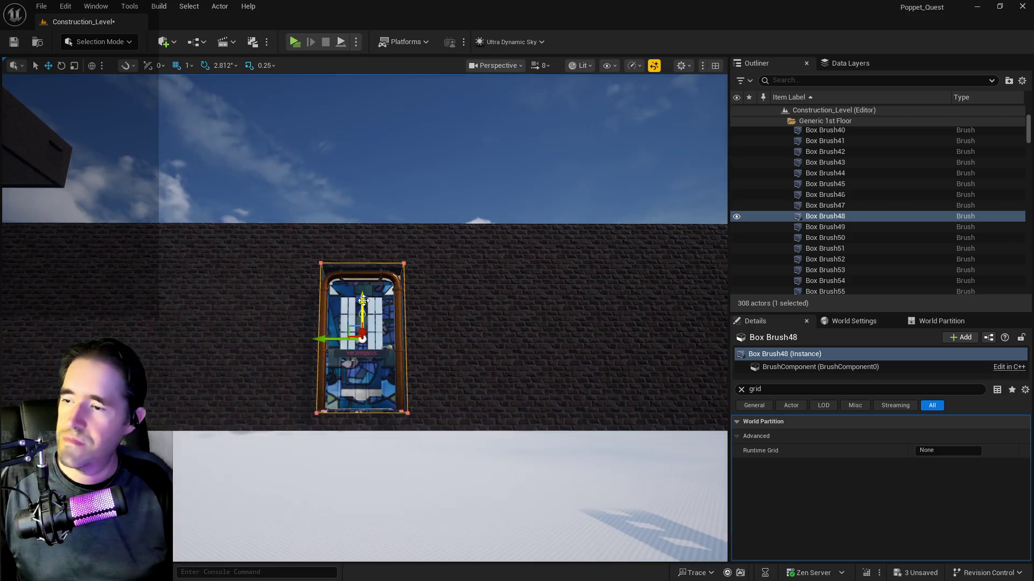
key("e")
key("r")
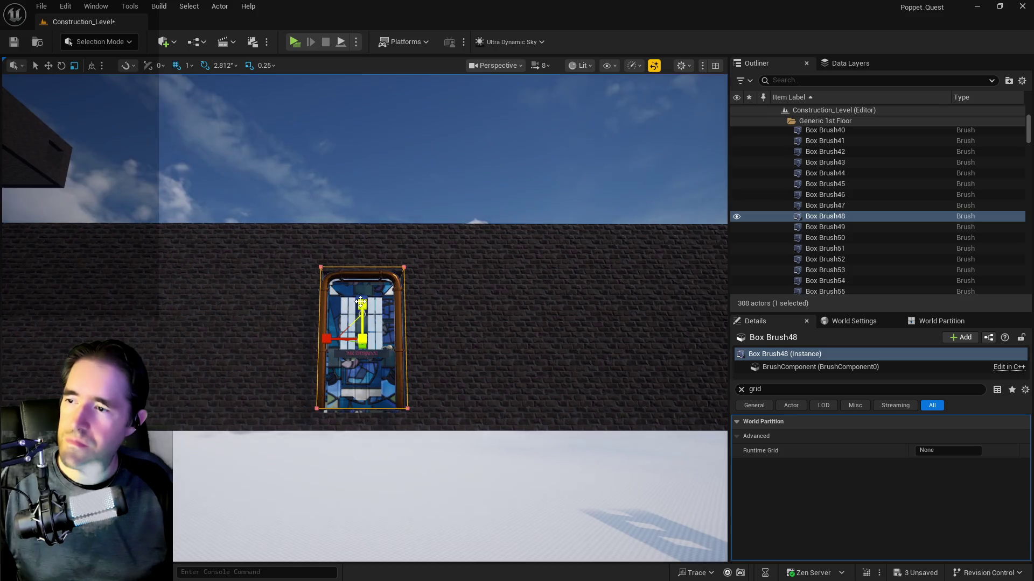
left_click_drag(362, 298, 365, 302)
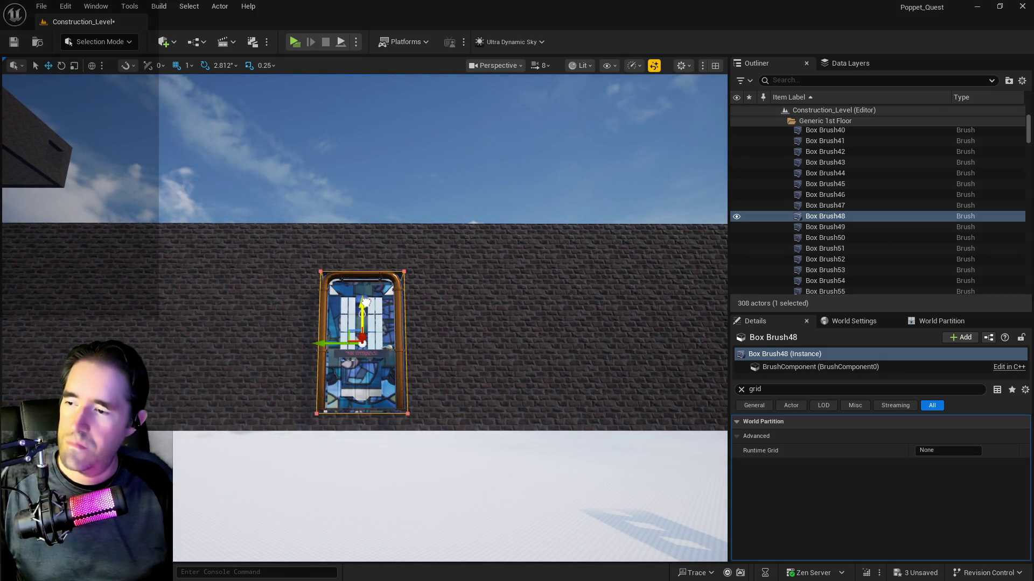
scroll(364, 301, "up", 10)
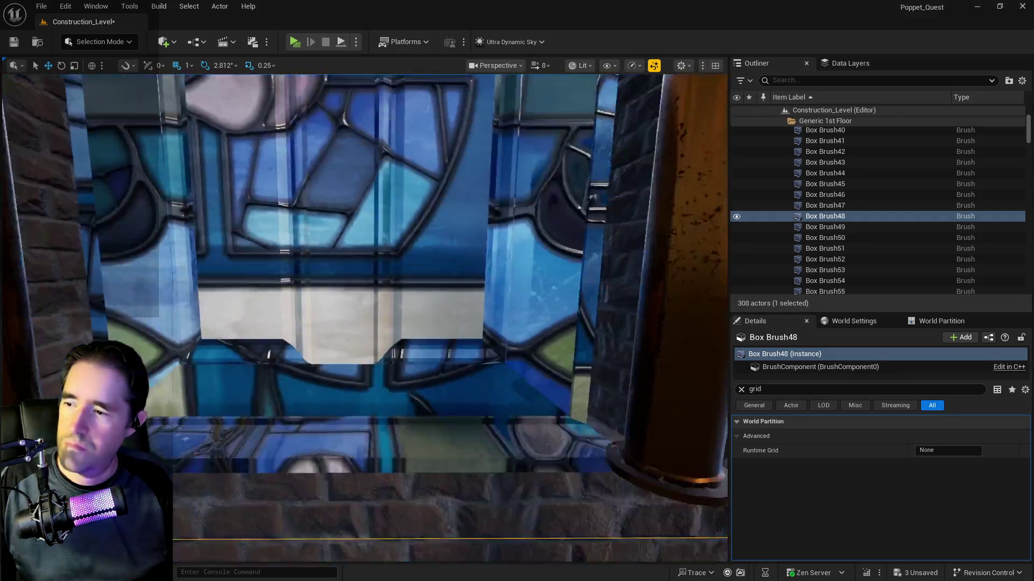
key("f")
mouse_move(364, 302)
left_mouse_down()
mouse_move(280, 302)
mouse_move(377, 307)
mouse_move(323, 302)
mouse_move(377, 301)
mouse_move(361, 250)
mouse_move(345, 247)
left_mouse_up()
key("space")
key("space")
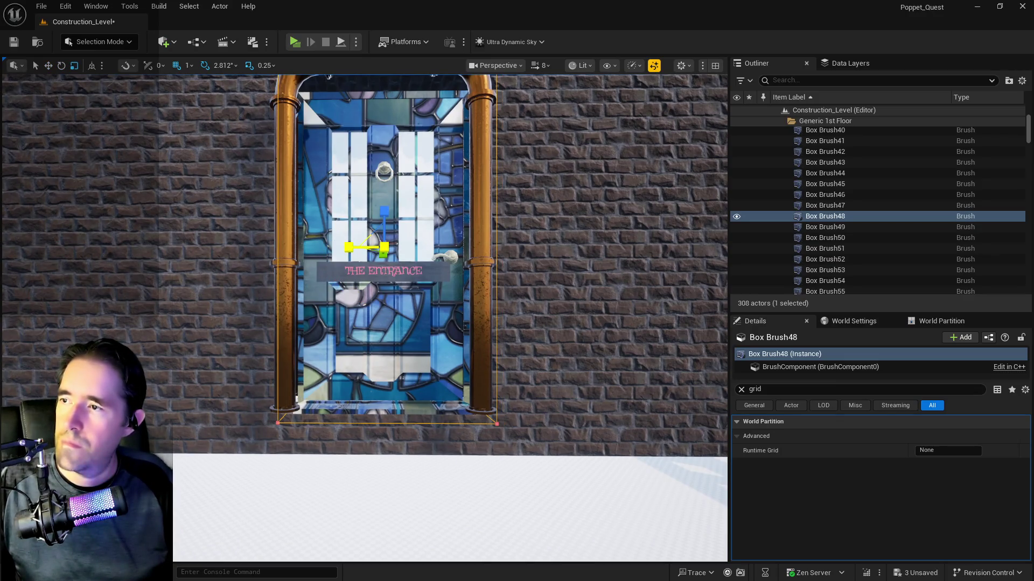
mouse_move(344, 247)
left_mouse_down()
mouse_move(339, 205)
mouse_move(324, 226)
mouse_move(269, 237)
mouse_move(360, 263)
left_mouse_up()
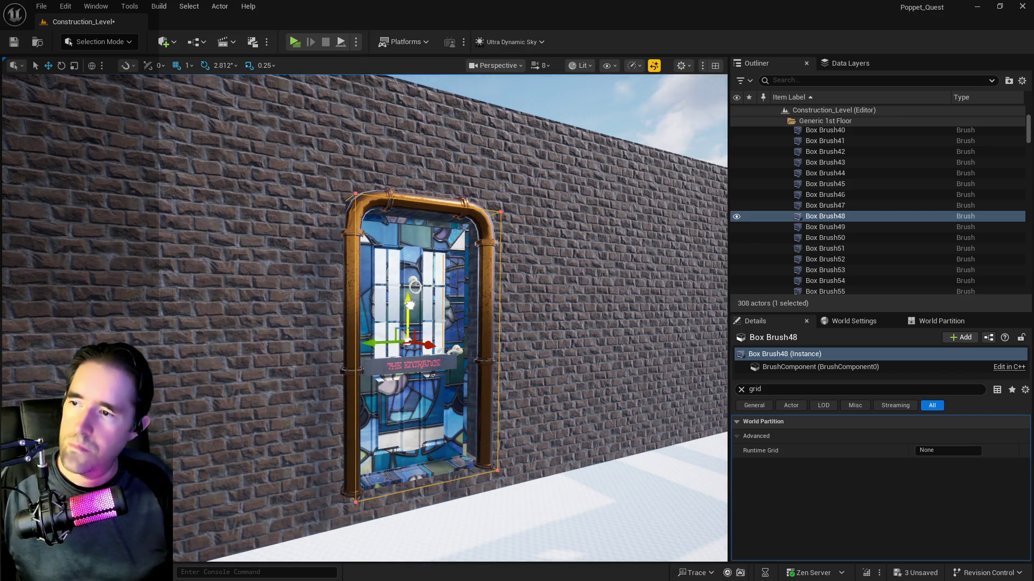
mouse_move(410, 305)
left_mouse_down()
mouse_move(391, 308)
mouse_move(425, 308)
mouse_move(409, 307)
mouse_move(401, 275)
mouse_move(401, 326)
mouse_move(377, 323)
left_mouse_up()
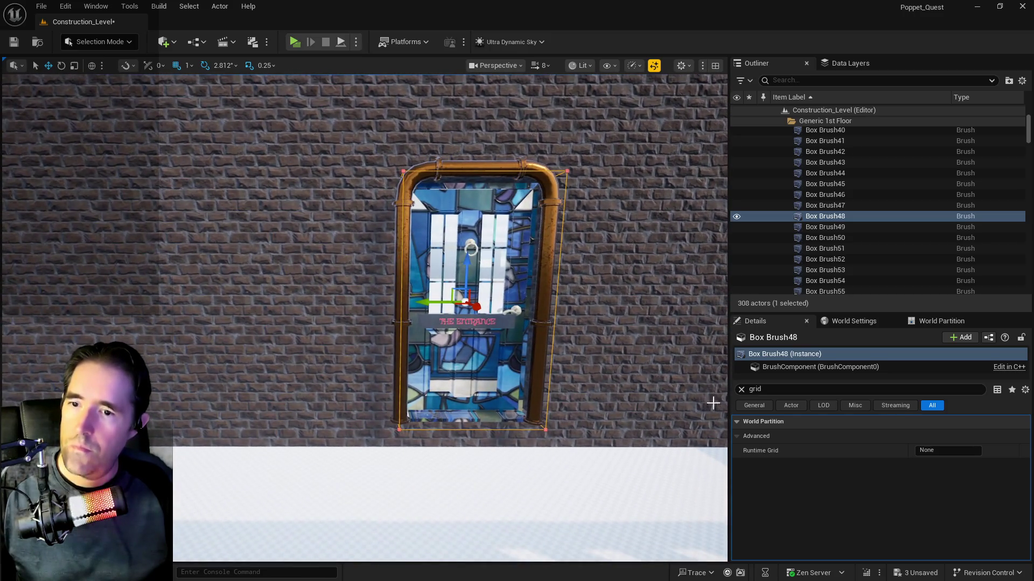
left_click(742, 389)
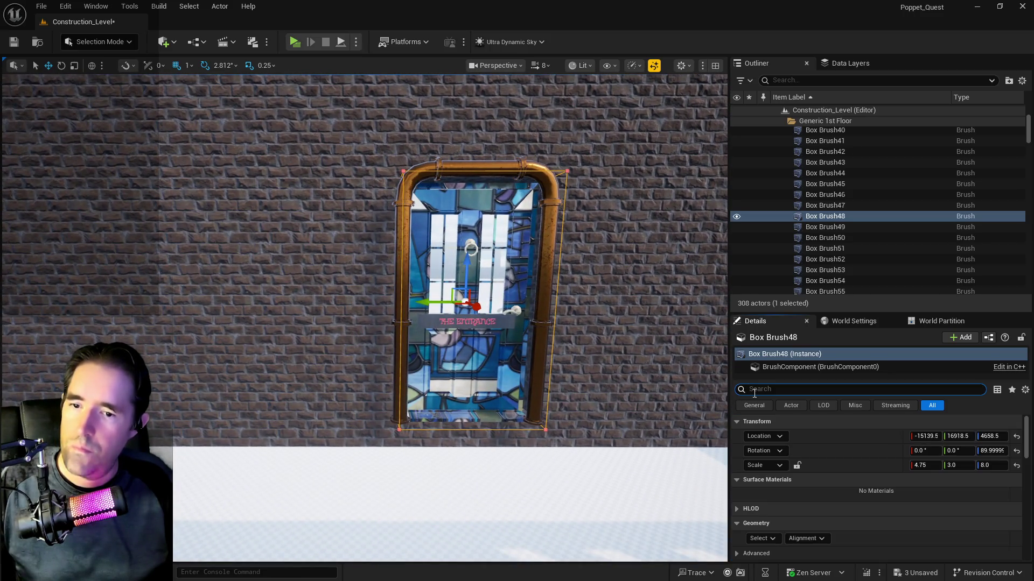
right_click(835, 466)
left_click(868, 486)
mouse_move(606, 406)
left_mouse_down()
mouse_move(444, 383)
mouse_move(374, 294)
mouse_move(366, 304)
mouse_move(353, 261)
mouse_move(329, 289)
left_mouse_up()
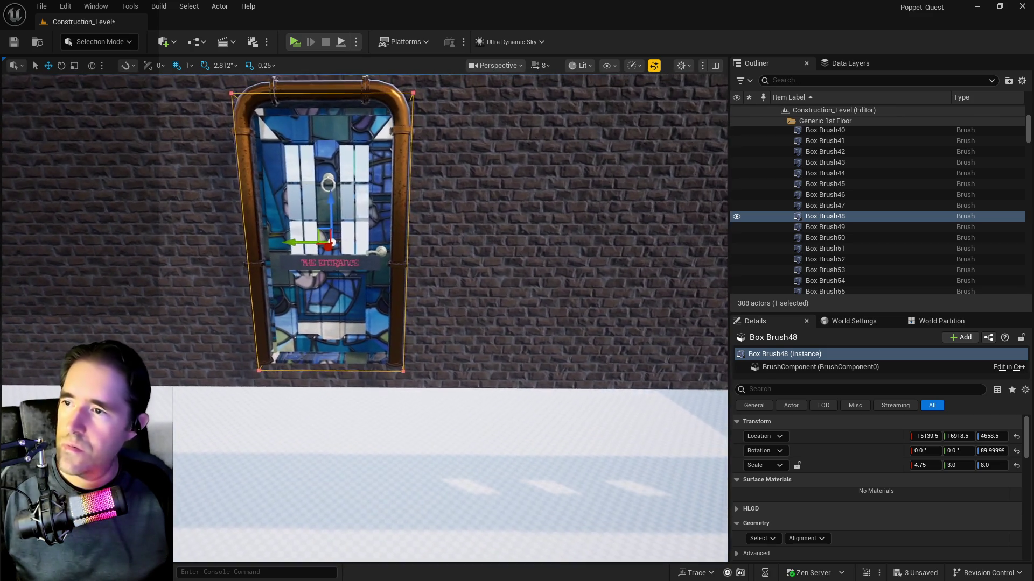
left_click_drag(295, 245, 307, 244)
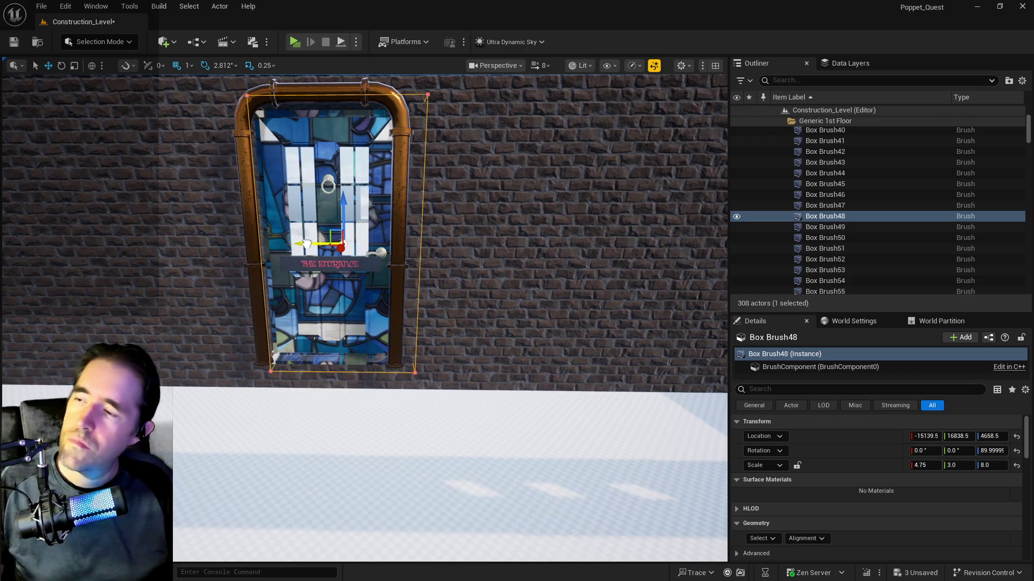
key("ctrl+z")
left_click(322, 356)
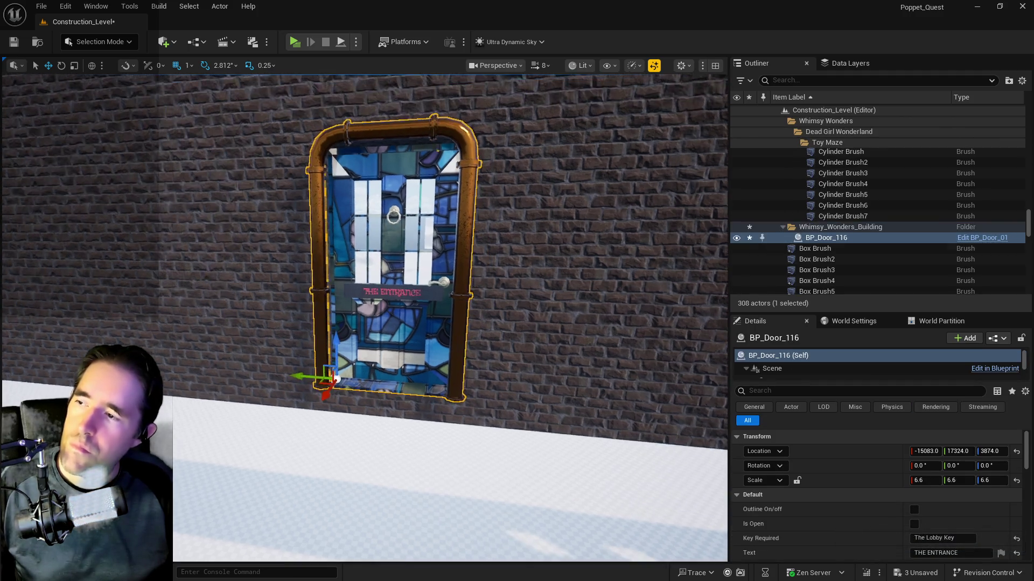
- Test-slide BP_Door_116, undo the move, then delete the door from the opening
mouse_move(250, 356)
left_mouse_down()
mouse_move(280, 345)
mouse_move(315, 367)
left_mouse_up()
left_click_drag(371, 411, 375, 416)
key("f")
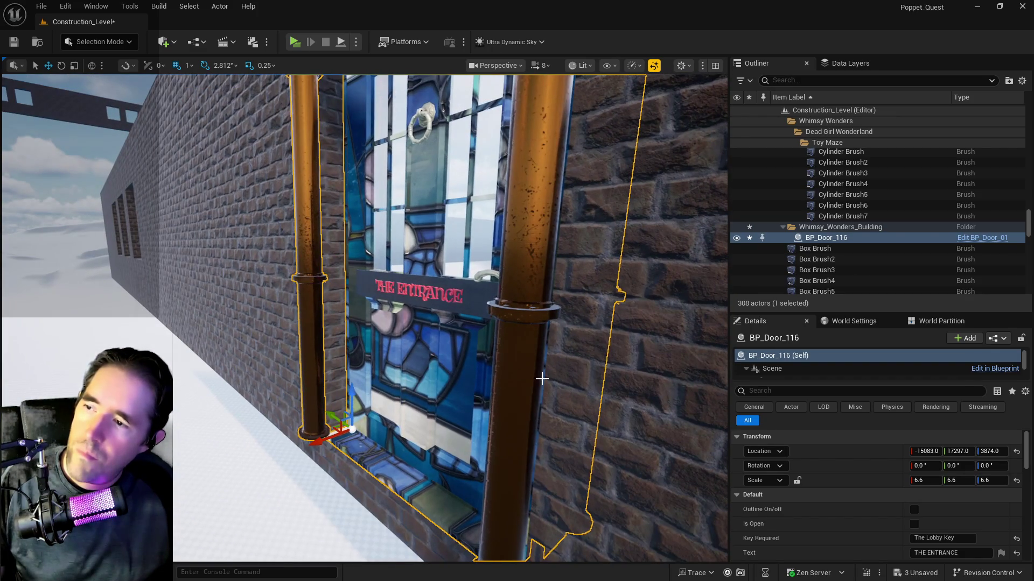
key("ctrl+z")
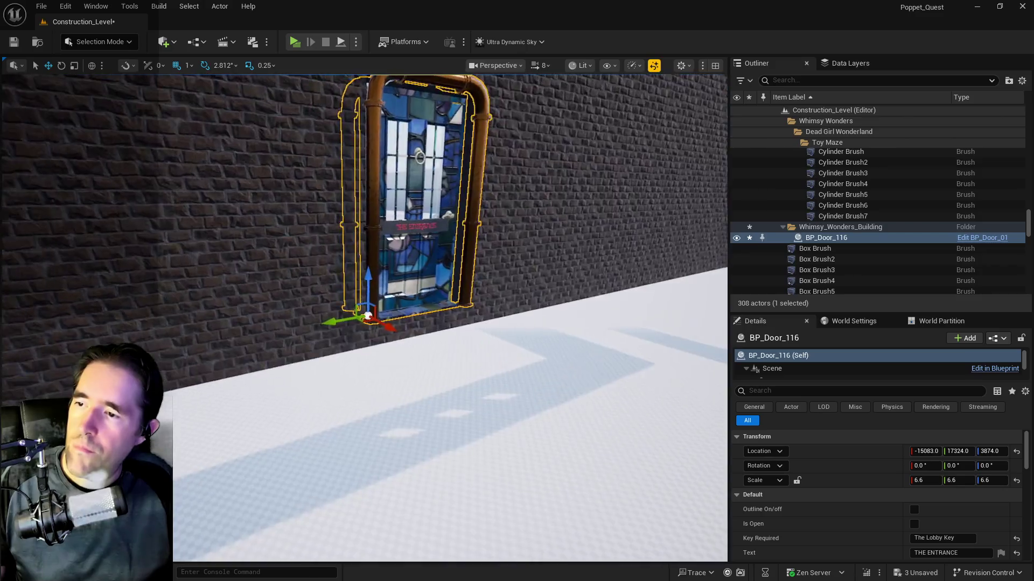
scroll(291, 278, "down", 3)
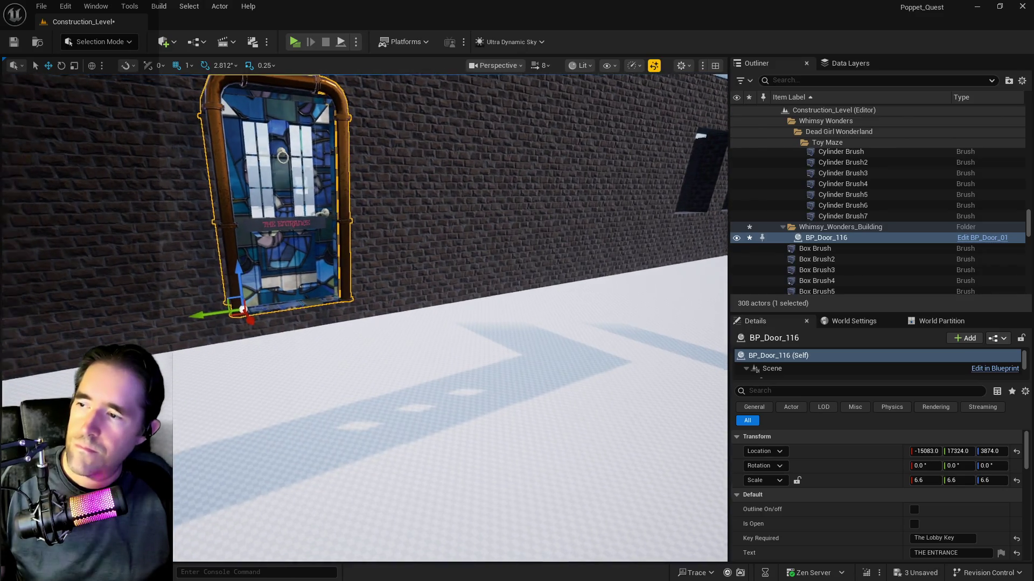
key("Delete")
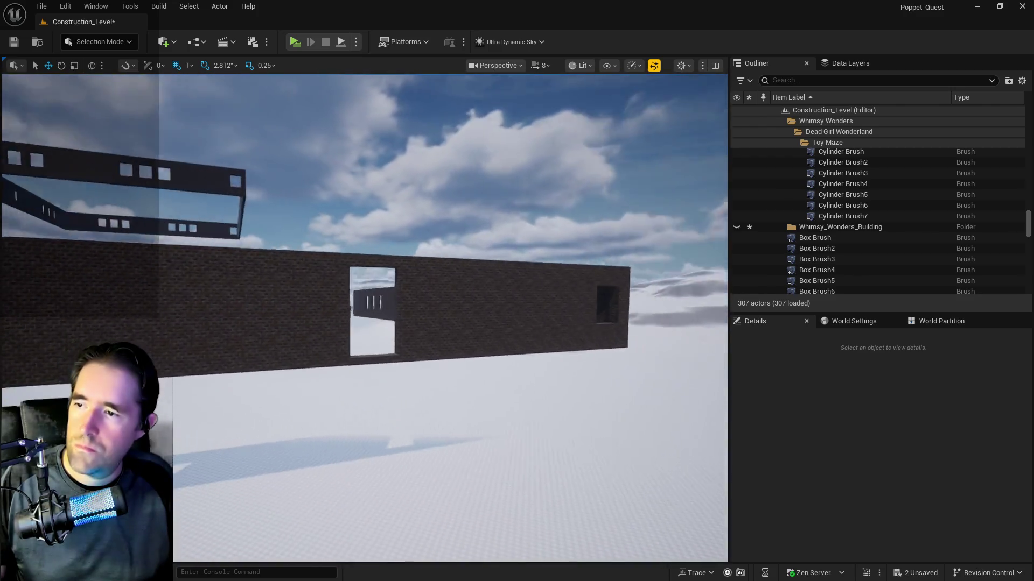
left_click_drag(291, 278, 291, 278)
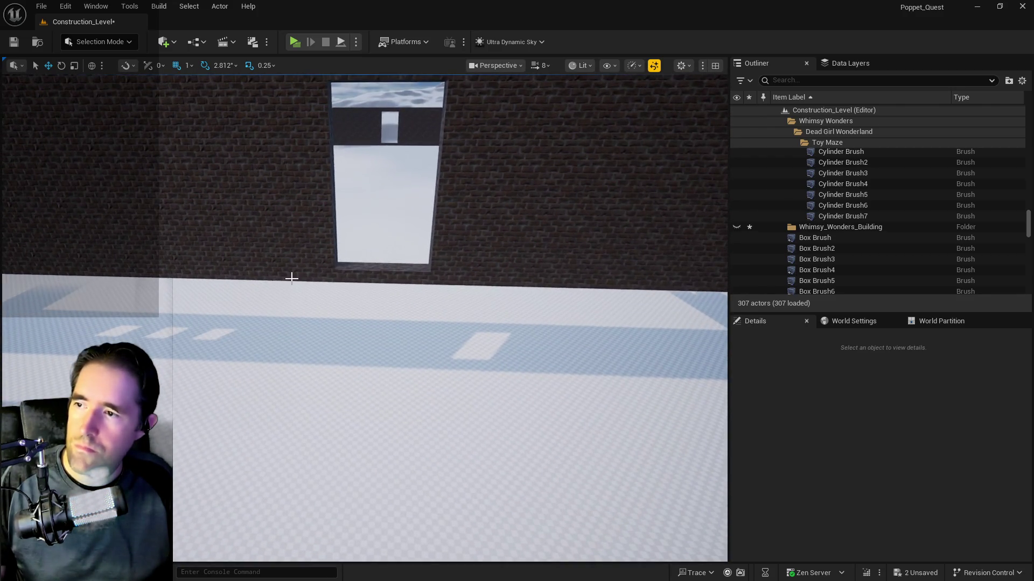
- Paste the copied stained-glass door at the window-opening brush and rotate it to -90°
right_click(375, 270)
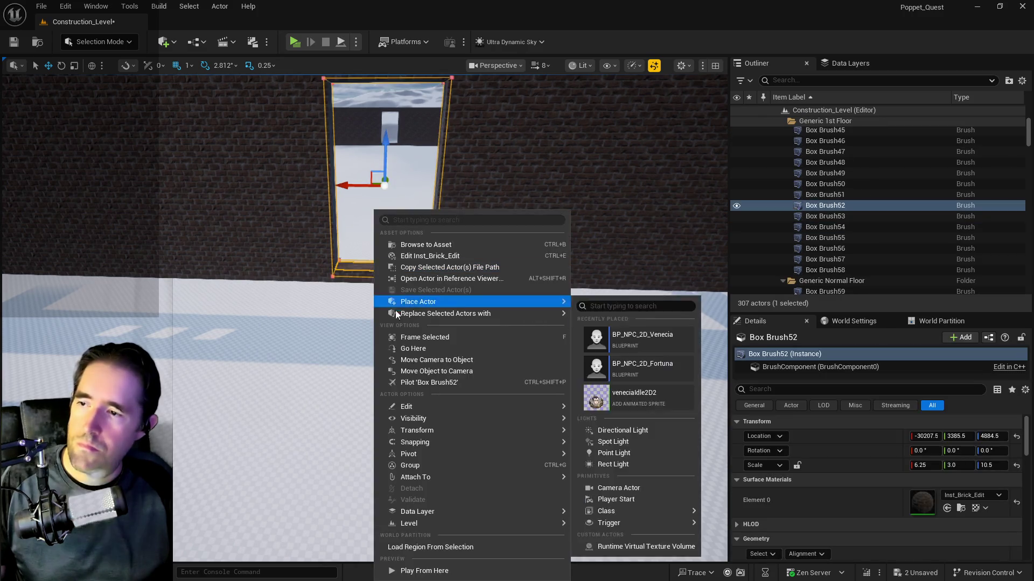
mouse_move(414, 407)
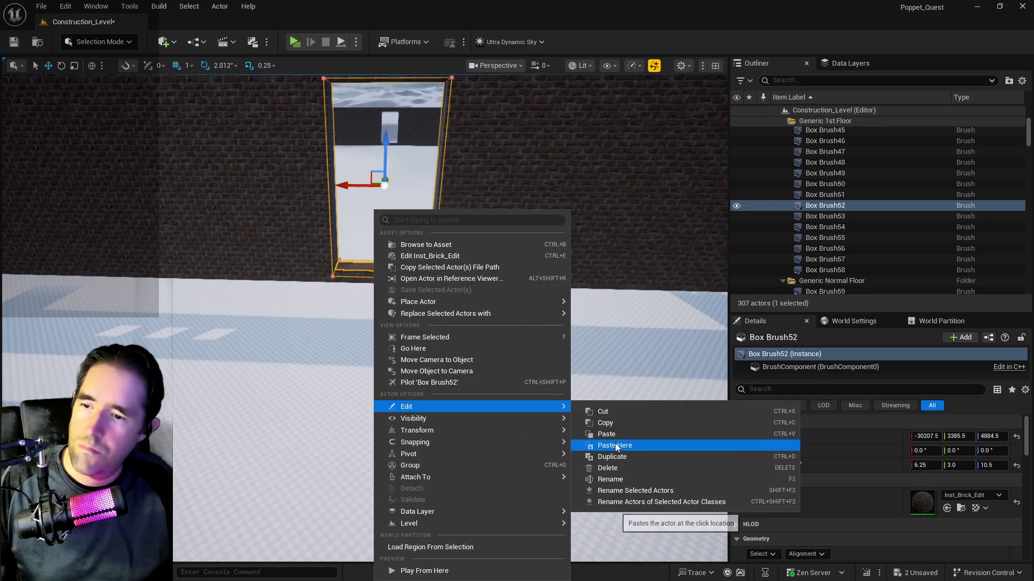
left_click(598, 445)
key("e")
left_click_drag(463, 371, 382, 377)
- Slide the door along X to -29736 so it stands in the wall opening
key("w")
key("f")
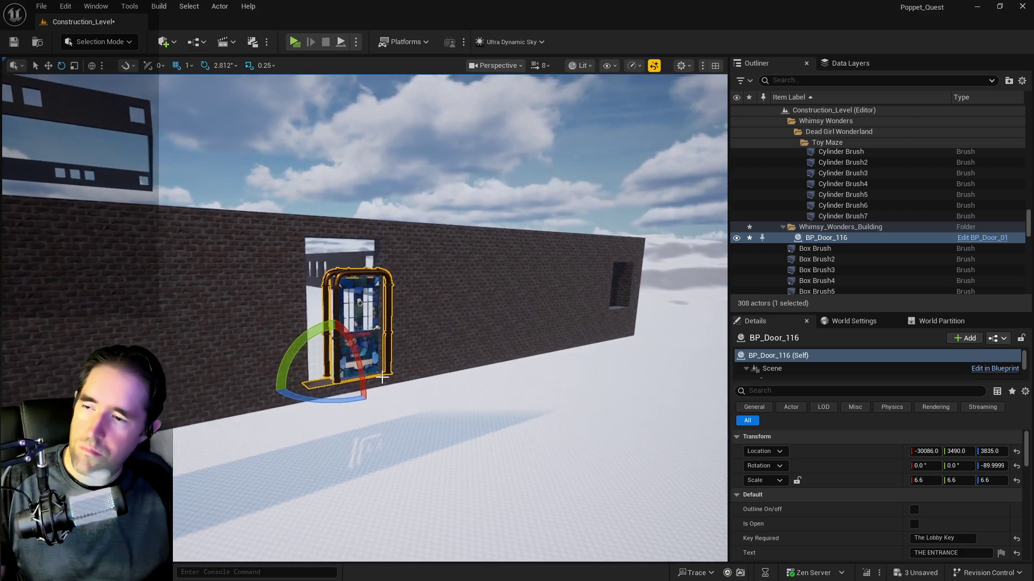
mouse_move(294, 386)
left_mouse_down()
mouse_move(280, 388)
mouse_move(338, 397)
left_mouse_up()
left_click(412, 372)
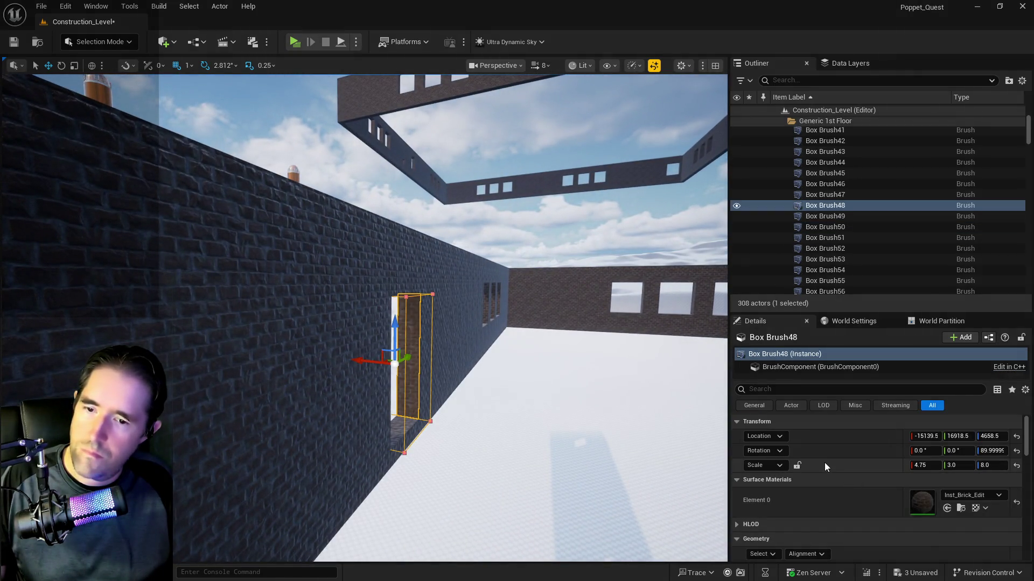
left_click_drag(687, 467, 569, 437)
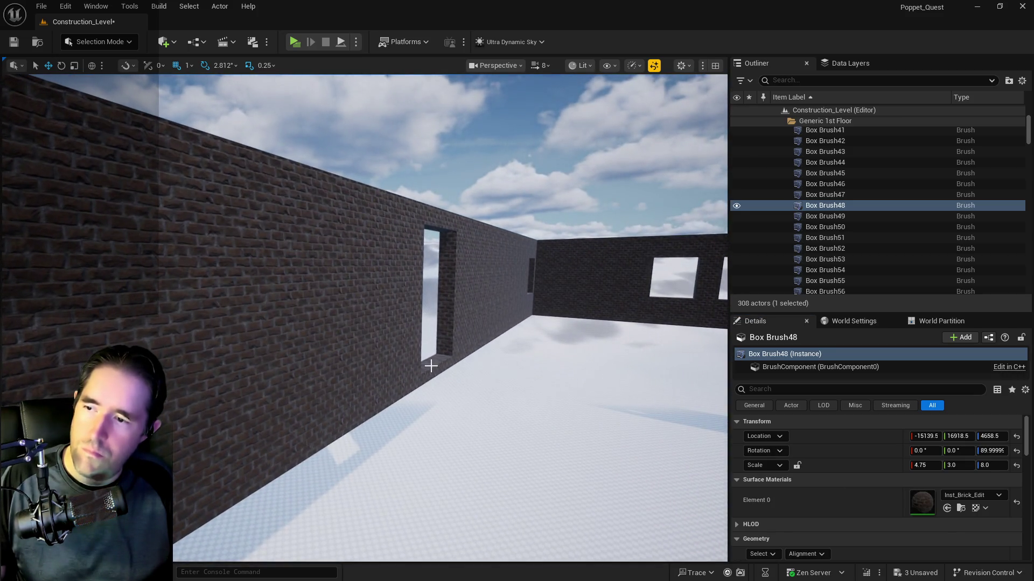
- Paste the copied 4.75 × 3 × 8 scale onto another wall-opening brush
right_click(431, 366)
mouse_move(476, 414)
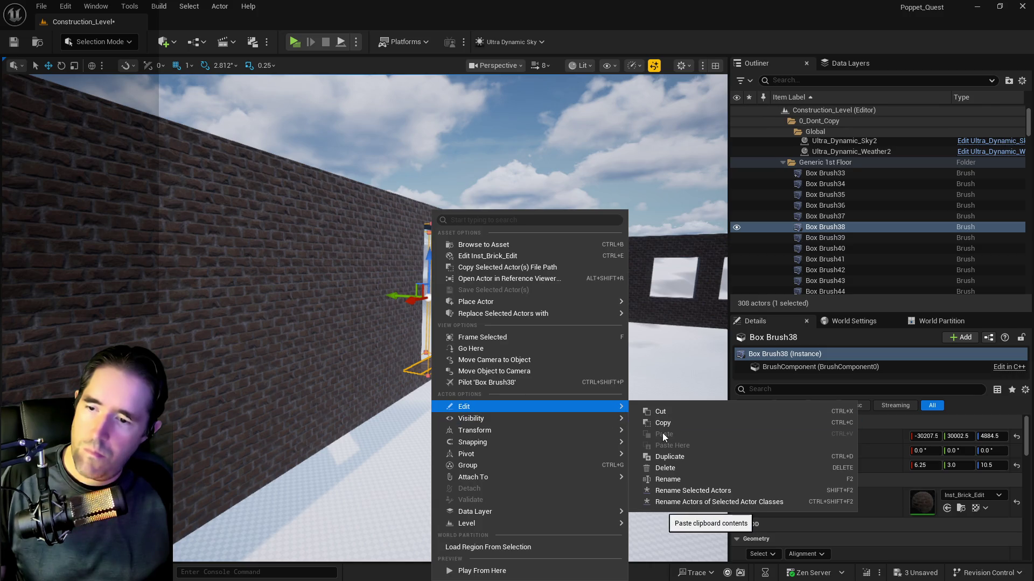
right_click(872, 466)
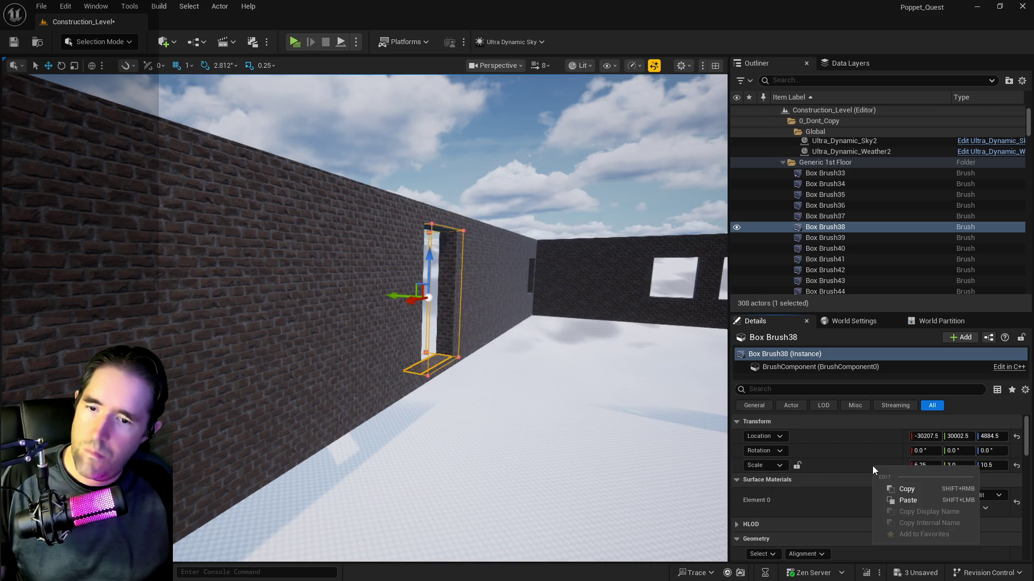
left_click(897, 504)
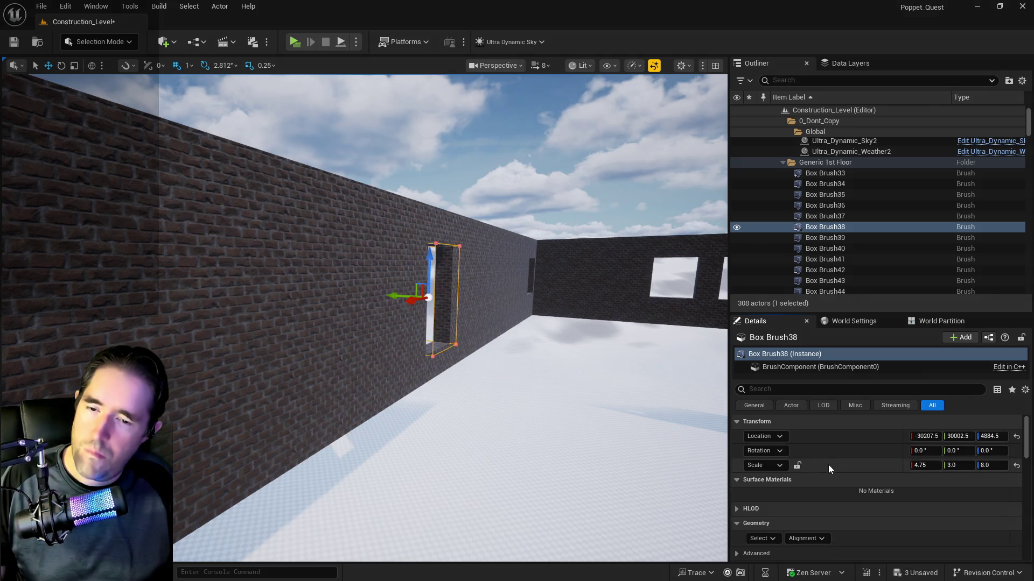
- Apply the door-sized 4.75/3/8 settings to the window-opening brush in the dark wall
mouse_move(513, 421)
left_mouse_down()
mouse_move(513, 452)
mouse_move(581, 484)
mouse_move(711, 485)
mouse_move(673, 517)
left_mouse_up()
mouse_move(467, 406)
left_mouse_down()
mouse_move(479, 412)
mouse_move(468, 406)
left_mouse_up()
right_click(426, 330)
mouse_move(456, 408)
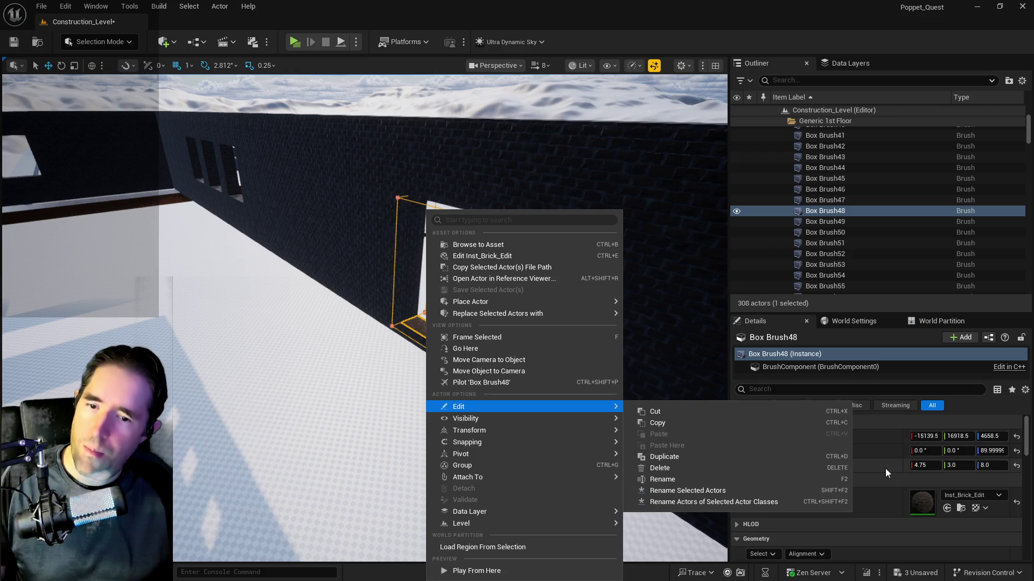
left_click_drag(565, 147, 477, 244)
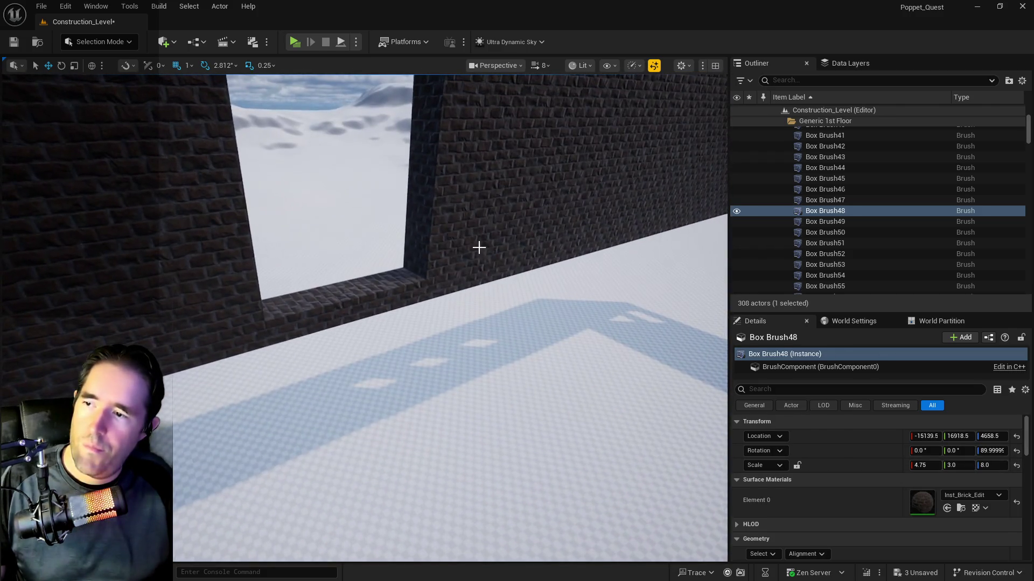
right_click(819, 424)
left_click(343, 283)
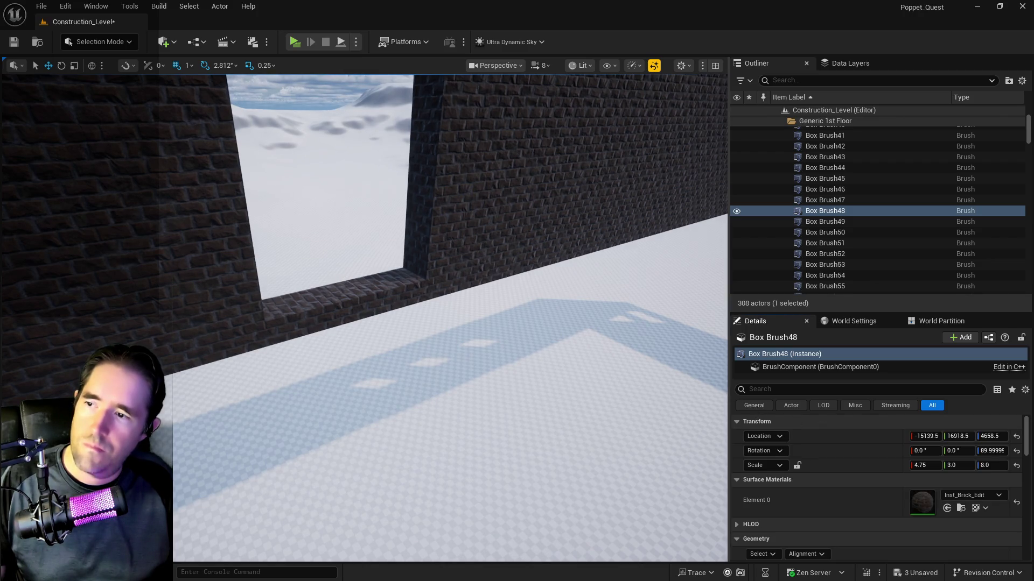
right_click(348, 211)
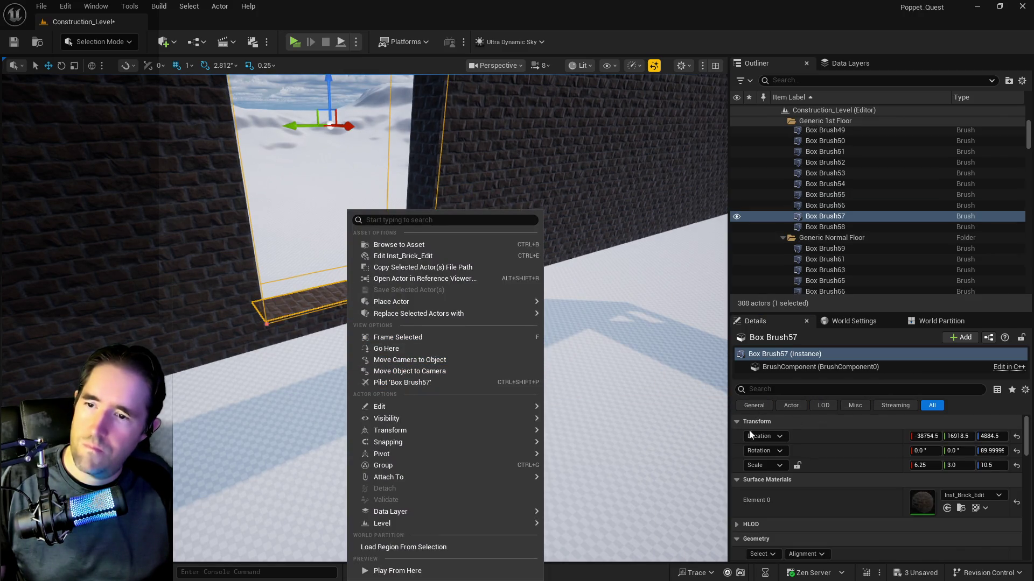
right_click(838, 472)
left_click(861, 505)
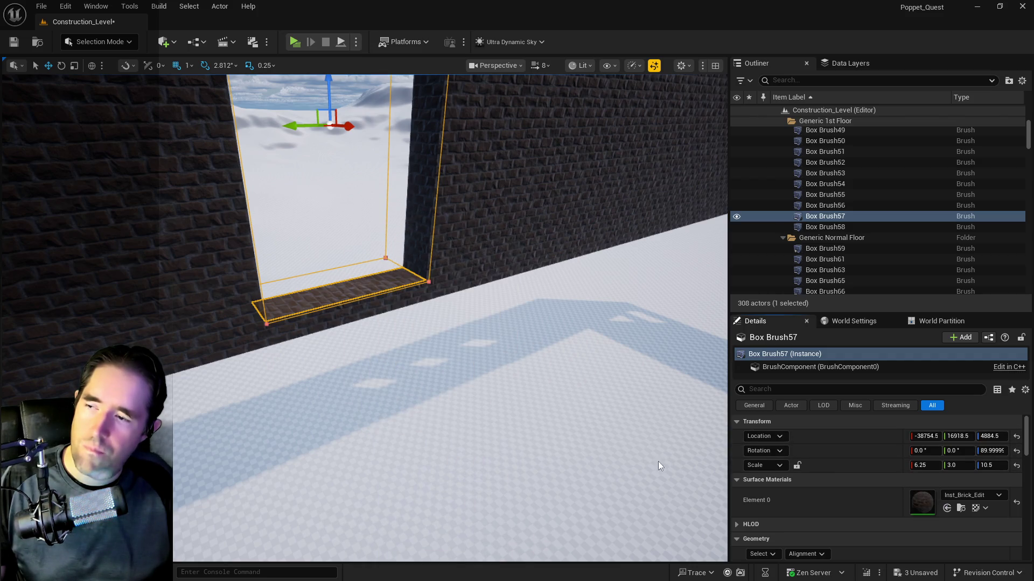
key("ctrl+z")
- Frame the view and select the door-opening brush in the brick wall
mouse_move(517, 431)
left_mouse_down()
mouse_move(517, 399)
mouse_move(484, 425)
left_mouse_up()
key("f")
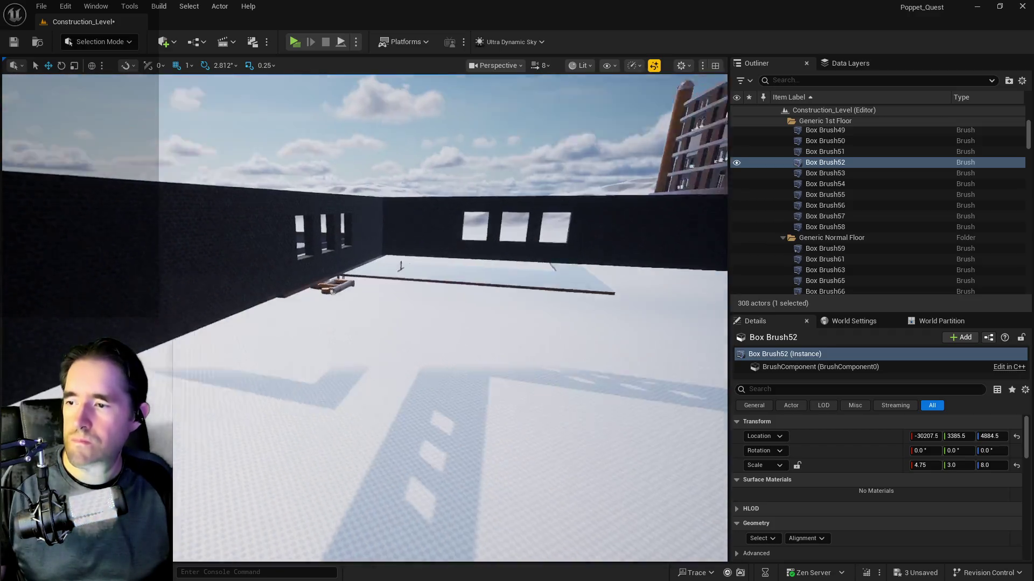
left_click_drag(457, 354, 457, 354)
left_click(457, 354)
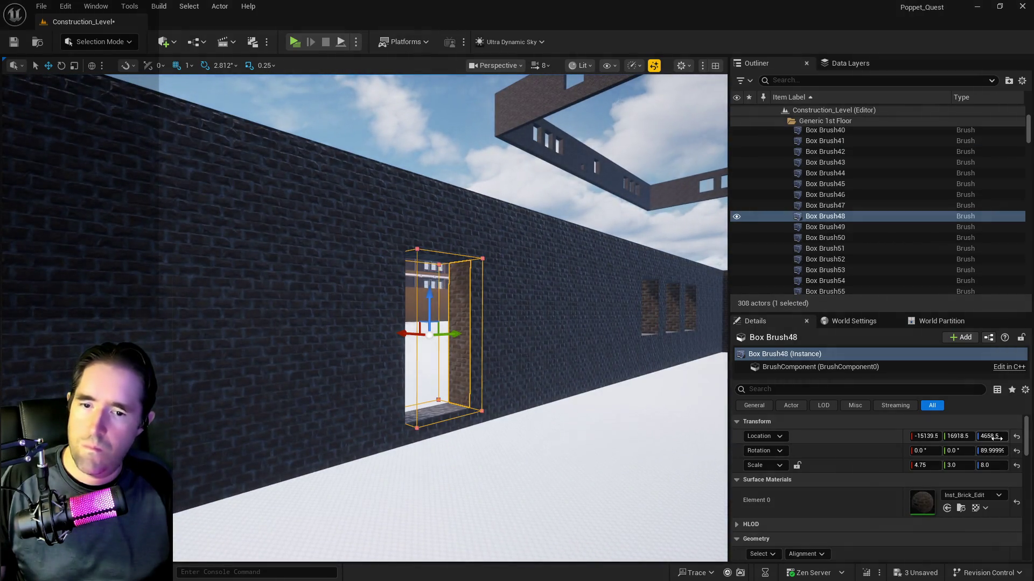
left_click_drag(588, 454, 588, 455)
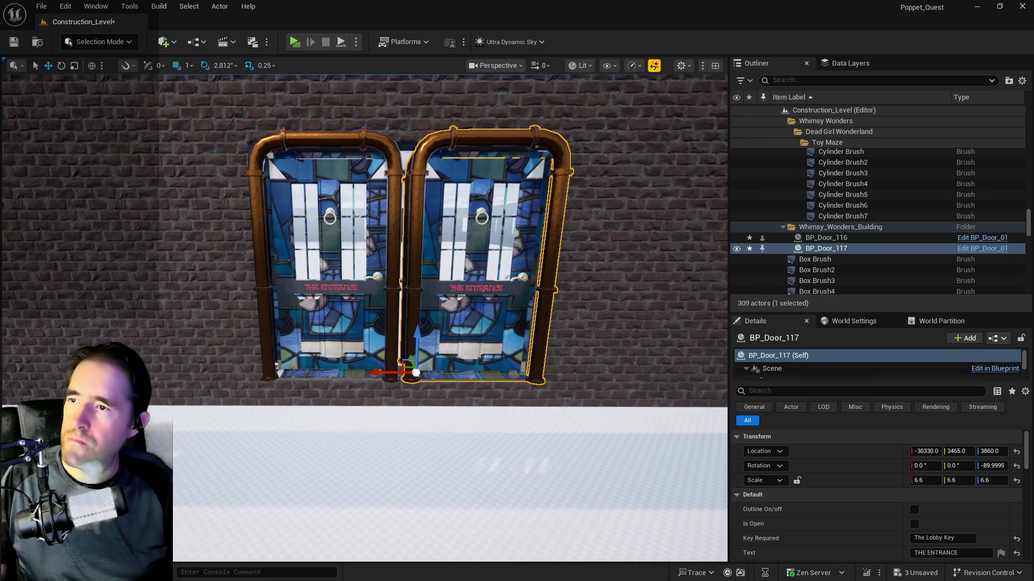
- Give Box Brush52 an X scale of 4.75 and shift it left to X -30700.5
mouse_move(392, 353)
left_mouse_down()
mouse_move(401, 318)
mouse_move(401, 347)
mouse_move(410, 319)
left_mouse_up()
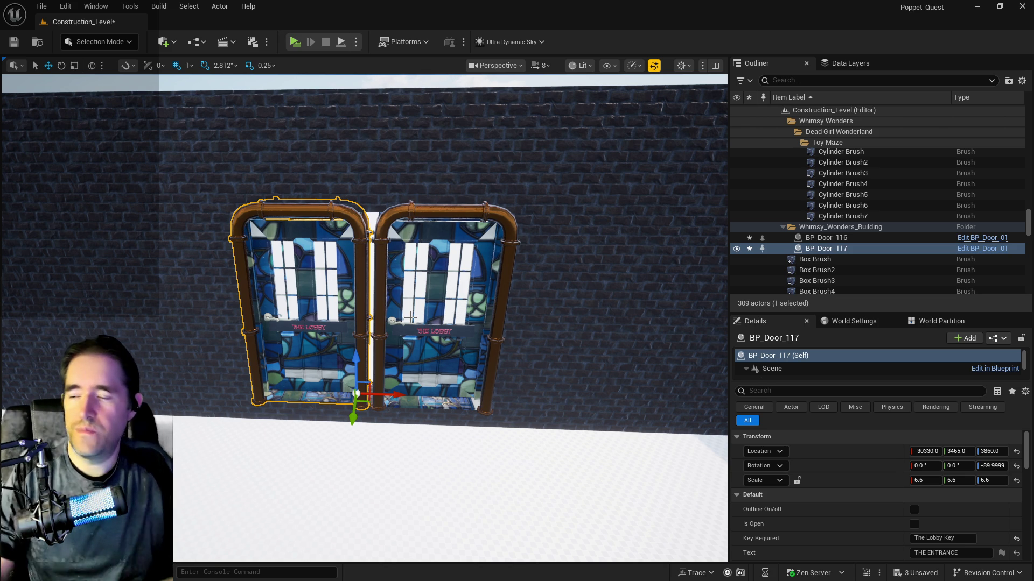
scroll(386, 316, "up", 4)
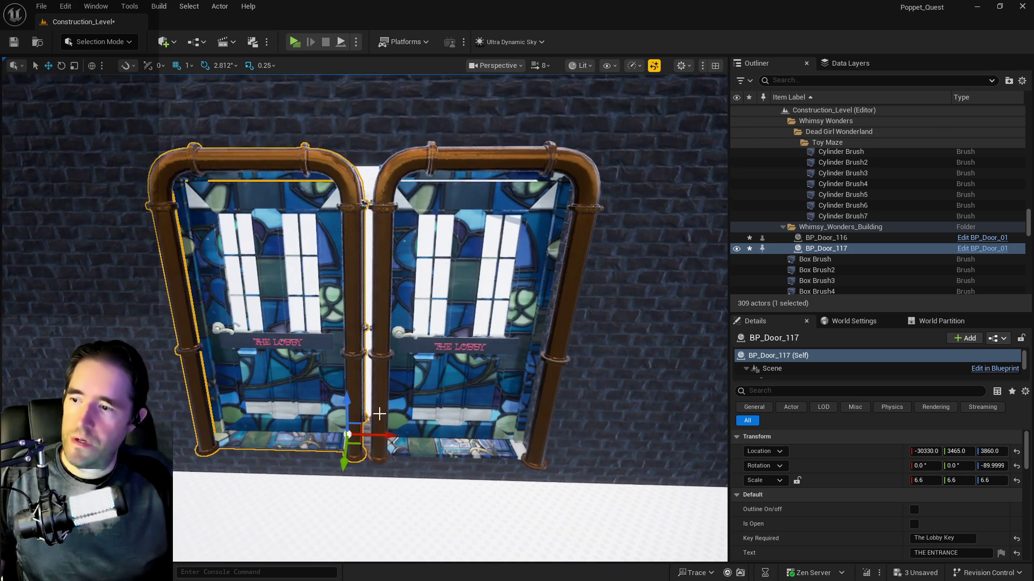
left_click(366, 441)
scroll(366, 441, "down", 4)
type("4.75")
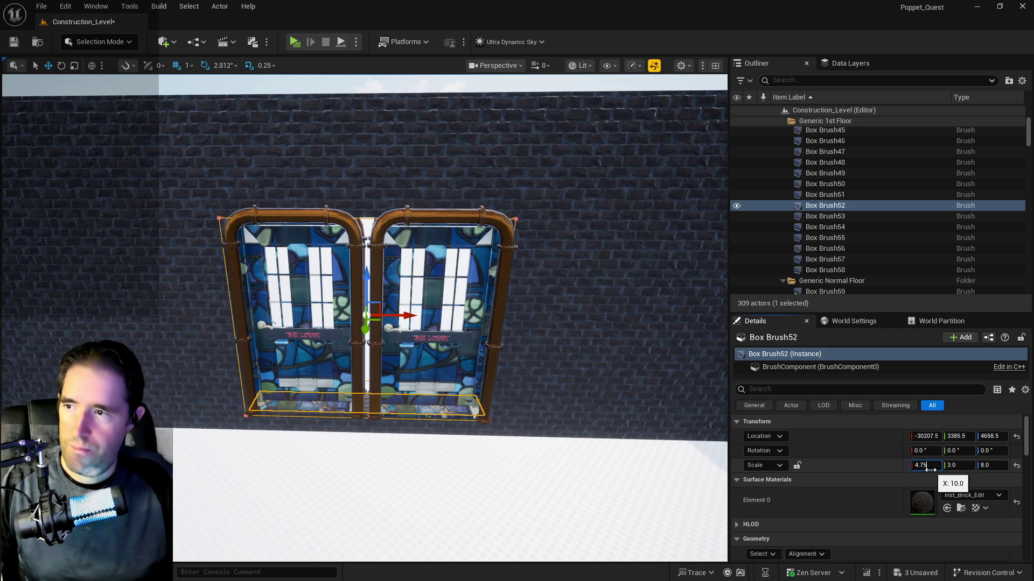
key("Return")
left_click_drag(405, 310, 345, 314)
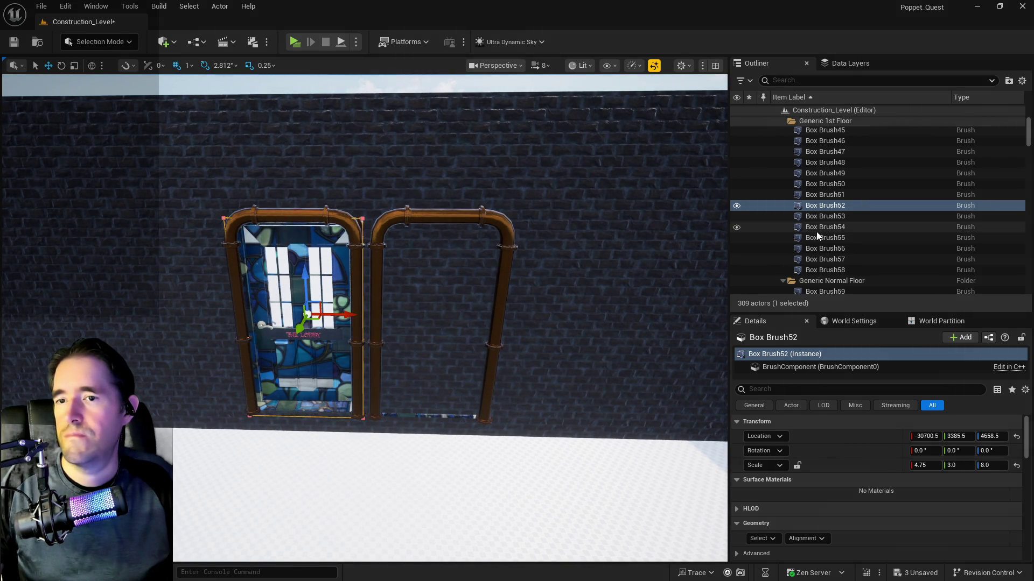
left_click(814, 204)
- Duplicate Box Brush52 and move the copy to X -29678.5 inside the right door frame
mouse_move(852, 354)
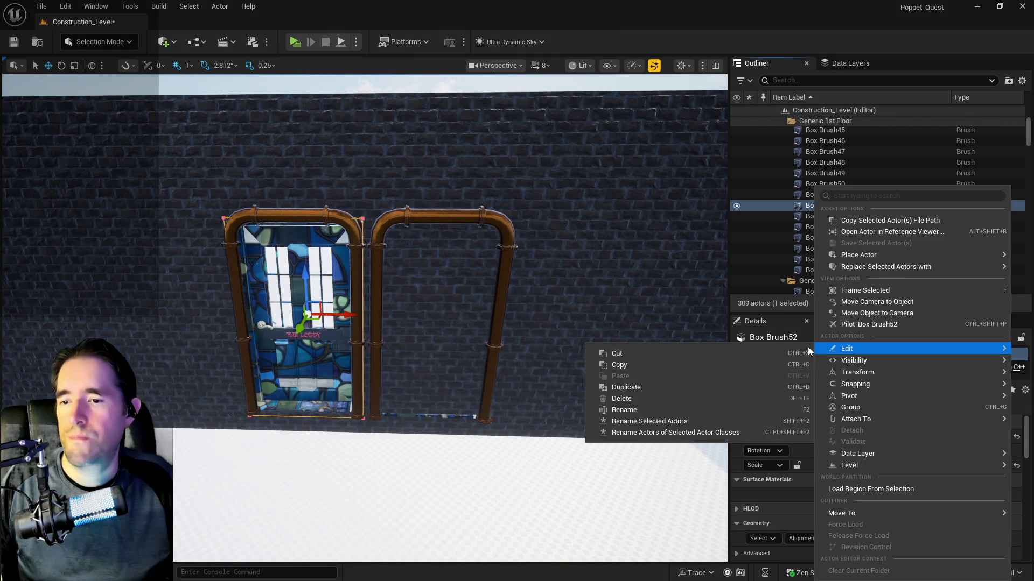
left_click(644, 387)
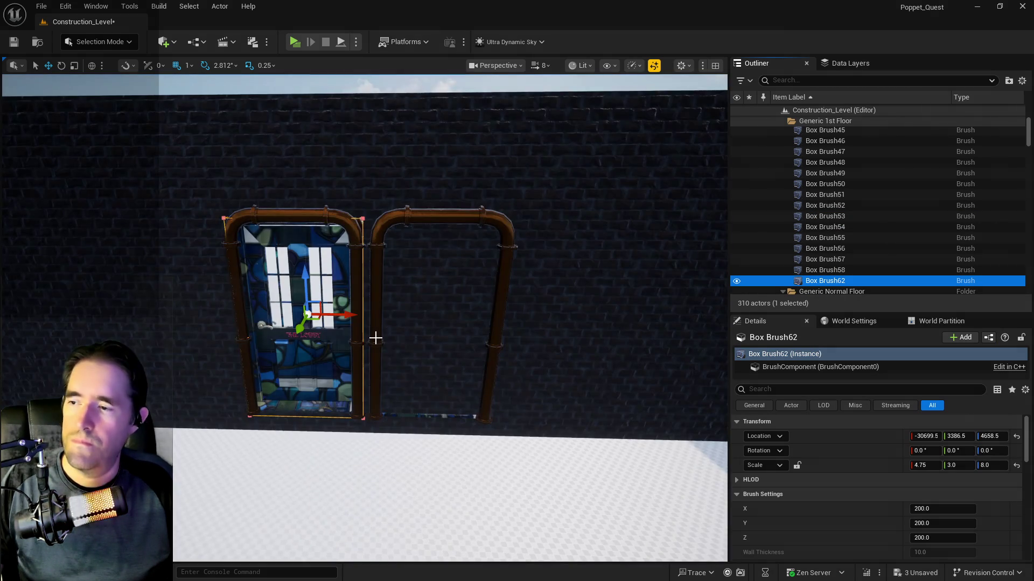
left_click_drag(344, 316, 471, 320)
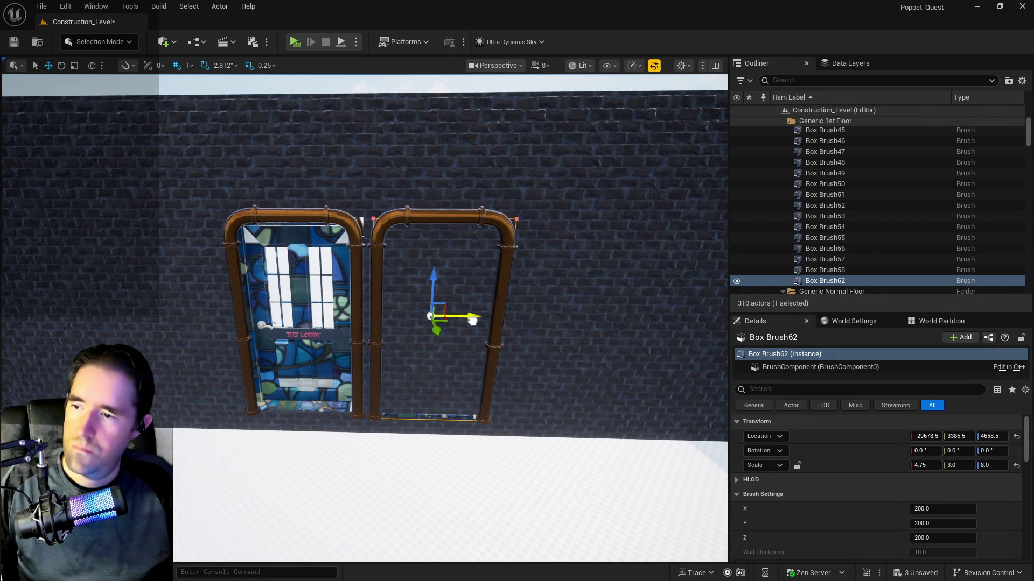
scroll(472, 321, "up", 10)
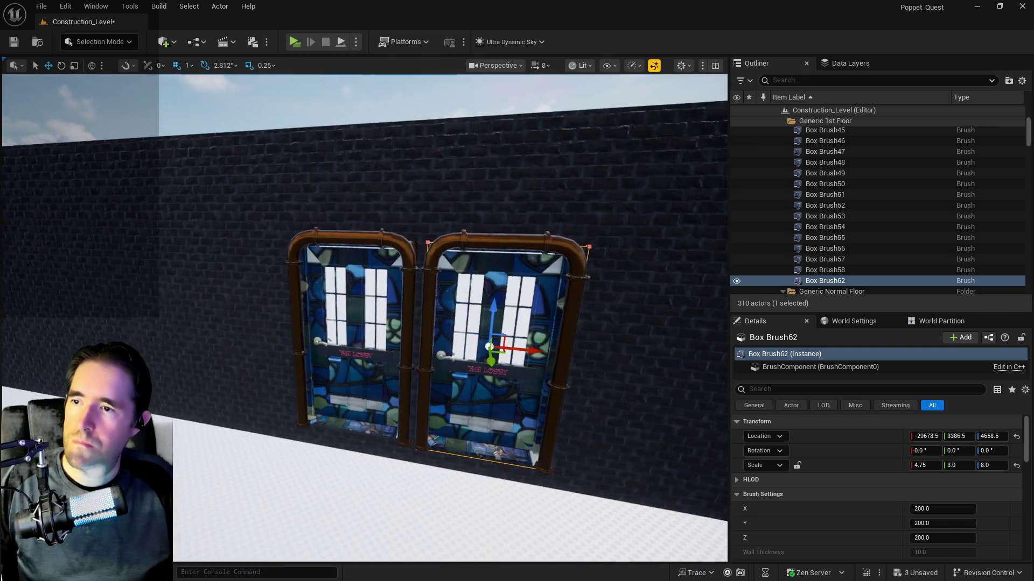
scroll(365, 318, "down", 5)
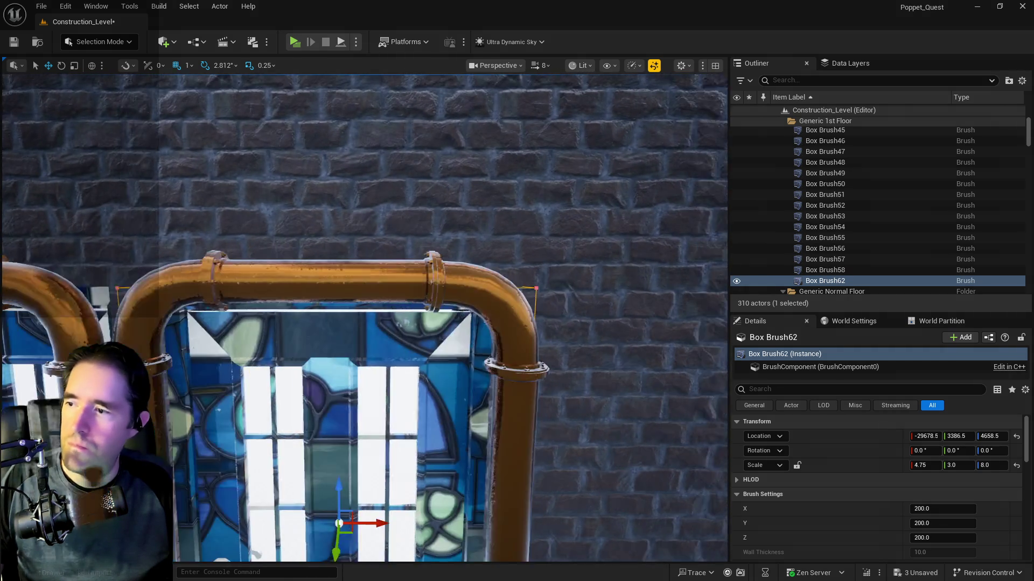
scroll(365, 318, "up", 5)
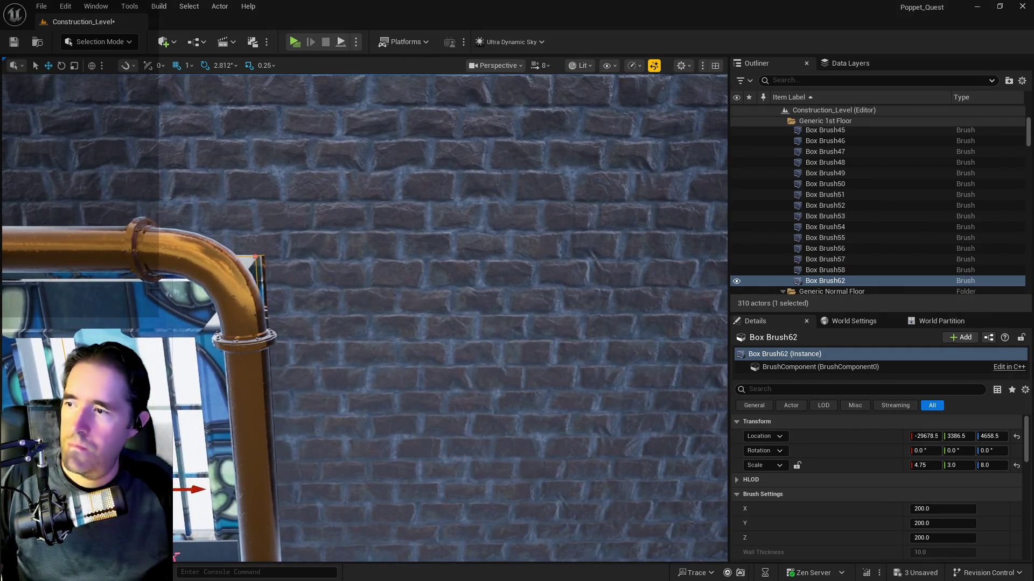
scroll(365, 318, "down", 5)
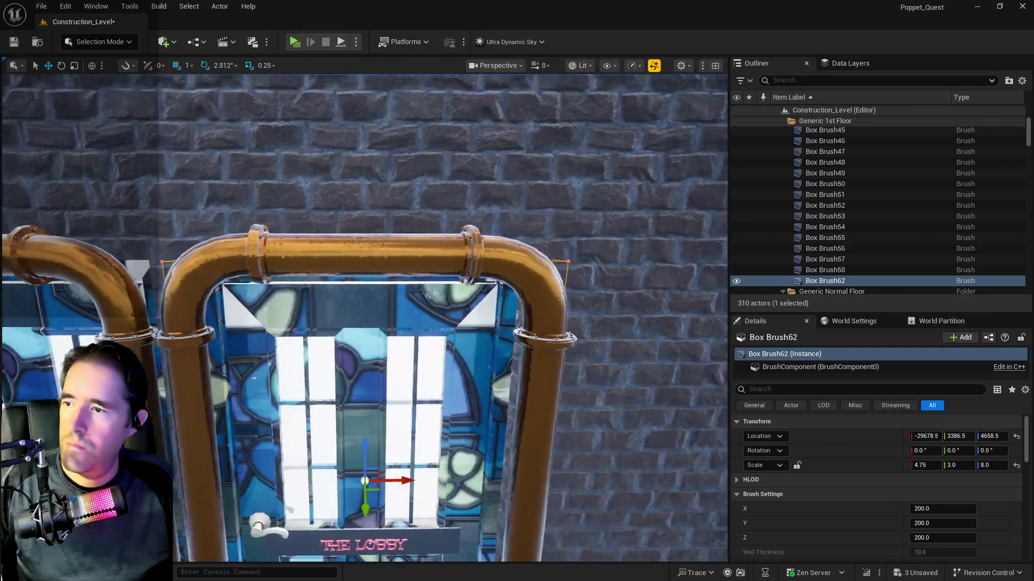
scroll(366, 318, "up", 3)
scroll(365, 319, "up", 2)
scroll(365, 318, "down", 4)
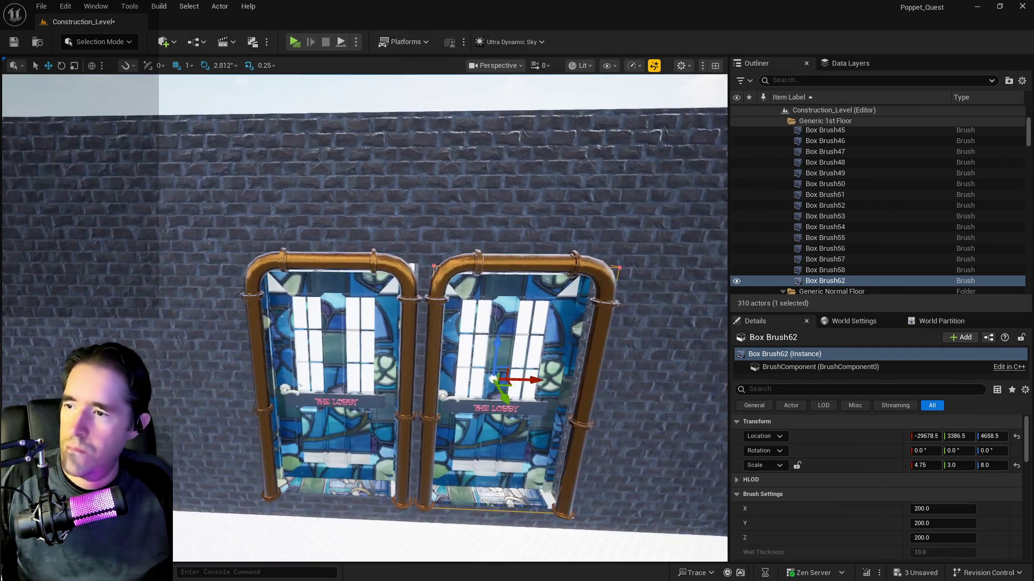
scroll(366, 318, "up", 3)
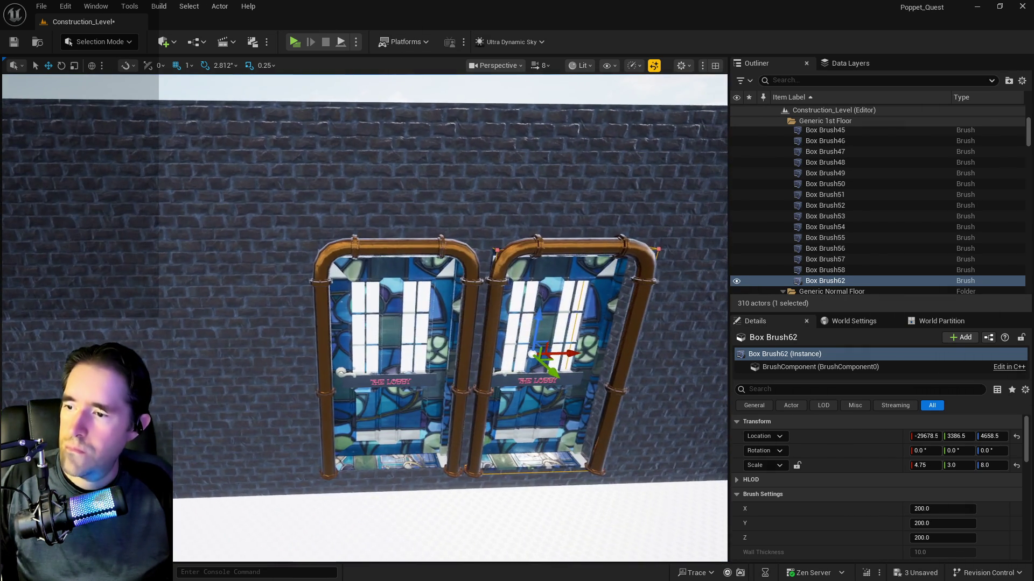
scroll(365, 319, "down", 4)
scroll(365, 318, "up", 5)
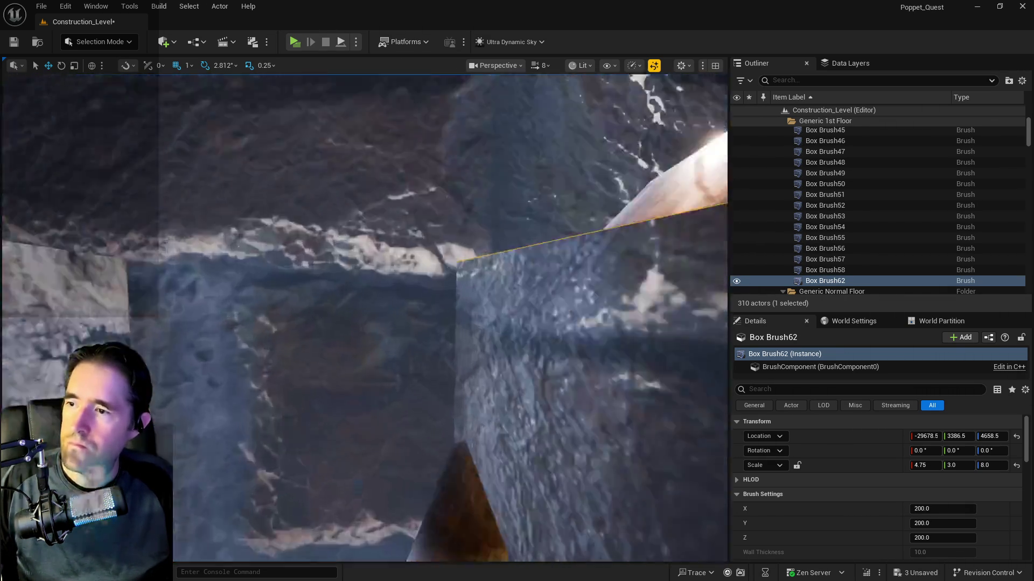
scroll(365, 318, "down", 3)
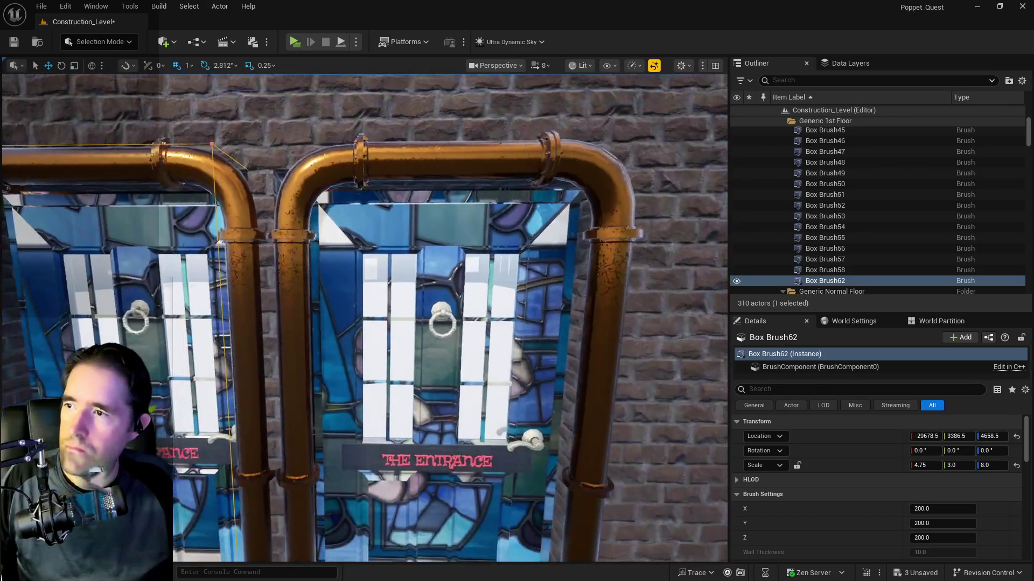
scroll(365, 318, "down", 3)
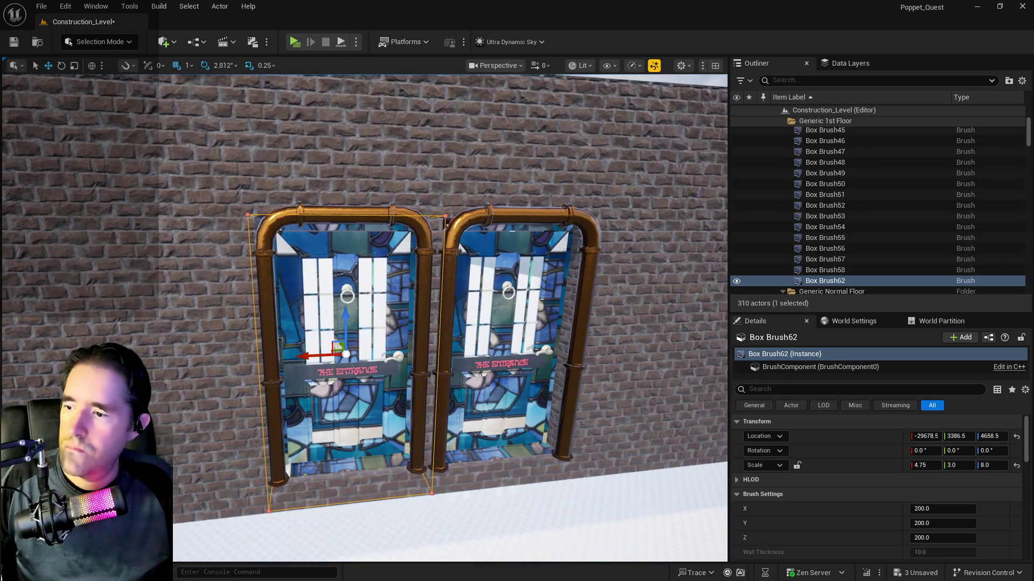
- Pan the view to centre both doors and select the right door
key("d")
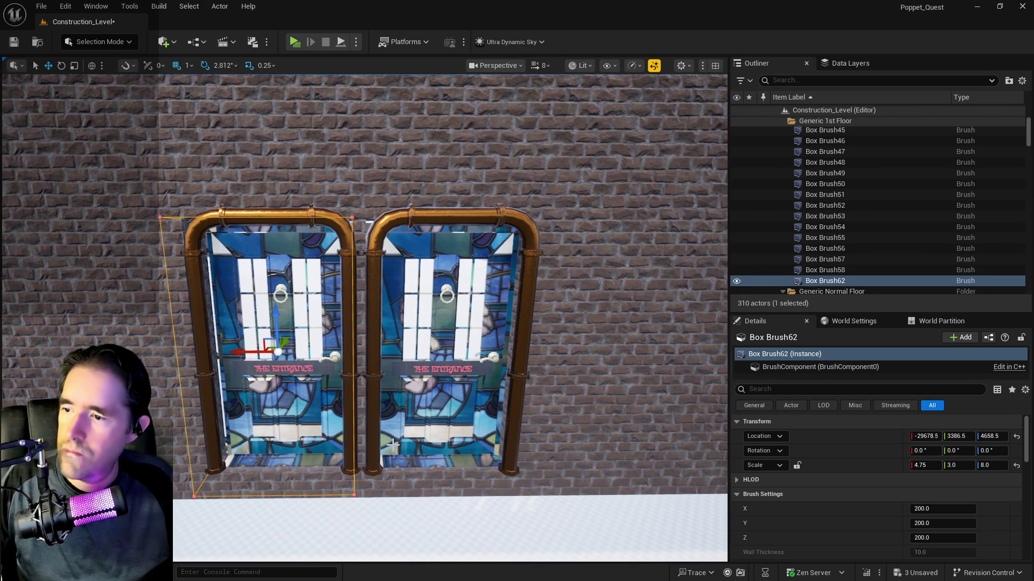
left_click(518, 348)
key("d")
key("a")
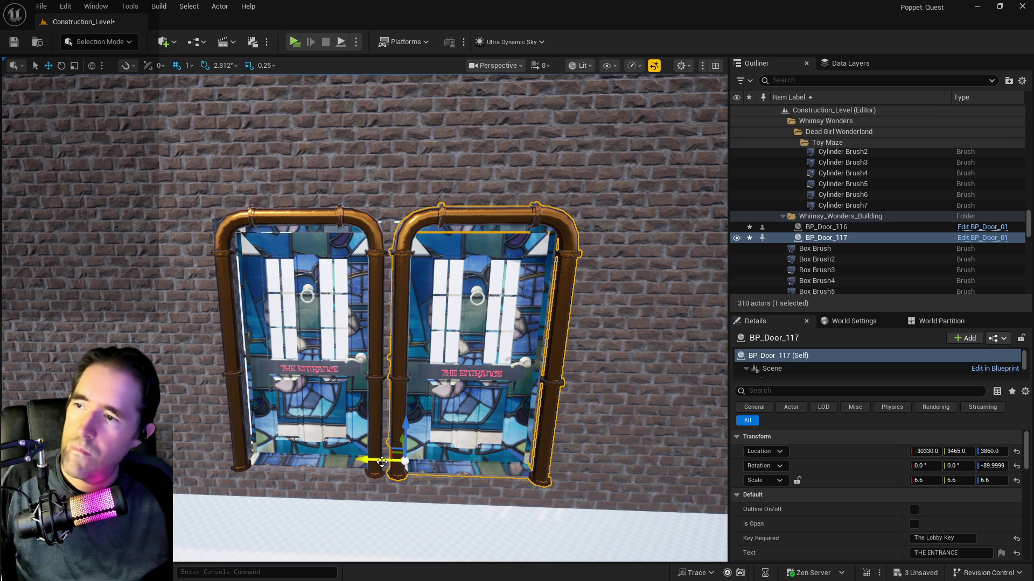
- Nudge Box Brush52 along X to centre it in the left pipe frame, then select Box Brush62
key("a")
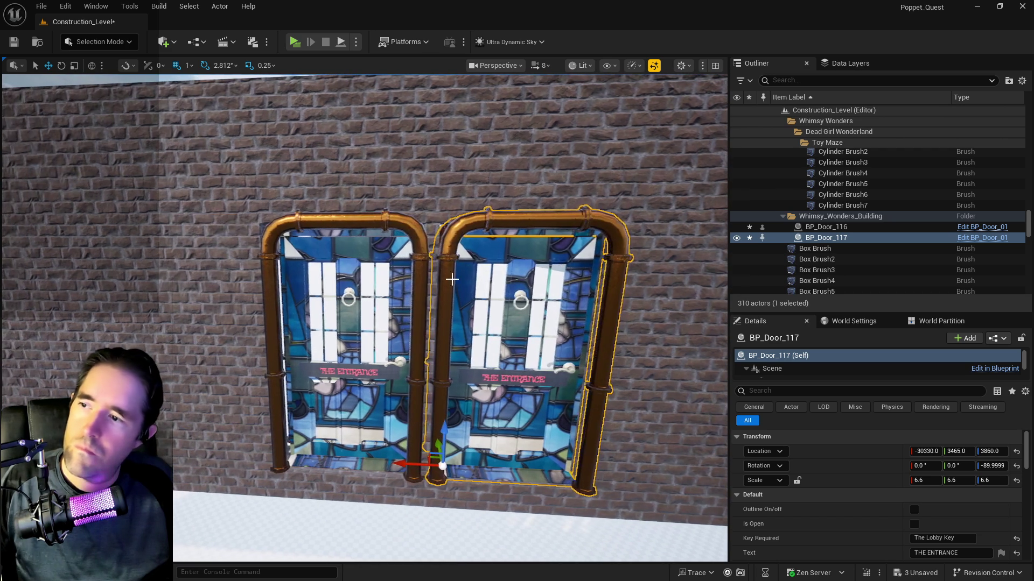
left_click_drag(442, 223, 367, 381)
left_click(354, 374)
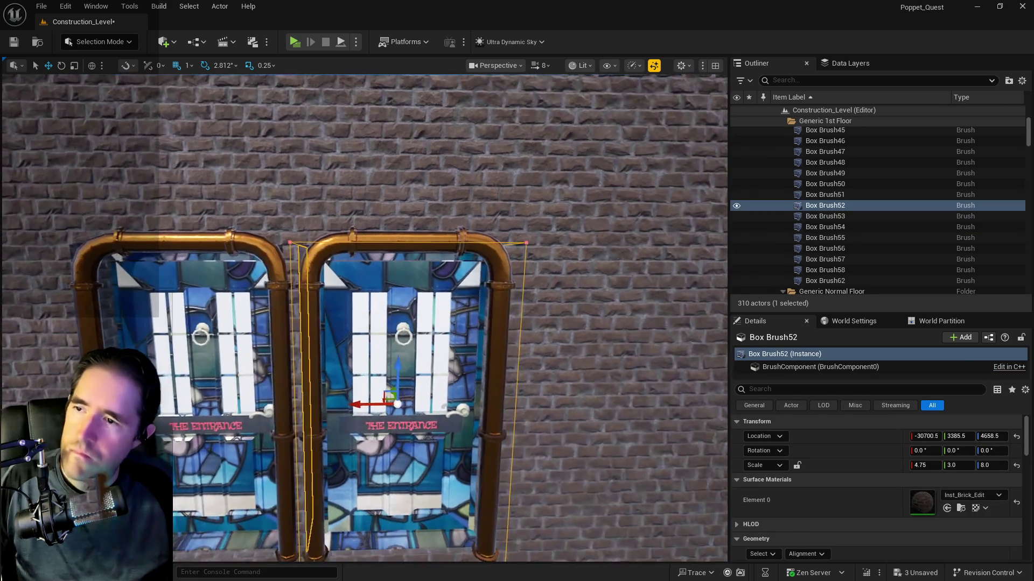
scroll(359, 389, "up", 5)
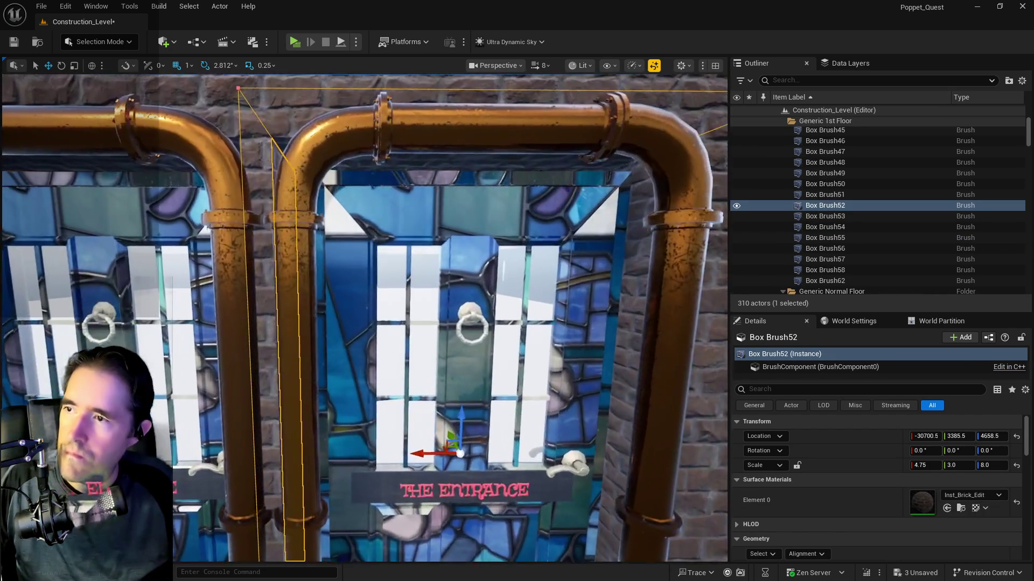
scroll(359, 389, "down", 4)
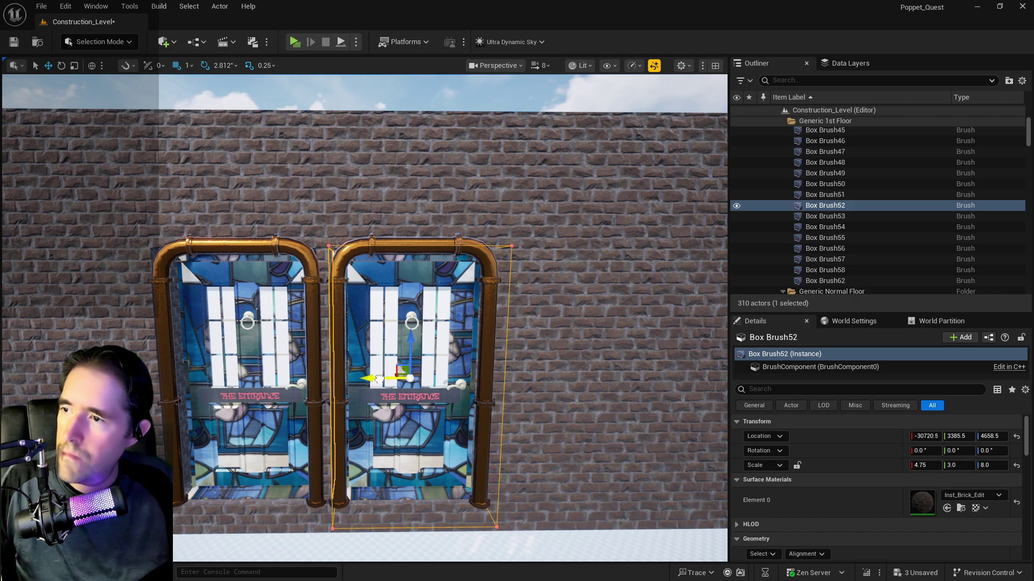
left_click(401, 372)
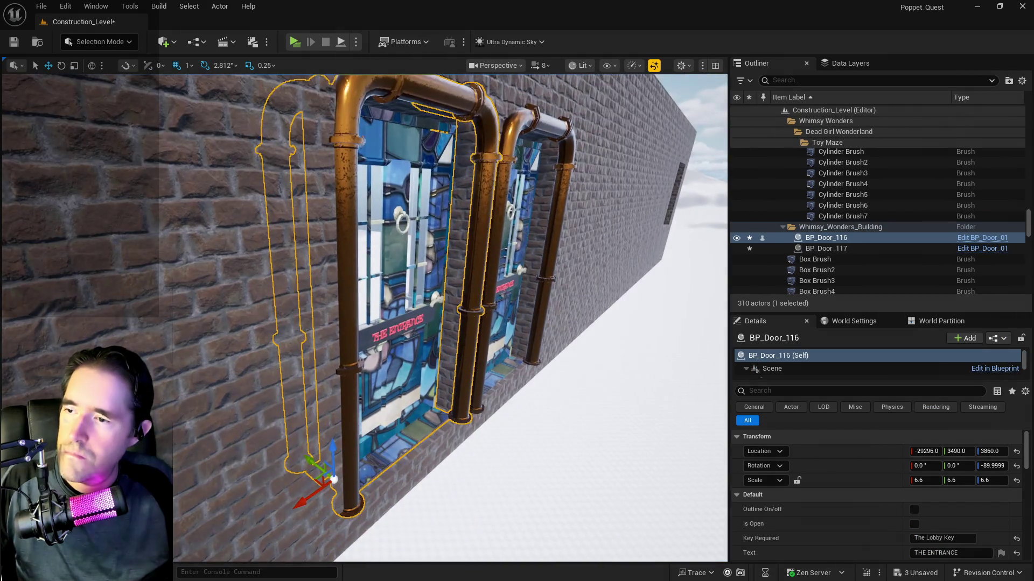
key("w")
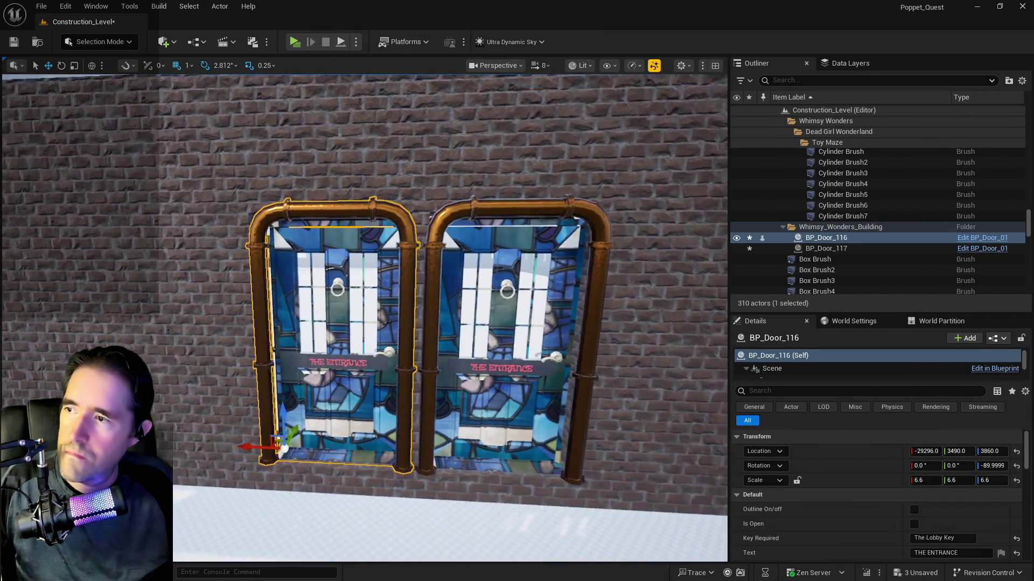
key("s")
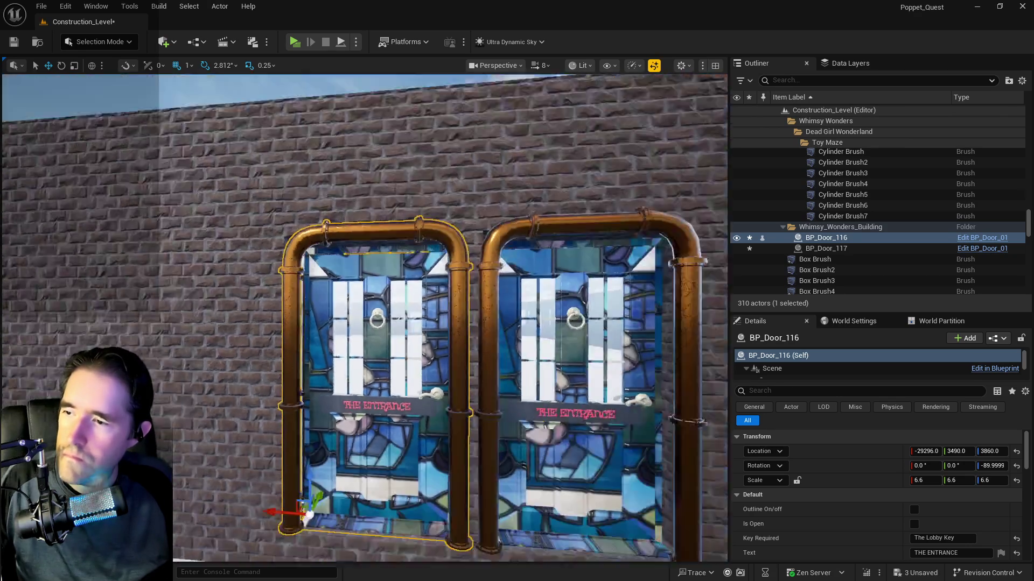
key("s")
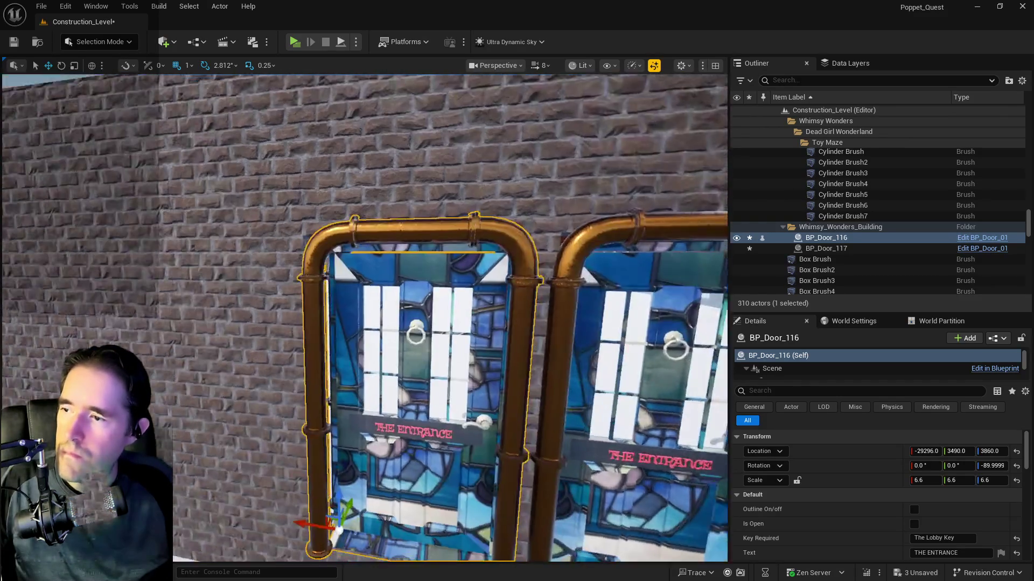
left_click(232, 357)
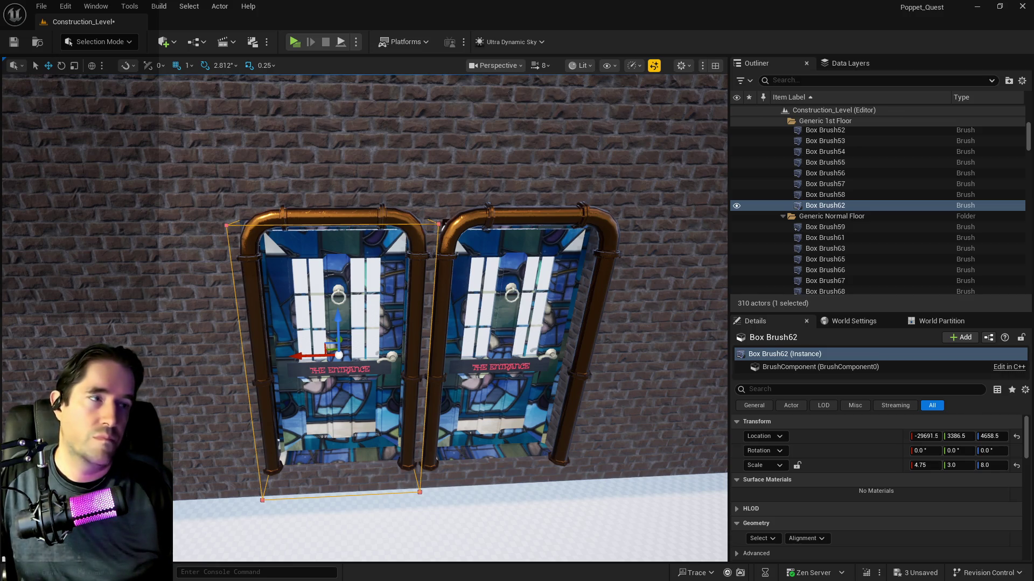
- Narrow the right opening by setting Box Brush62's Scale X to 4.5
scroll(377, 269, "down", 2)
mouse_move(377, 270)
left_mouse_down()
mouse_move(302, 280)
mouse_move(188, 268)
mouse_move(173, 285)
mouse_move(186, 264)
mouse_move(194, 278)
mouse_move(204, 272)
left_mouse_up()
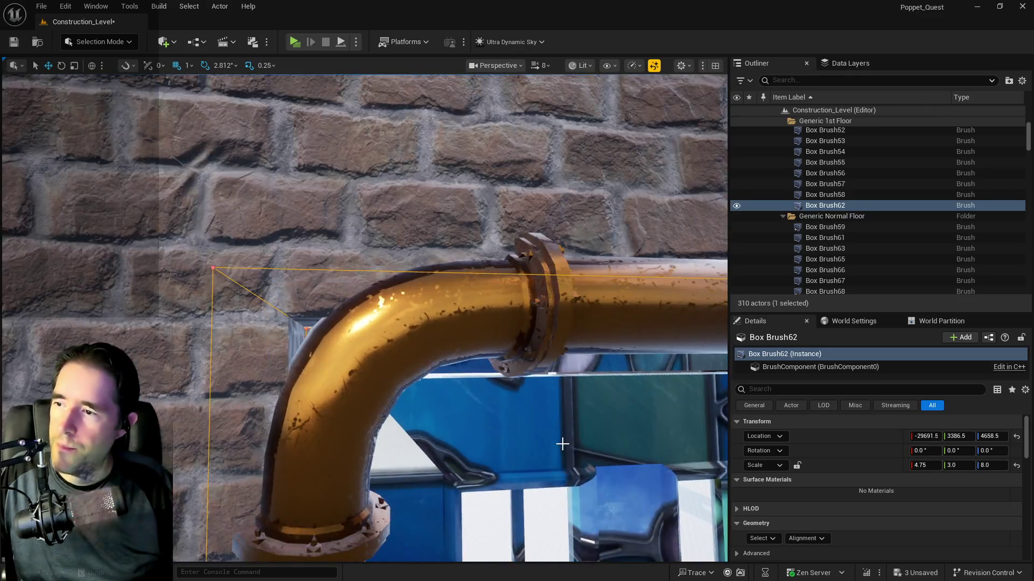
scroll(555, 441, "up", 5)
scroll(554, 441, "down", 8)
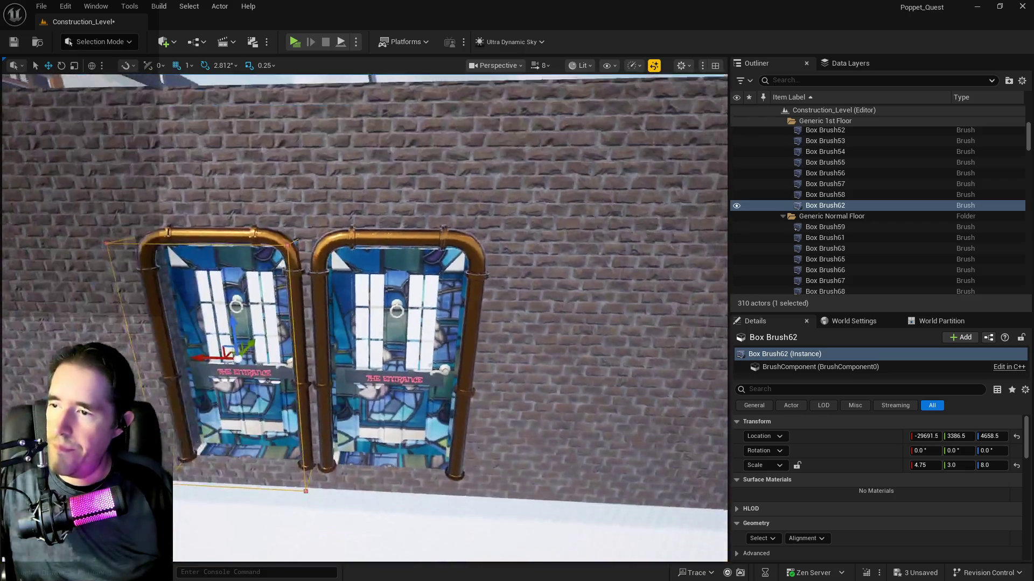
left_click_drag(630, 480, 592, 481)
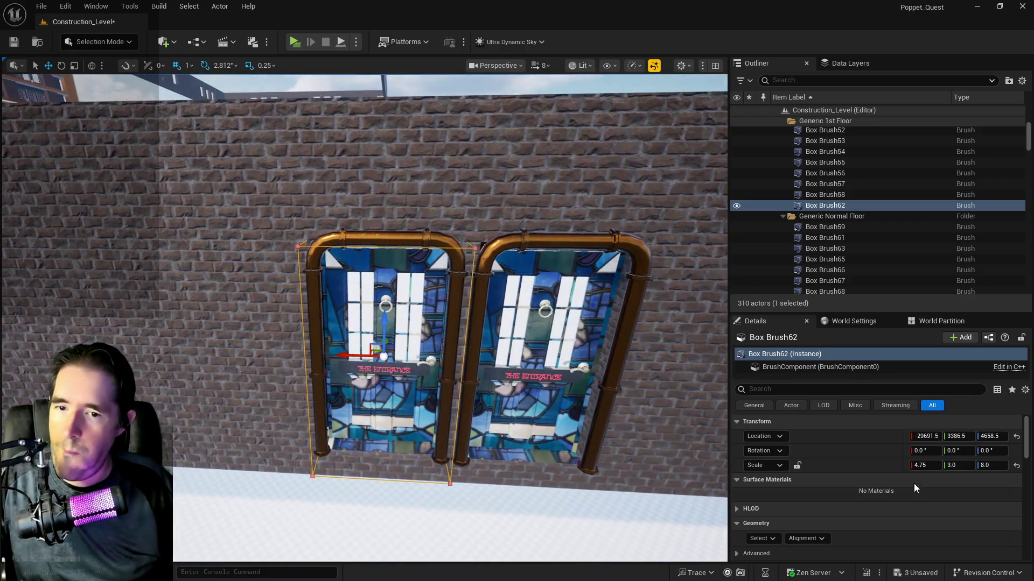
left_click(921, 466)
type("4")
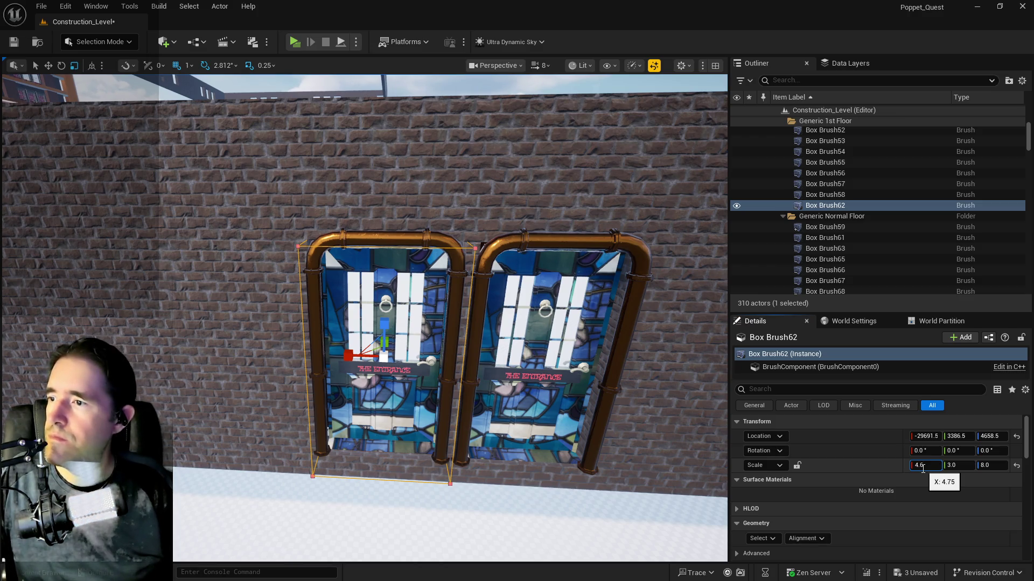
key("Return")
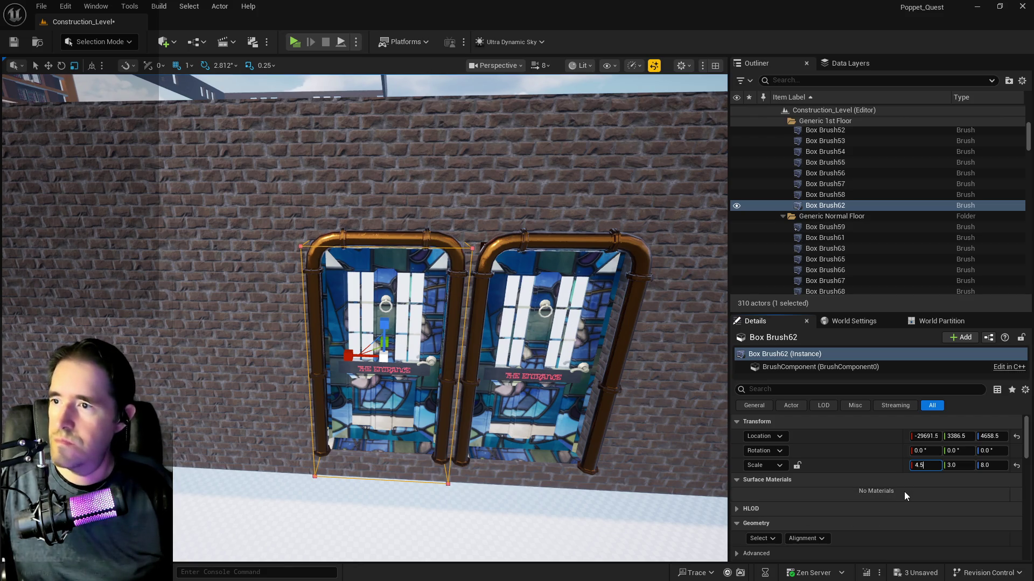
key("Return")
mouse_move(485, 323)
left_mouse_down()
mouse_move(474, 280)
mouse_move(452, 312)
mouse_move(430, 310)
mouse_move(442, 297)
mouse_move(424, 304)
left_mouse_up()
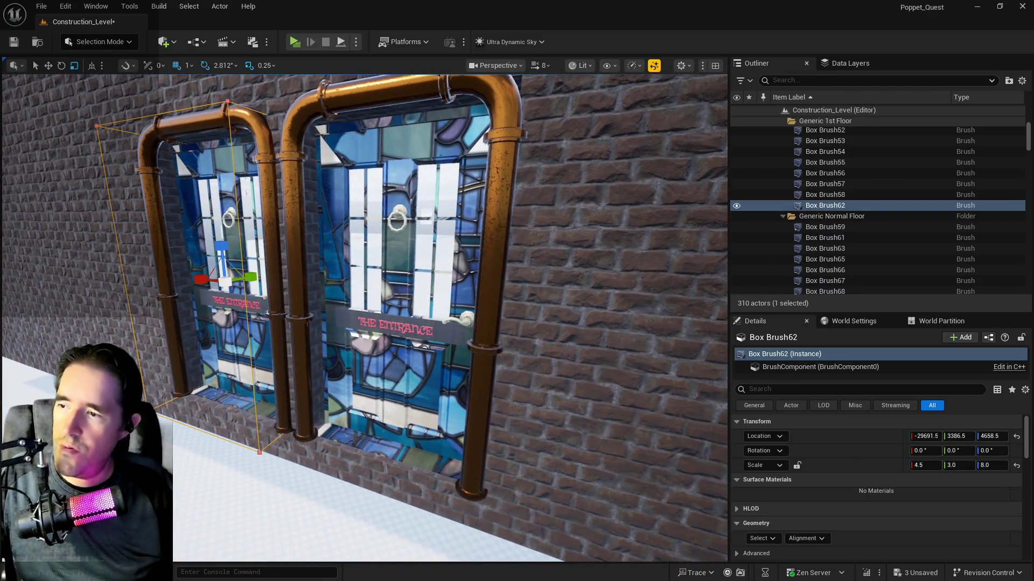
- Set Box Brush52's Scale X to 4.5 as well
left_click(377, 242)
left_click(930, 466)
type("4")
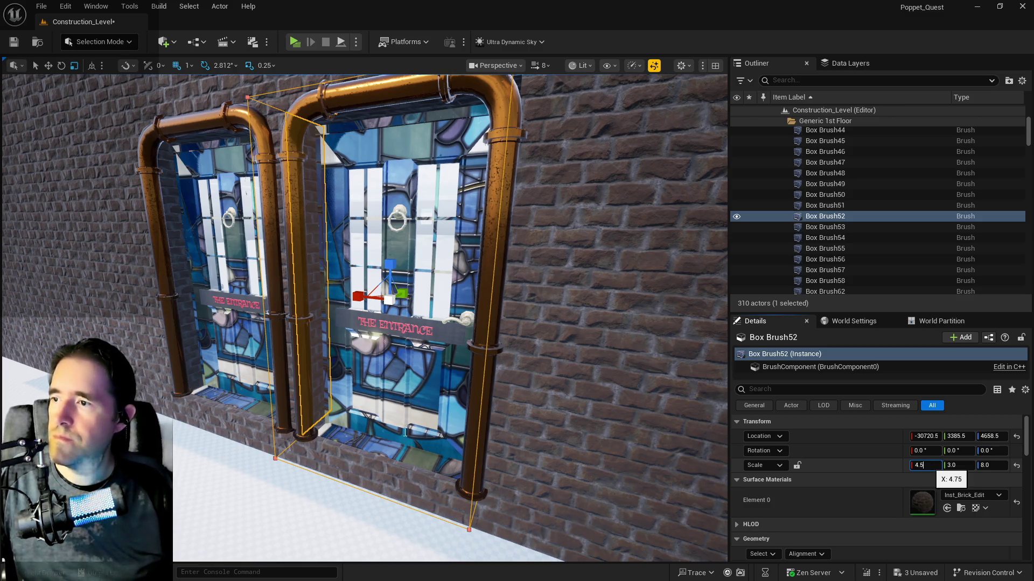
key("Return")
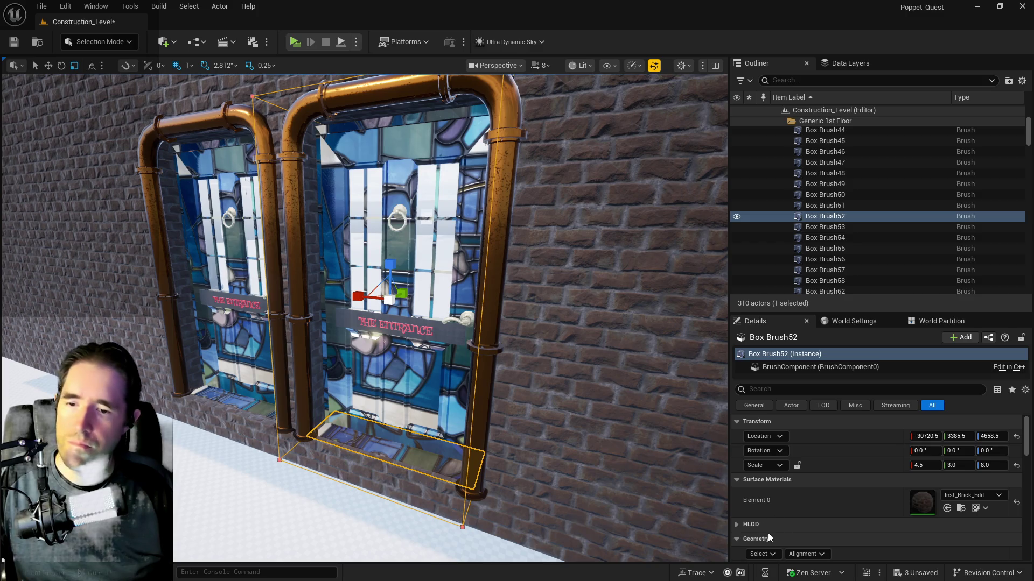
left_click(761, 554)
left_click(829, 451)
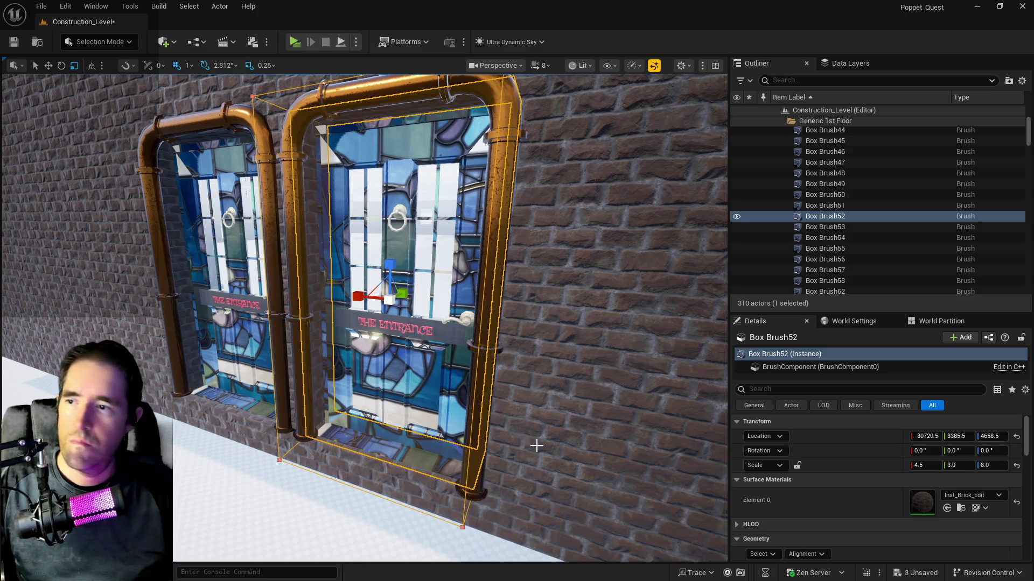
- Lock the surface texture scale at 10 and apply it to all surfaces adjacent to the sill
scroll(860, 533, "down", 5)
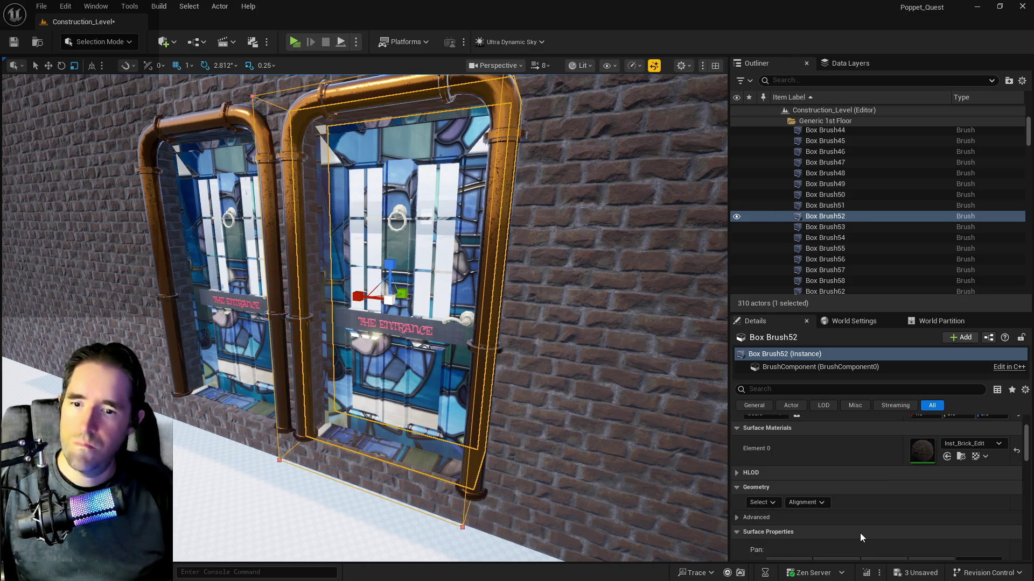
left_click(894, 505)
left_click(982, 505)
left_click(257, 421)
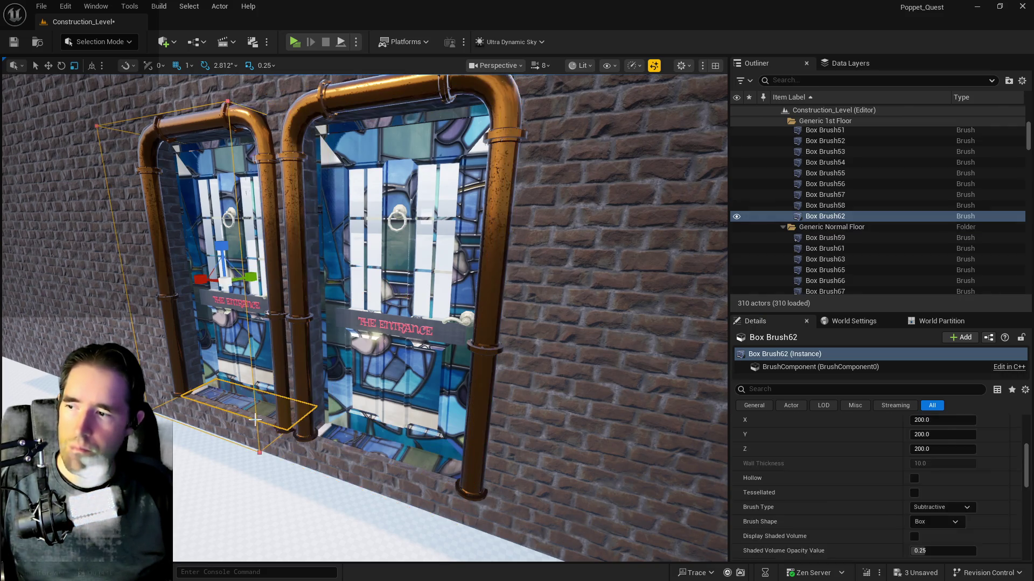
scroll(804, 485, "up", 4)
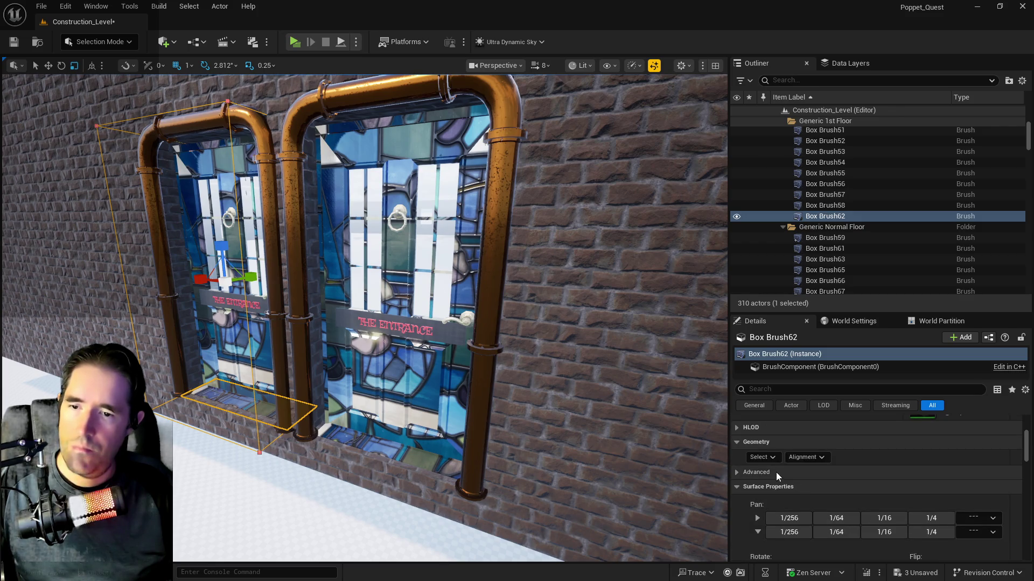
left_click(761, 457)
left_click(795, 338)
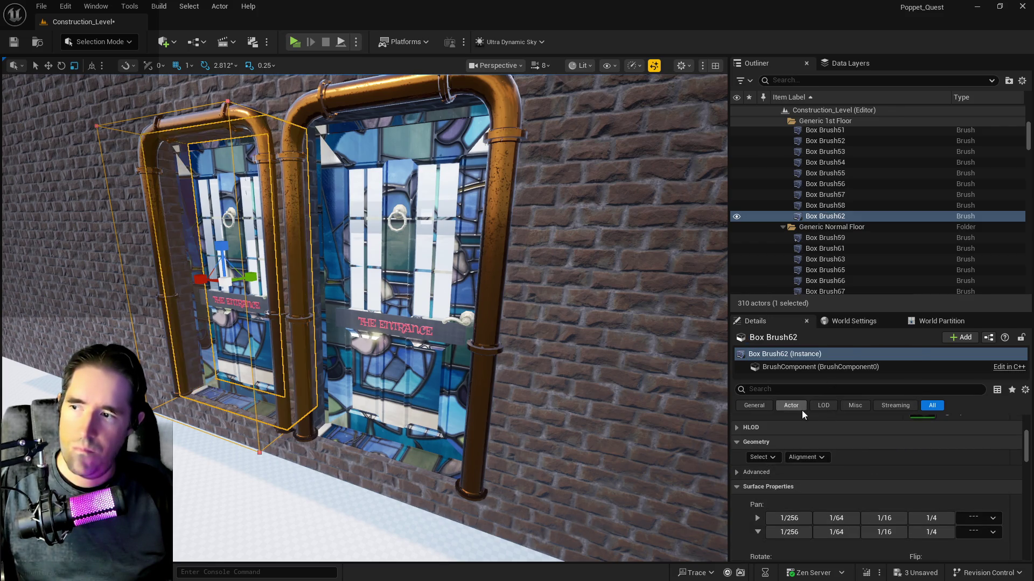
scroll(813, 474, "down", 2)
scroll(807, 484, "down", 1)
left_click(894, 520)
left_click(980, 520)
- Delete both stained-glass doors, BP_Door_117 and BP_Door_116
scroll(500, 417, "down", 3)
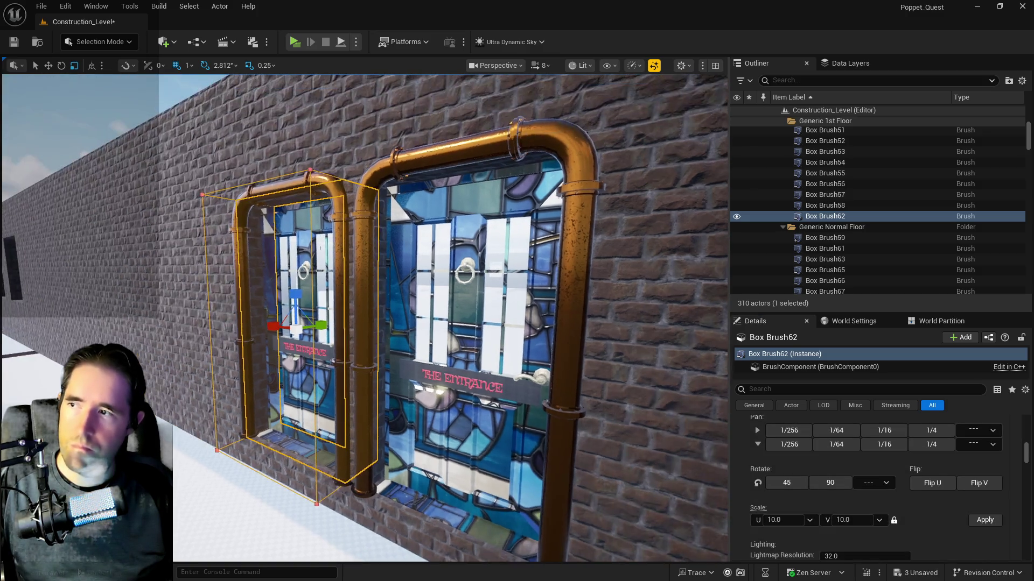
left_click(473, 390)
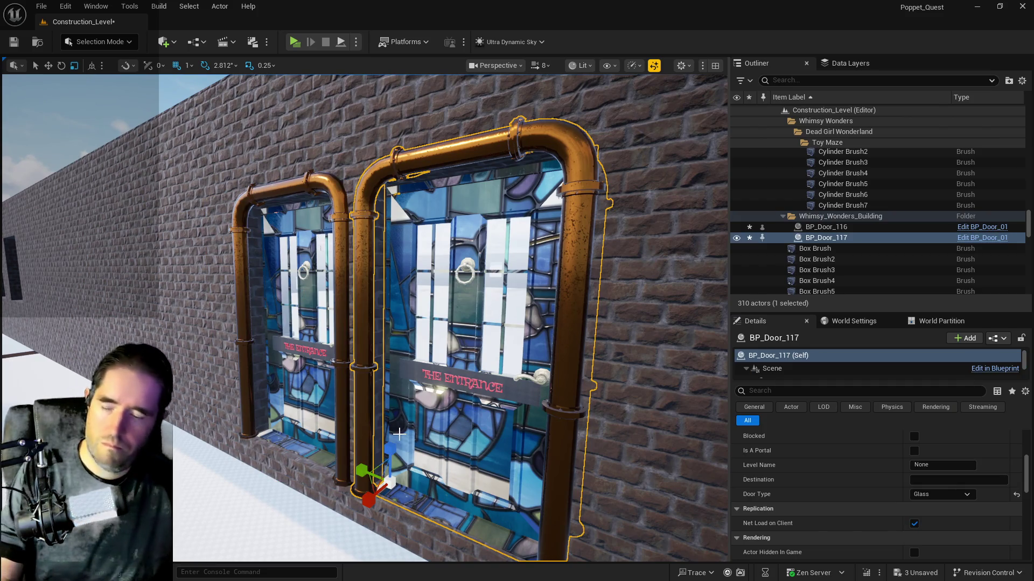
key("Delete")
left_click(322, 401)
key("Delete")
mouse_move(422, 422)
left_mouse_down()
mouse_move(393, 528)
mouse_move(283, 539)
mouse_move(304, 517)
mouse_move(434, 499)
left_mouse_up()
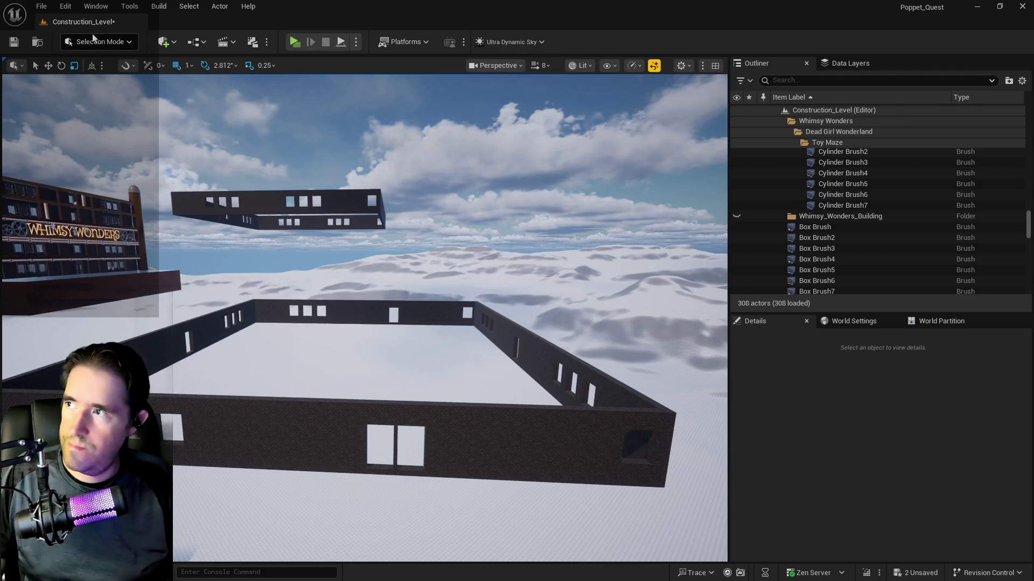
left_click(69, 6)
- Undo the deletion twice to restore BP_Door_116 and BP_Door_117
left_click(89, 46)
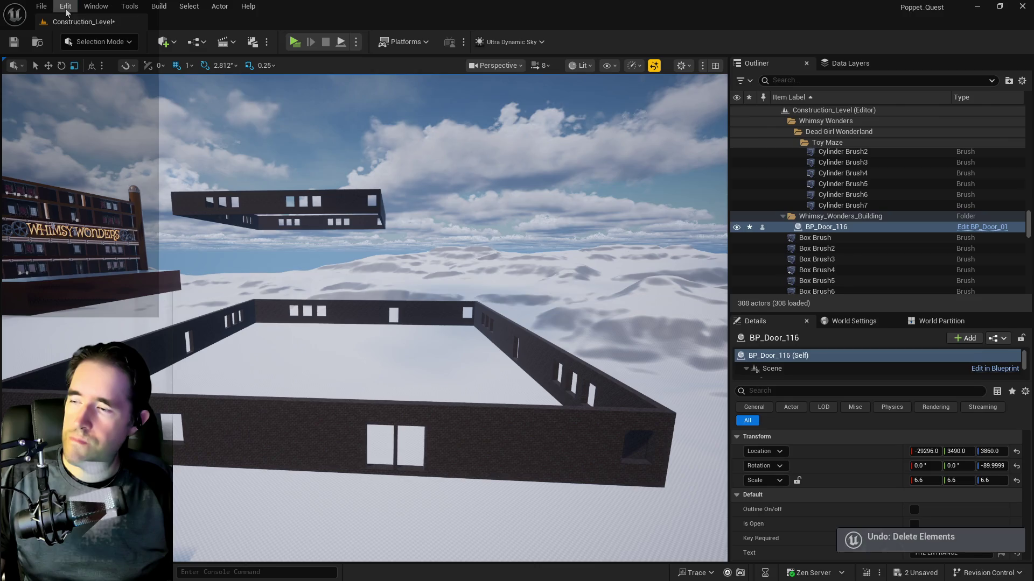
left_click(67, 6)
left_click(92, 65)
key("Escape")
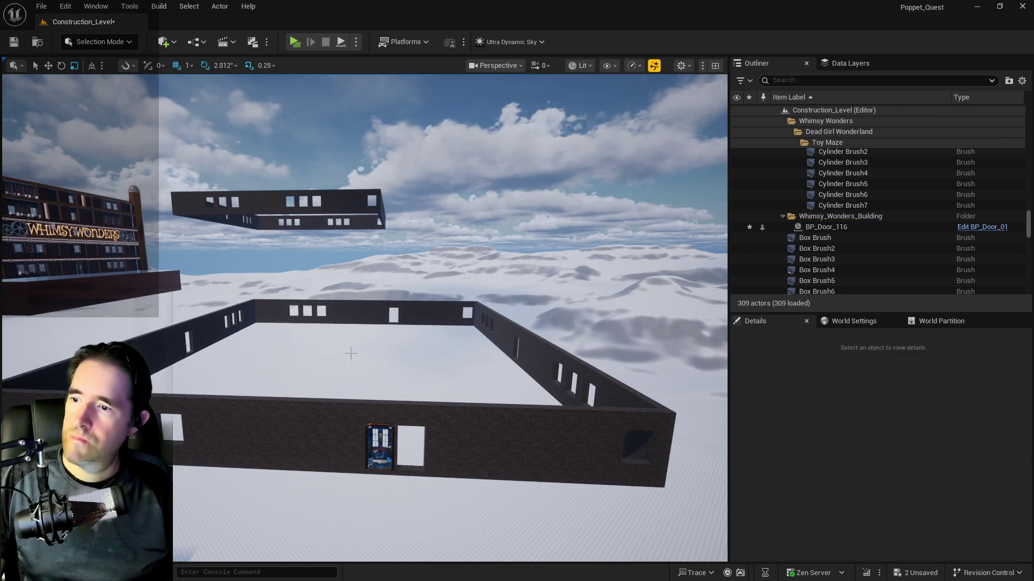
left_click(65, 6)
left_click(89, 47)
- Frame the restored doors and select the left door together with its cutting brush
key("f")
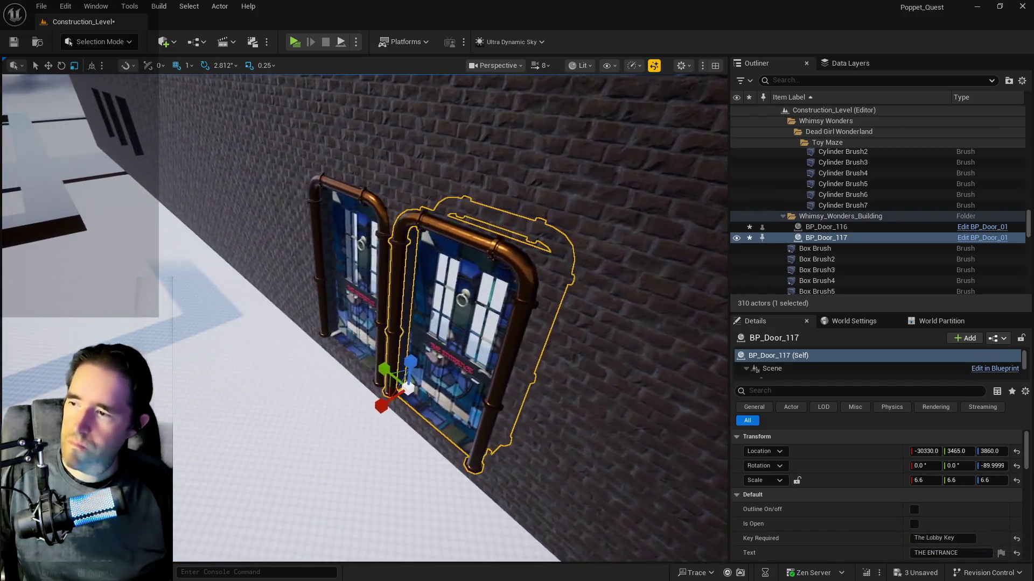
left_click(351, 353)
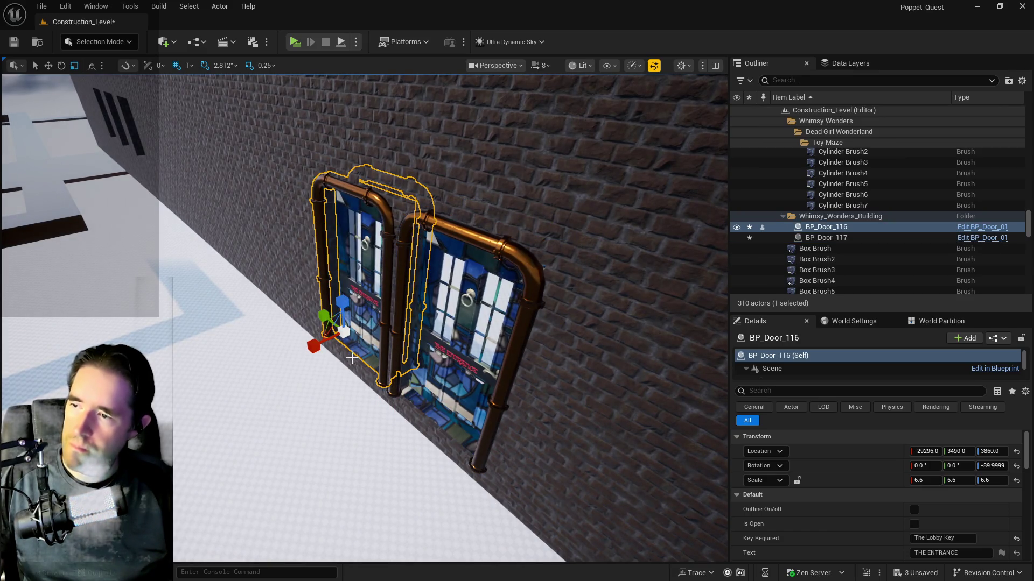
left_click(352, 355)
left_click(366, 327)
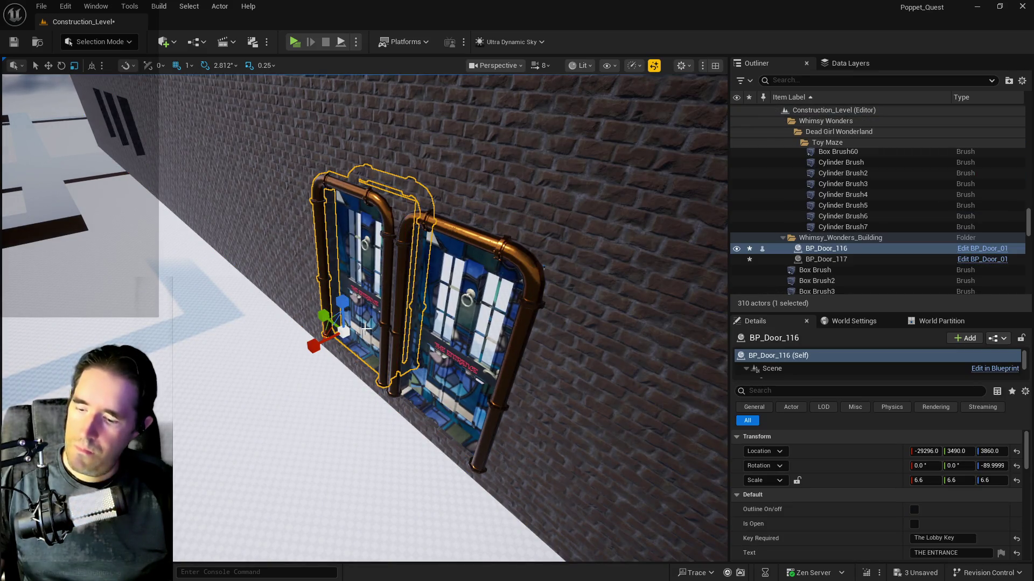
key("w")
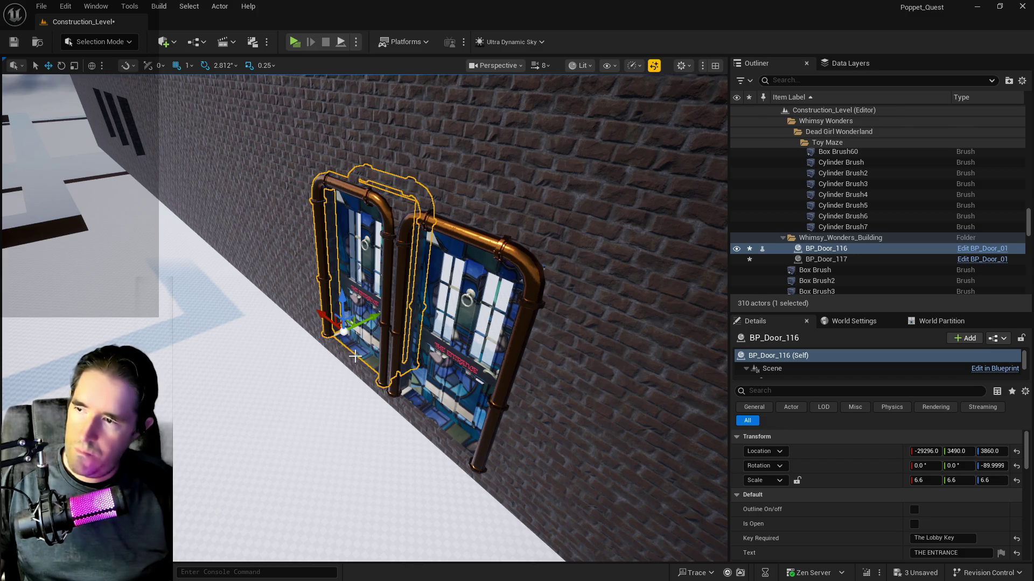
left_click(354, 356, "ctrl")
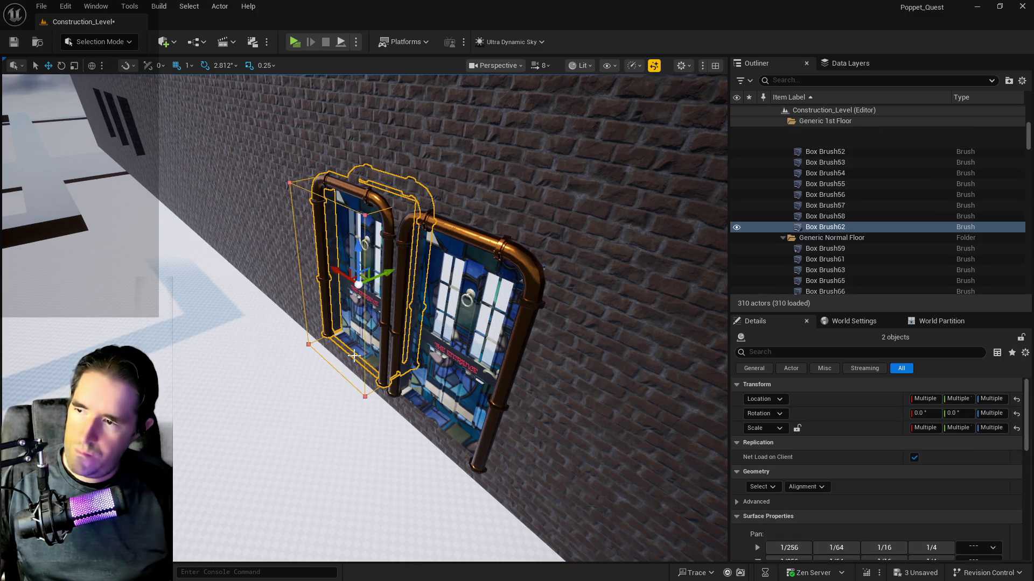
- Select both doors and their cutting brushes, and move the group off the wall and back up
left_click(402, 361, "ctrl")
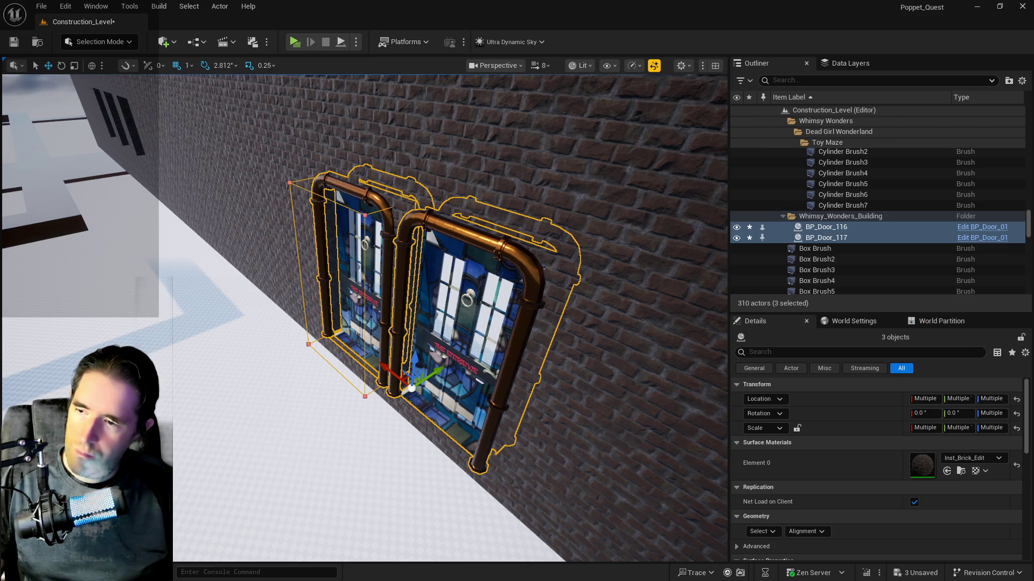
scroll(422, 413, "up", 5)
scroll(419, 324, "down", 3)
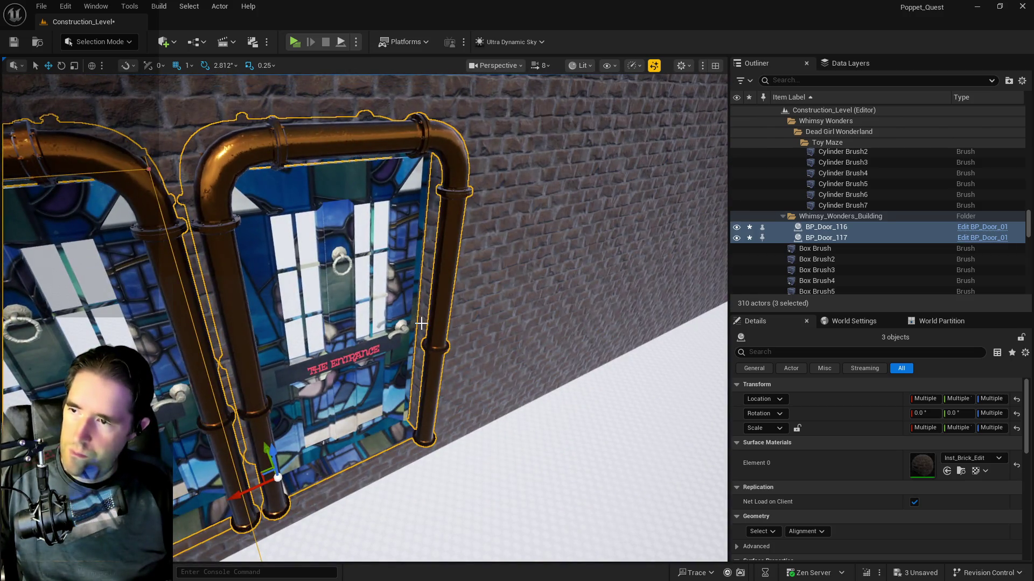
left_click(419, 323, "ctrl")
scroll(419, 323, "down", 3)
scroll(364, 317, "down", 10)
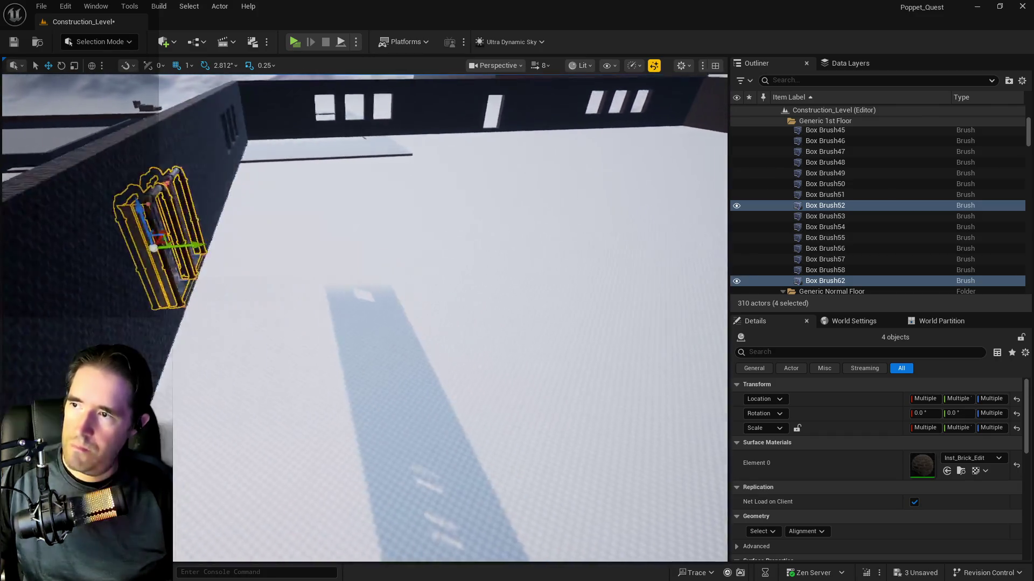
scroll(364, 318, "down", 2)
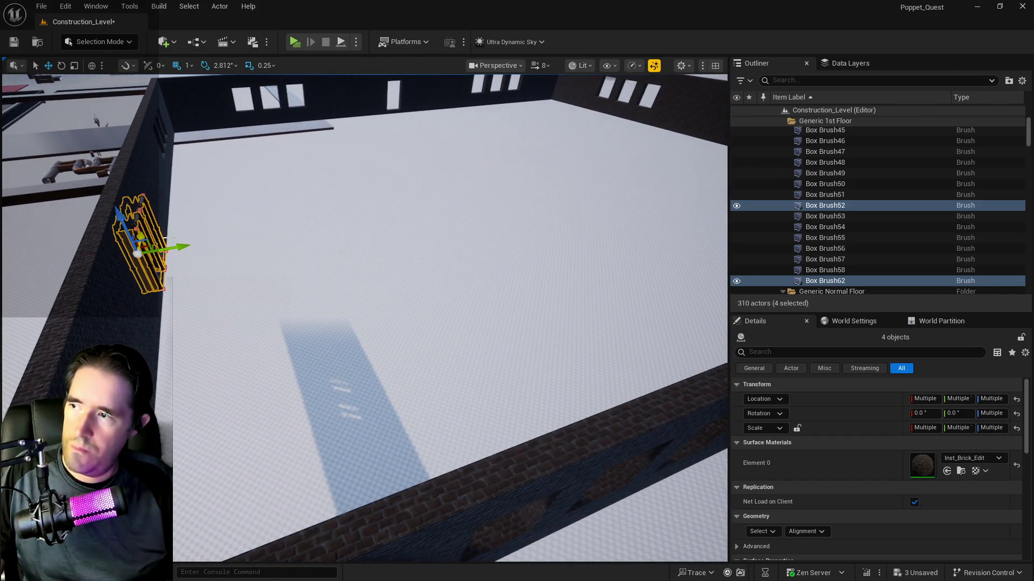
mouse_move(173, 253)
left_mouse_down()
mouse_move(493, 250)
mouse_move(436, 264)
left_mouse_up()
mouse_move(216, 245)
left_mouse_down()
mouse_move(379, 306)
mouse_move(466, 309)
left_mouse_up()
- Rotate the door group -90° and slide it along the other wall over the window opening
key("e")
left_click_drag(380, 356, 350, 359)
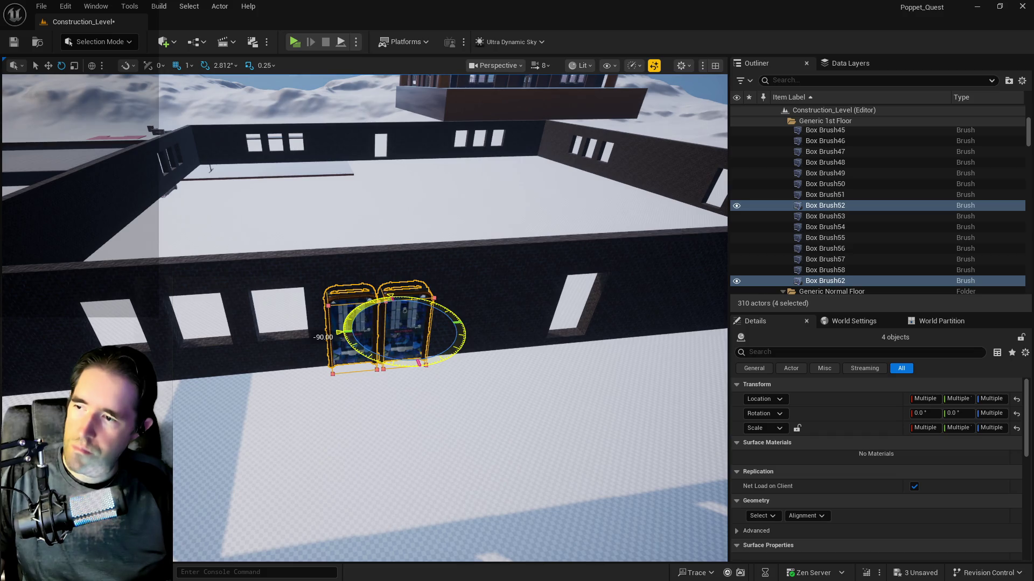
key("r")
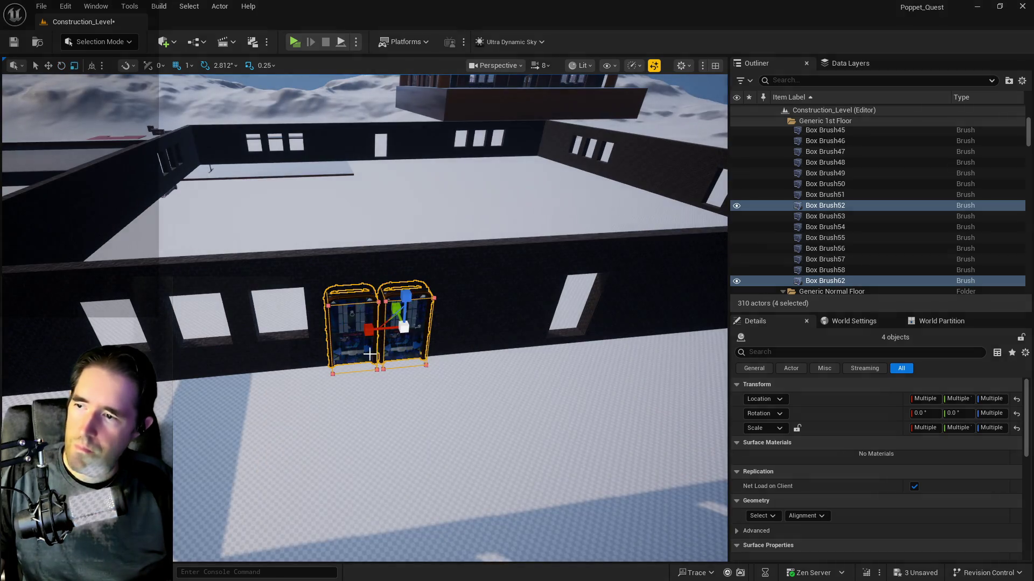
mouse_move(437, 325)
left_mouse_down()
mouse_move(627, 318)
mouse_move(632, 356)
mouse_move(586, 285)
mouse_move(544, 253)
left_mouse_up()
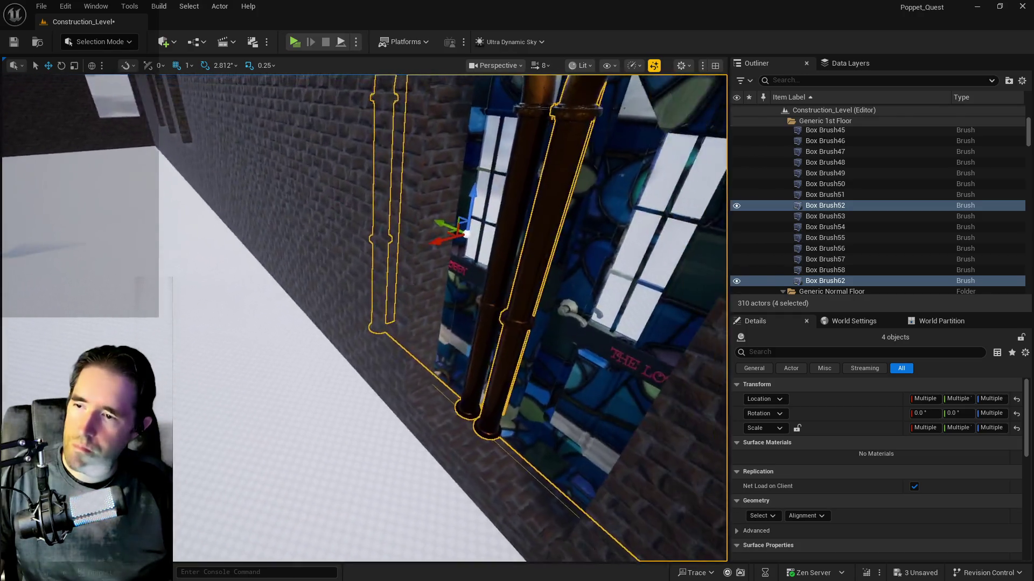
key("f")
mouse_move(478, 291)
left_mouse_down()
mouse_move(447, 289)
mouse_move(478, 291)
left_mouse_up()
left_click_drag(282, 268, 543, 294)
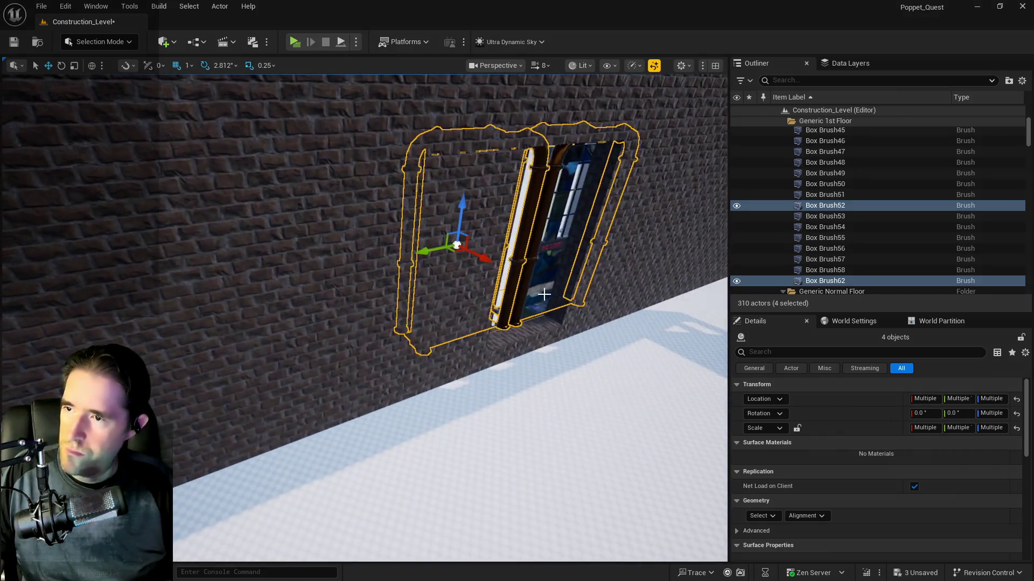
left_click_drag(485, 260, 499, 265)
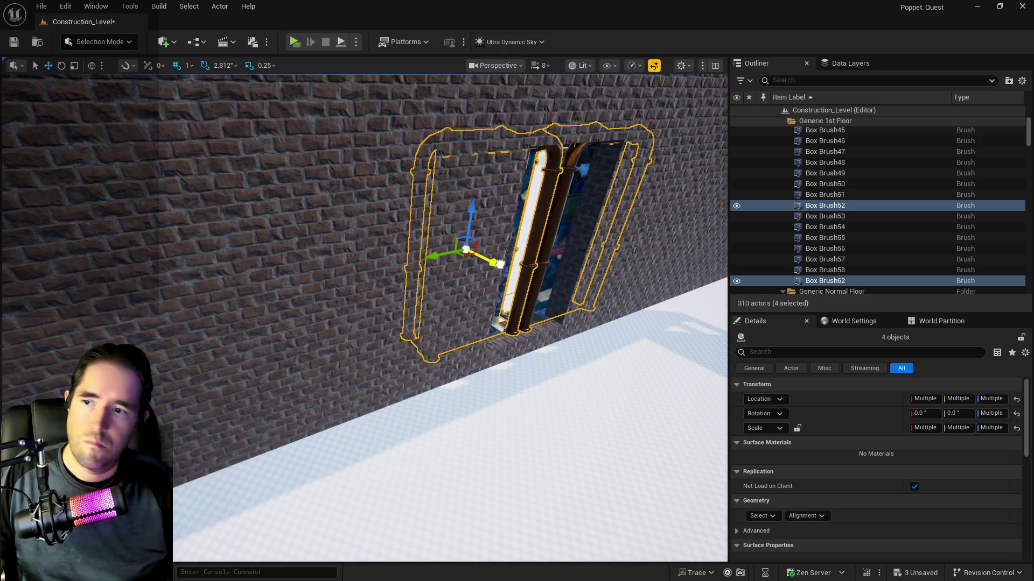
- Delete the old window brush Box Brush57
left_click(538, 330)
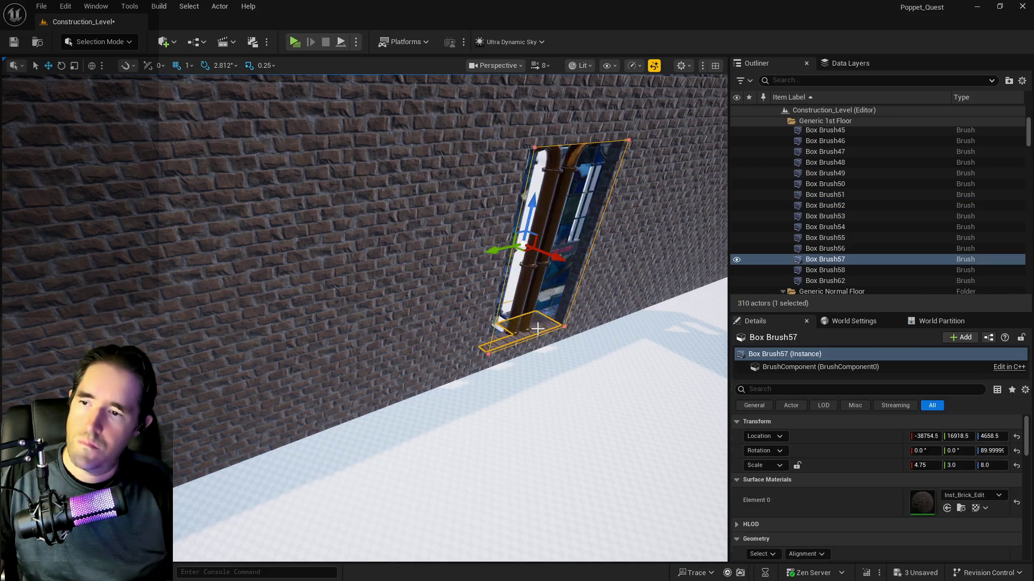
scroll(538, 330, "down", 10)
mouse_move(431, 377)
left_mouse_down()
mouse_move(399, 372)
mouse_move(436, 380)
left_mouse_up()
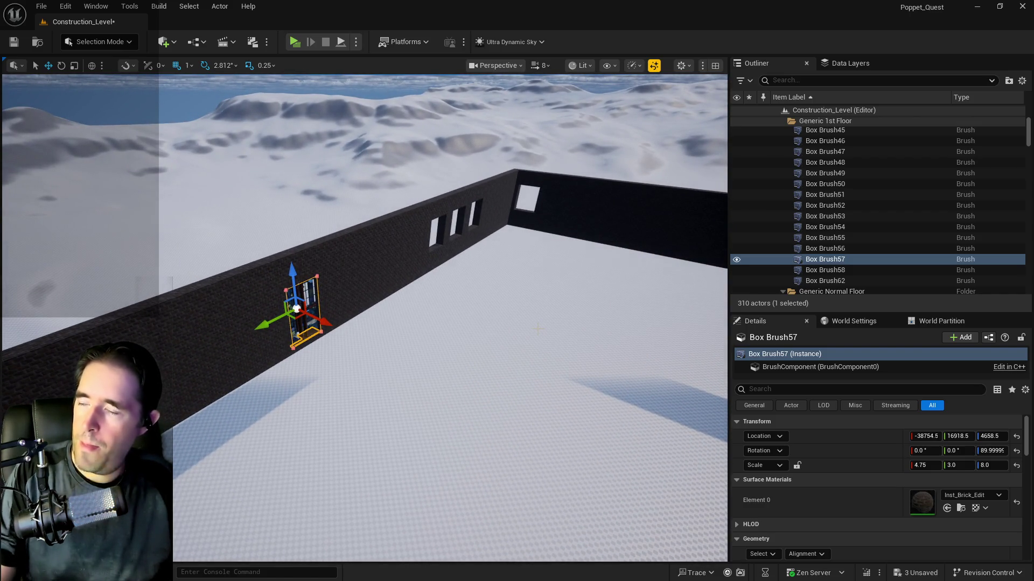
key("Delete")
- Reselect Box Brush62, Box Brush52, BP_Door_116 and BP_Door_117, then save the level
mouse_move(403, 323)
left_mouse_down()
mouse_move(334, 310)
mouse_move(412, 302)
mouse_move(377, 302)
left_mouse_up()
left_click(344, 311)
mouse_move(540, 289)
left_mouse_down()
mouse_move(387, 263)
mouse_move(383, 300)
mouse_move(392, 302)
left_mouse_up()
left_click(387, 263, "ctrl")
left_click(380, 264, "ctrl")
left_click(269, 243, "ctrl")
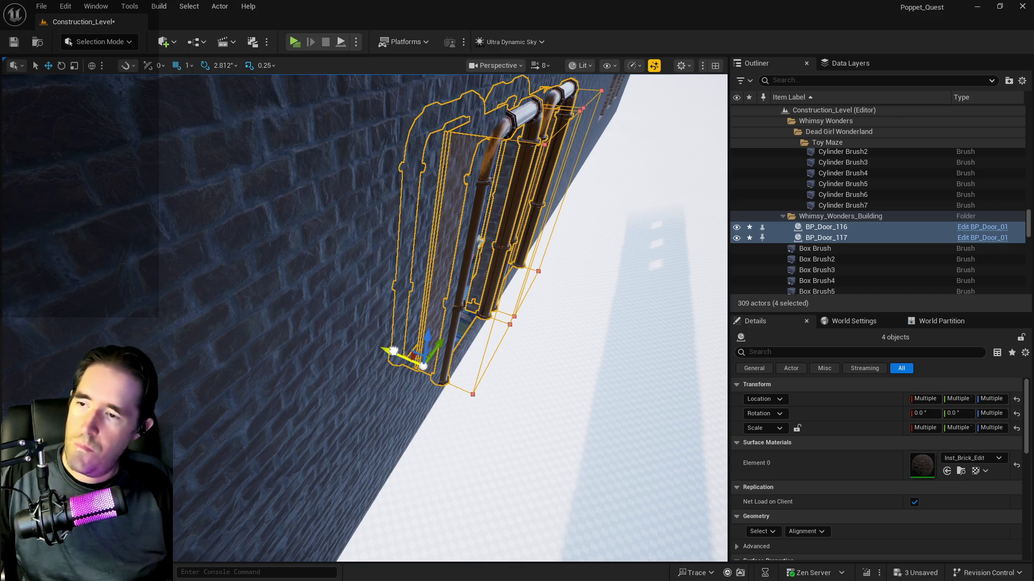
mouse_move(404, 358)
left_mouse_down()
mouse_move(415, 339)
mouse_move(376, 323)
mouse_move(377, 382)
left_mouse_up()
key("ctrl+s")
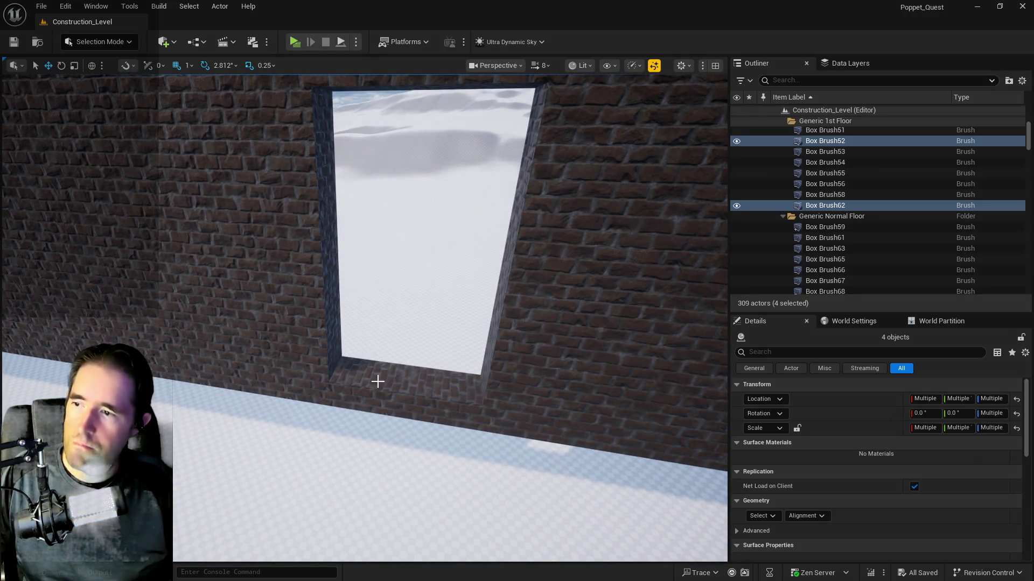
- Select window brush Box Brush38 and try the surface selection commands
left_click(378, 382)
scroll(780, 483, "down", 2)
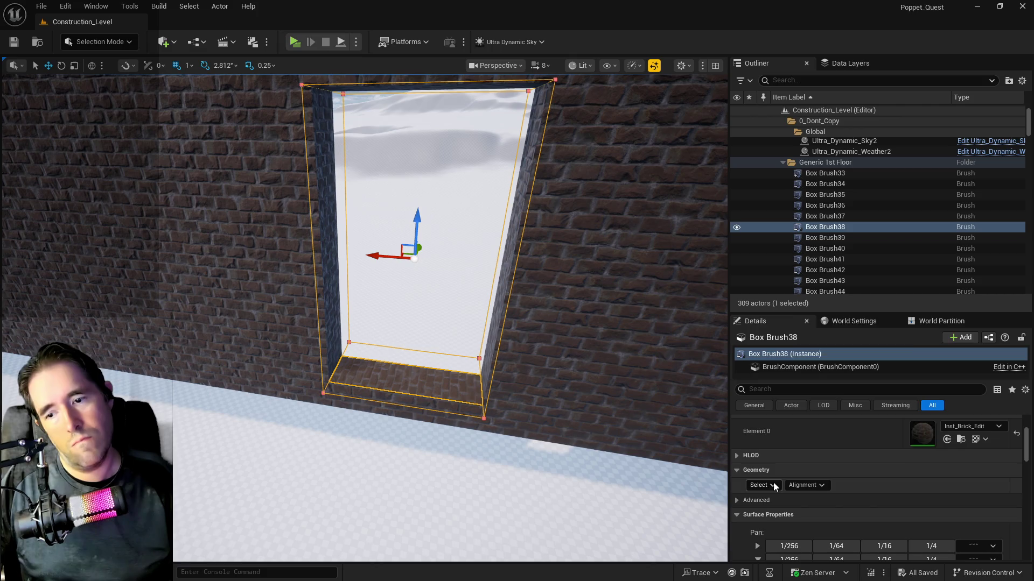
left_click(775, 485)
left_click(787, 379)
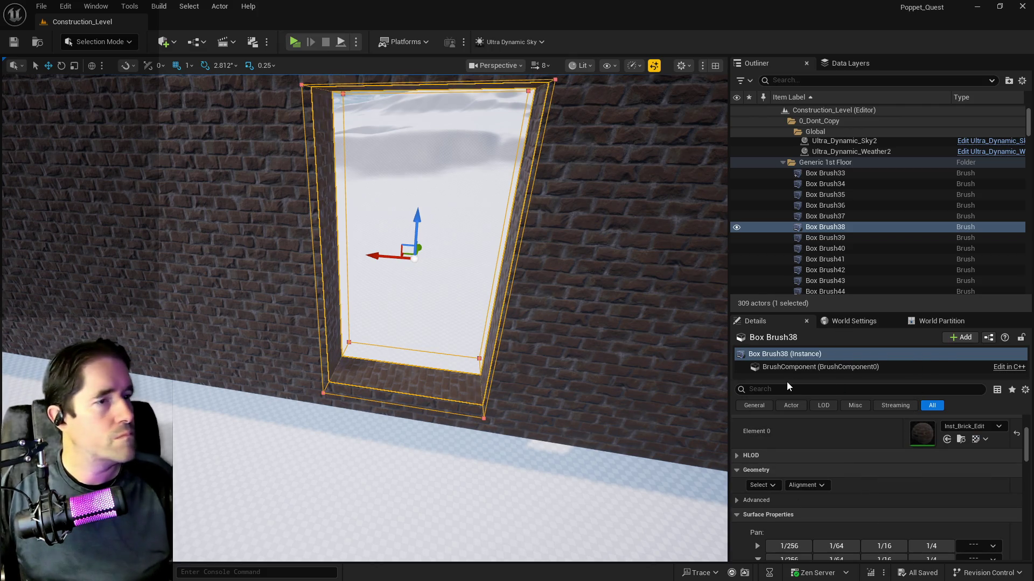
scroll(848, 473, "down", 3)
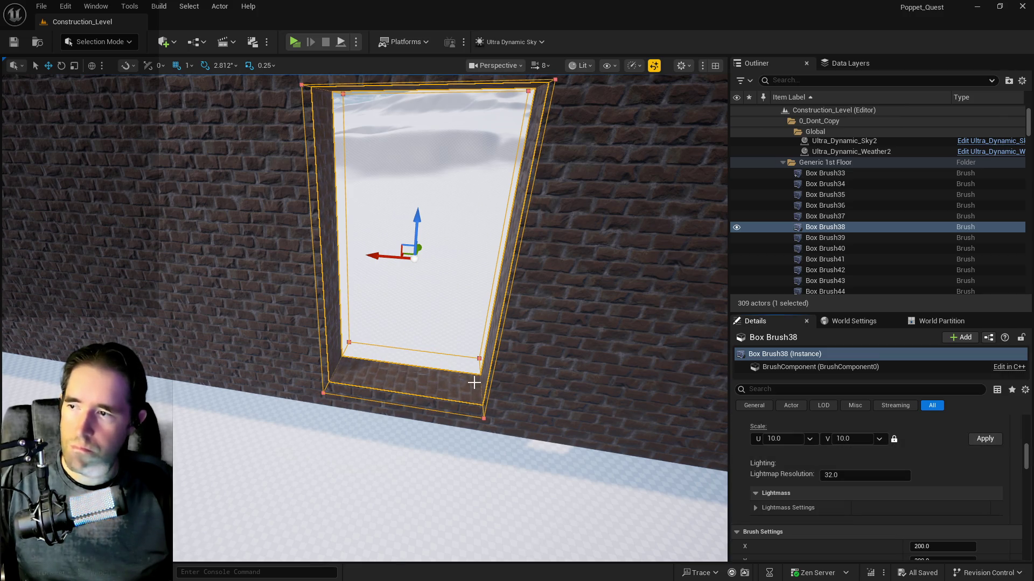
scroll(473, 382, "up", 5)
scroll(858, 483, "up", 1)
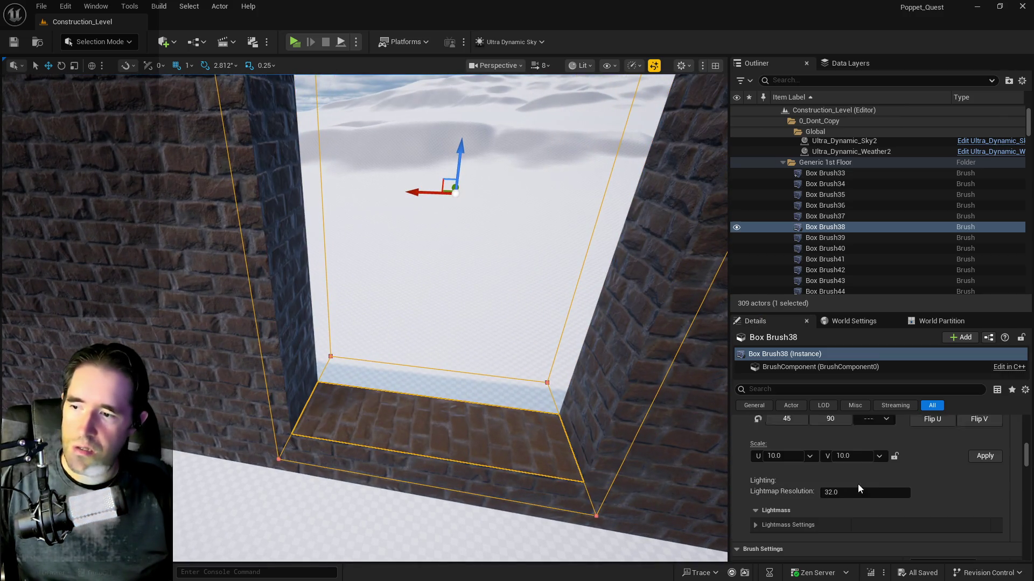
scroll(858, 487, "up", 3)
mouse_move(568, 476)
left_mouse_down()
mouse_move(619, 538)
mouse_move(595, 406)
left_mouse_up()
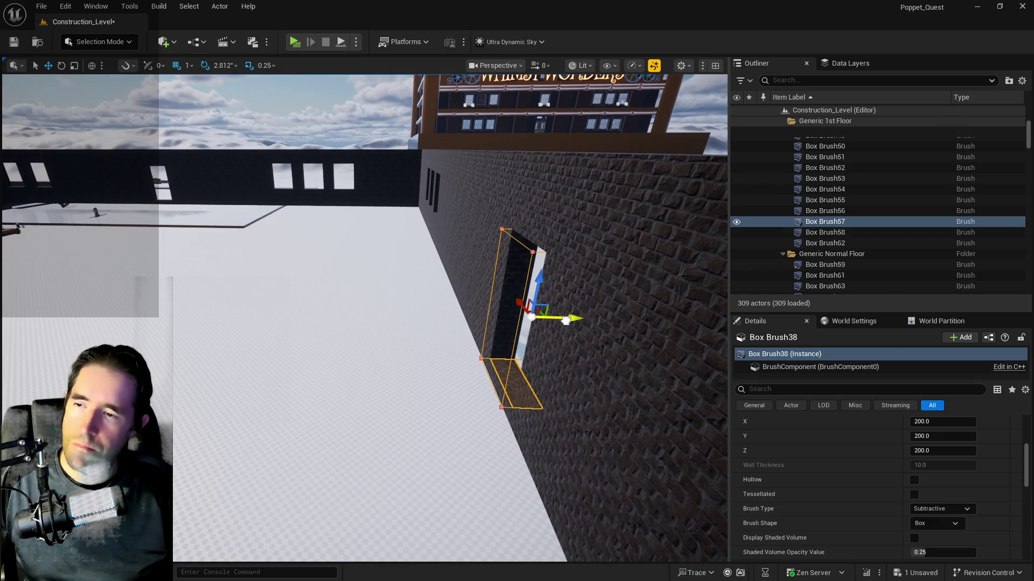
- Fly back to the window brush and undo its accidental move, restoring Box Brush38 in the wall
left_click(220, 351)
left_click_drag(406, 368, 437, 369)
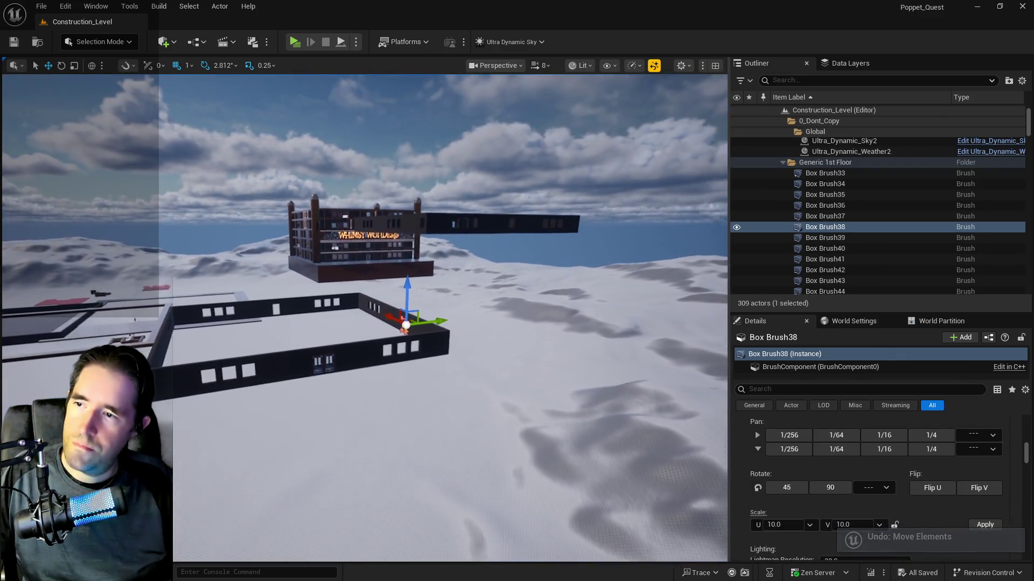
mouse_move(413, 377)
left_mouse_down()
mouse_move(430, 323)
mouse_move(476, 280)
mouse_move(352, 311)
left_mouse_up()
left_click(428, 294)
left_click(65, 6)
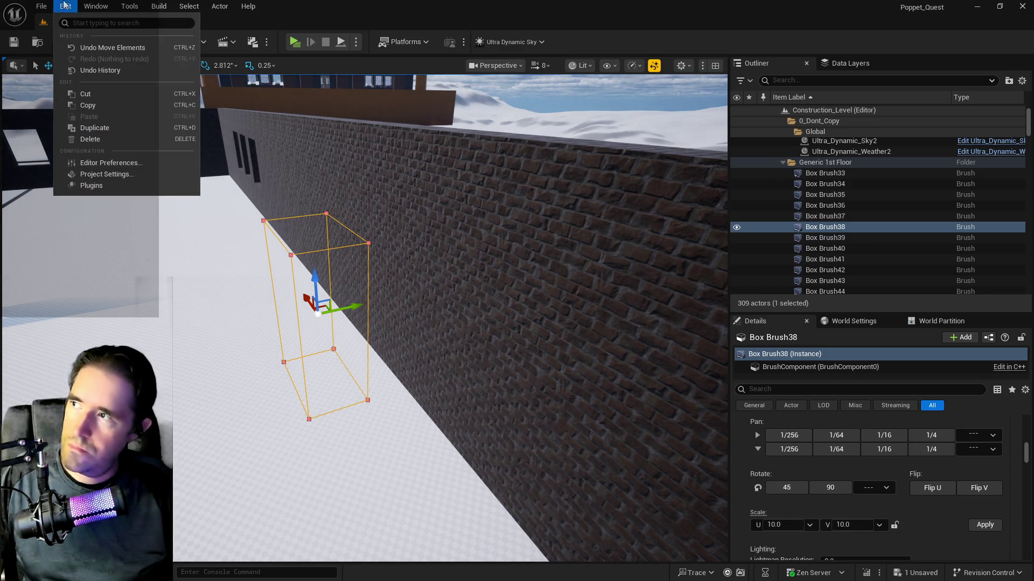
left_click(806, 294)
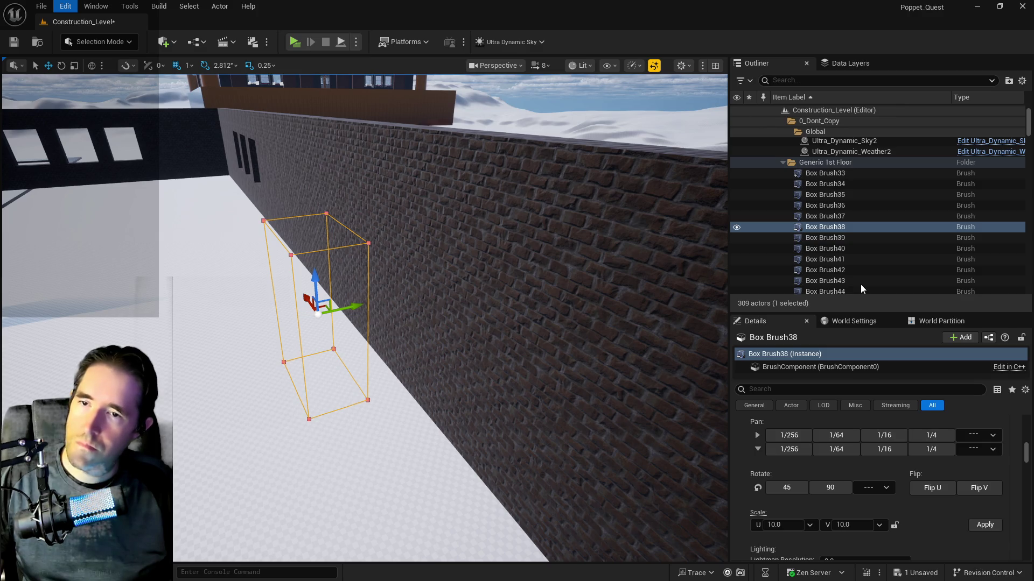
key("ctrl+z")
right_click(835, 229)
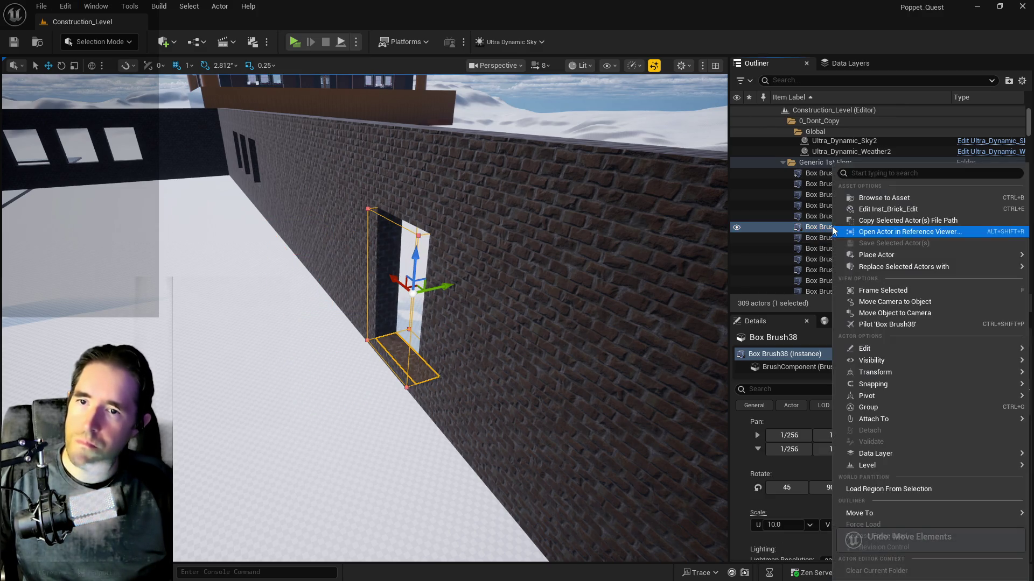
- Copy and paste Box Brush38, then slide the new brush left along the wall to a new window spot
mouse_move(864, 348)
left_click(656, 387)
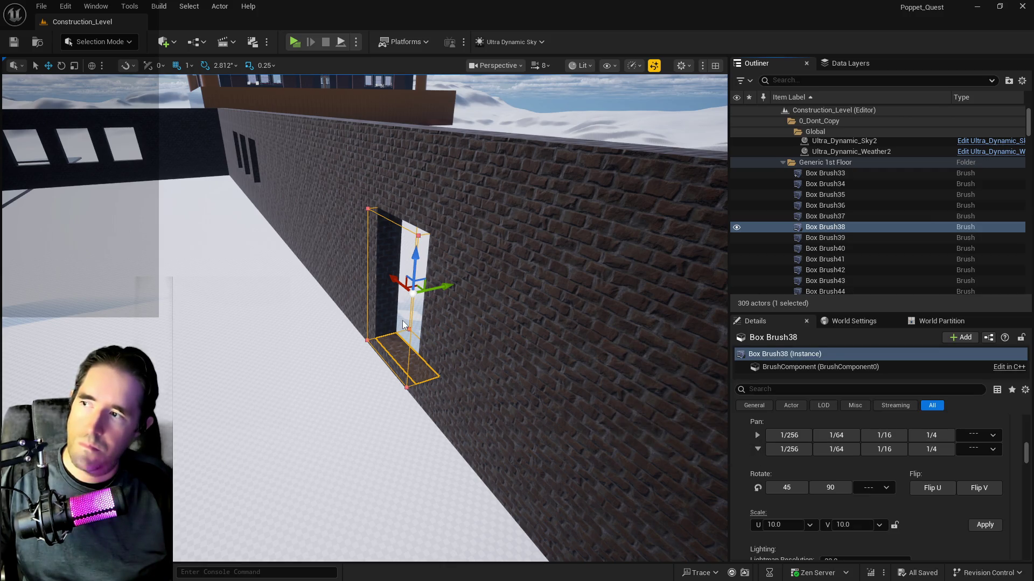
key("ctrl+v")
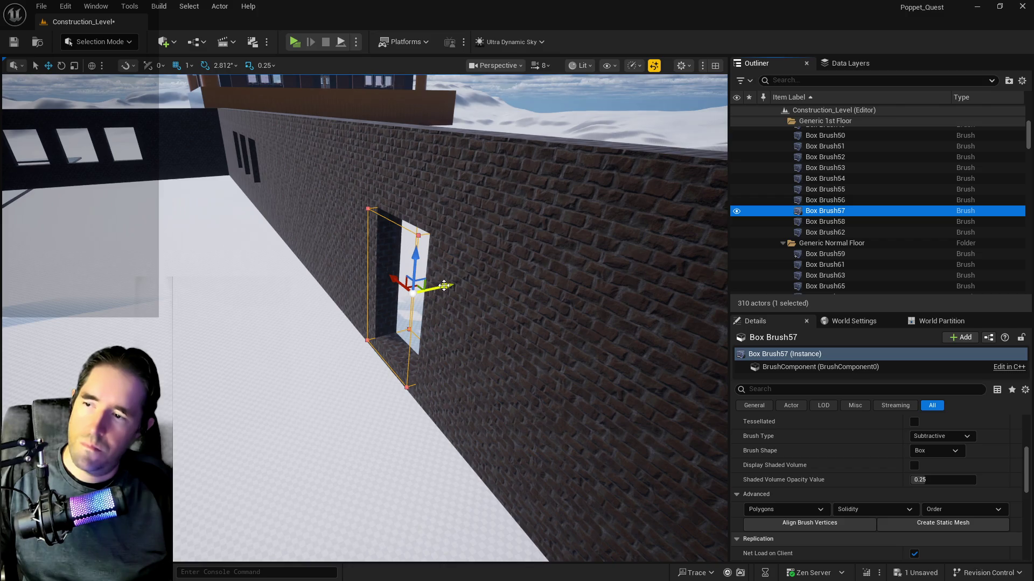
left_click_drag(443, 285, 138, 327)
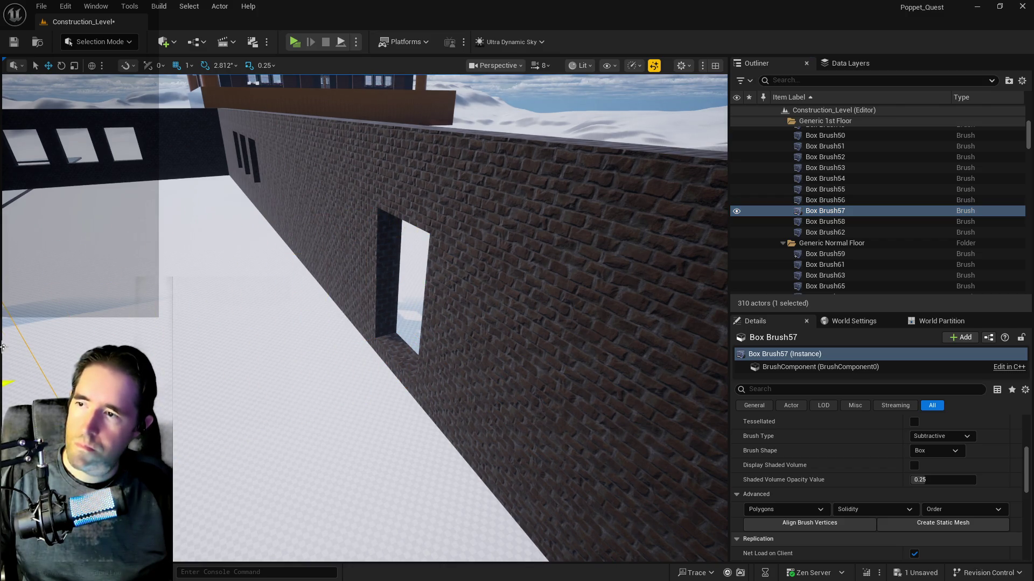
key("f")
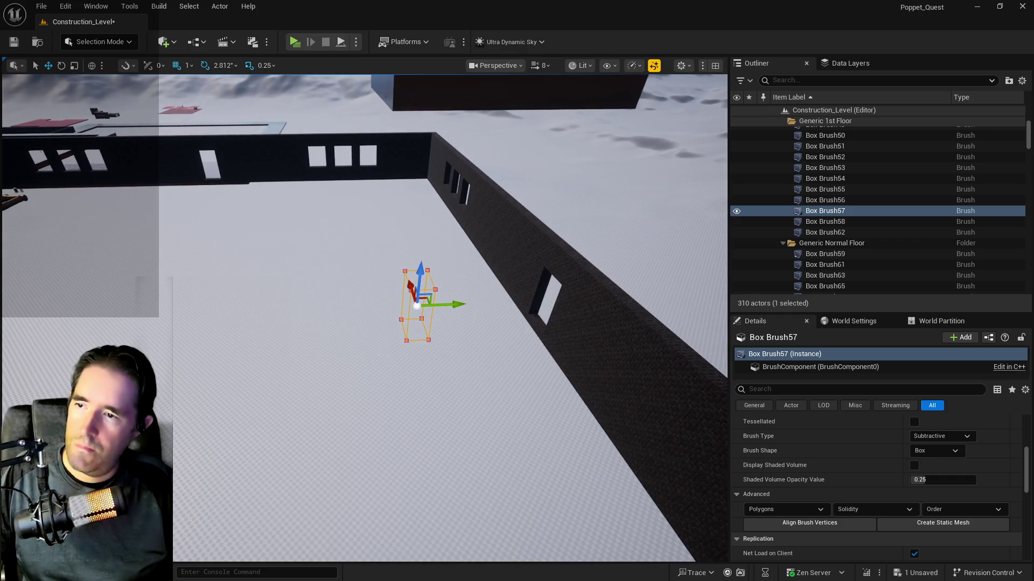
left_click_drag(456, 304, 114, 295)
left_click_drag(552, 291, 175, 290)
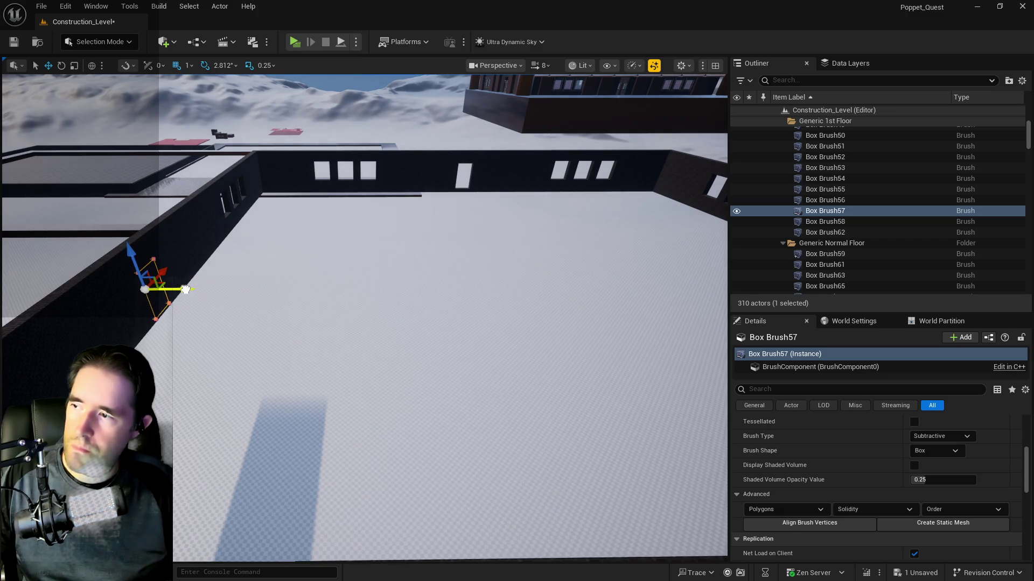
mouse_move(186, 289)
left_mouse_down()
mouse_move(409, 543)
mouse_move(408, 323)
left_mouse_up()
- Give Box Brush48's adjacent surfaces a locked 10 × 10 texture scale and save the level
key("f")
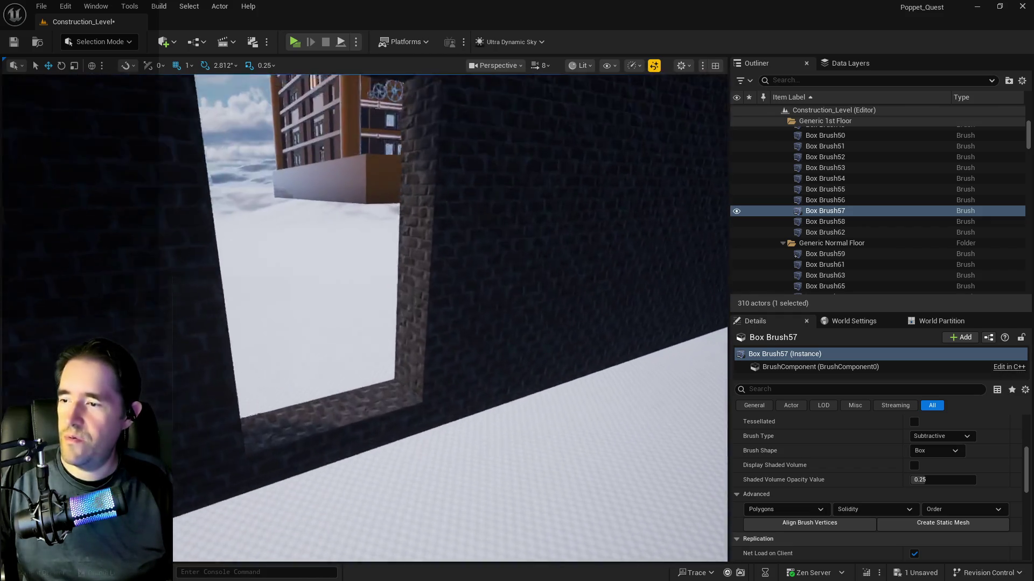
left_click(377, 323)
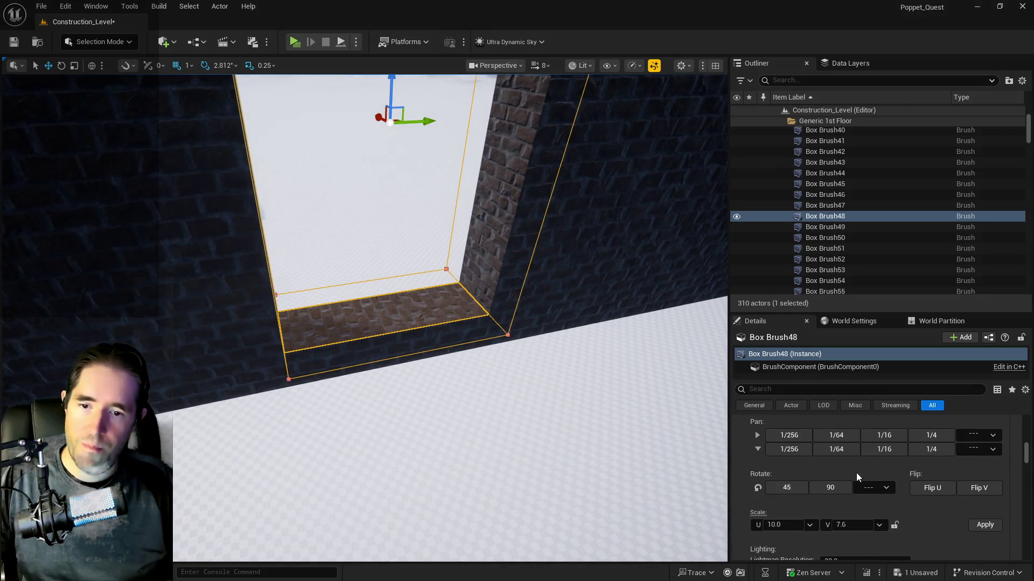
key("f")
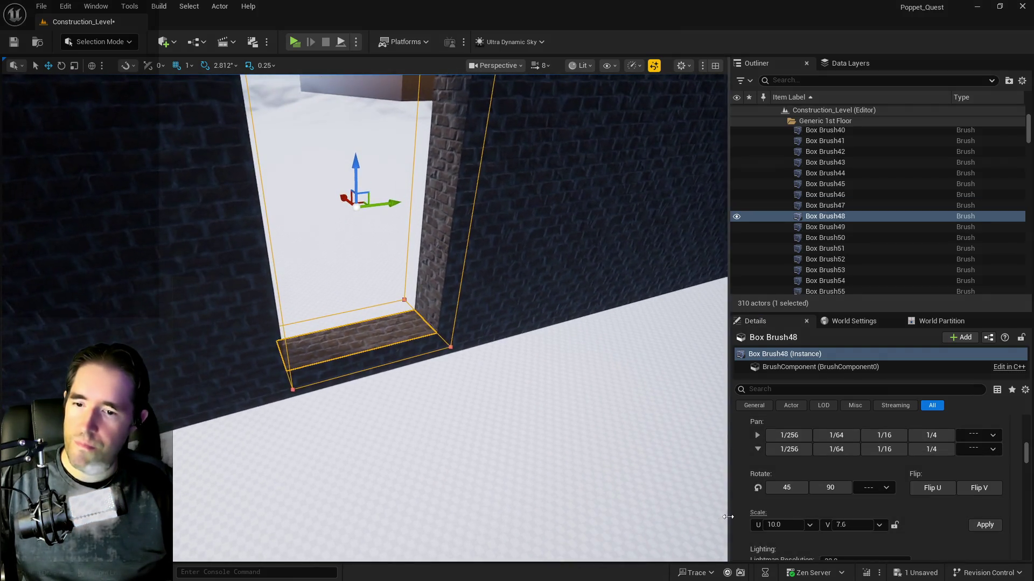
scroll(829, 510, "up", 3)
left_click(760, 462)
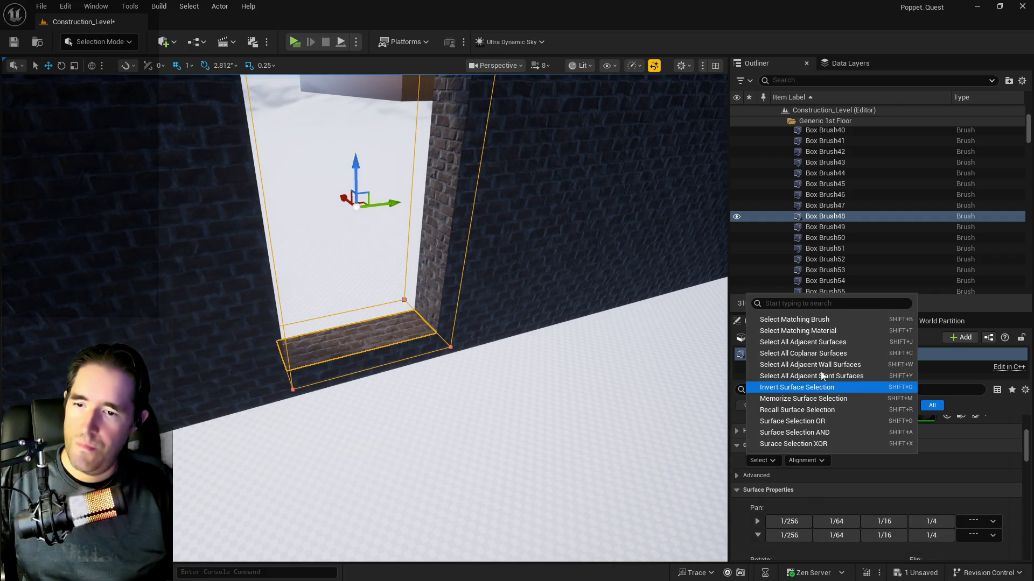
left_click(819, 343)
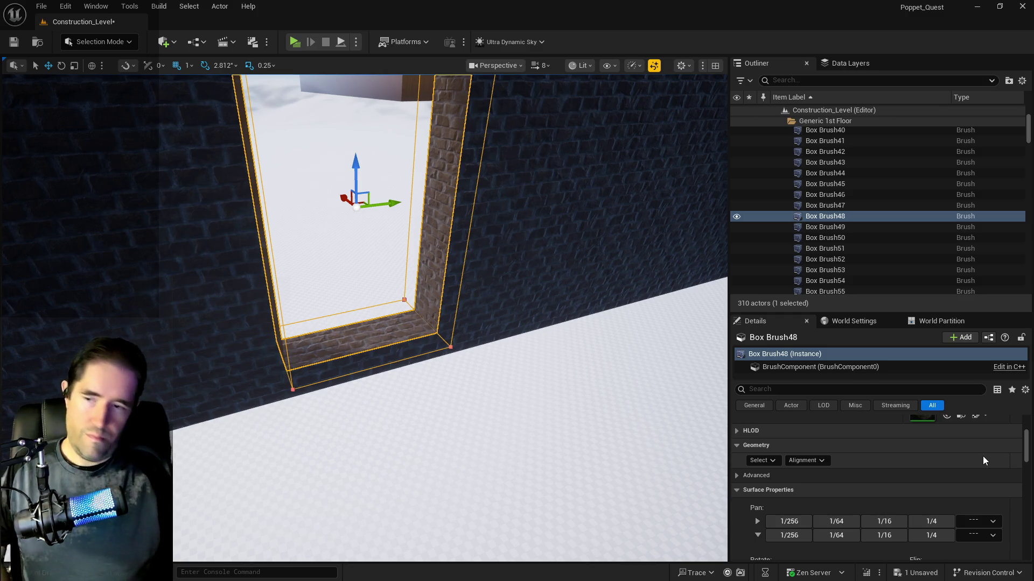
scroll(840, 504, "down", 3)
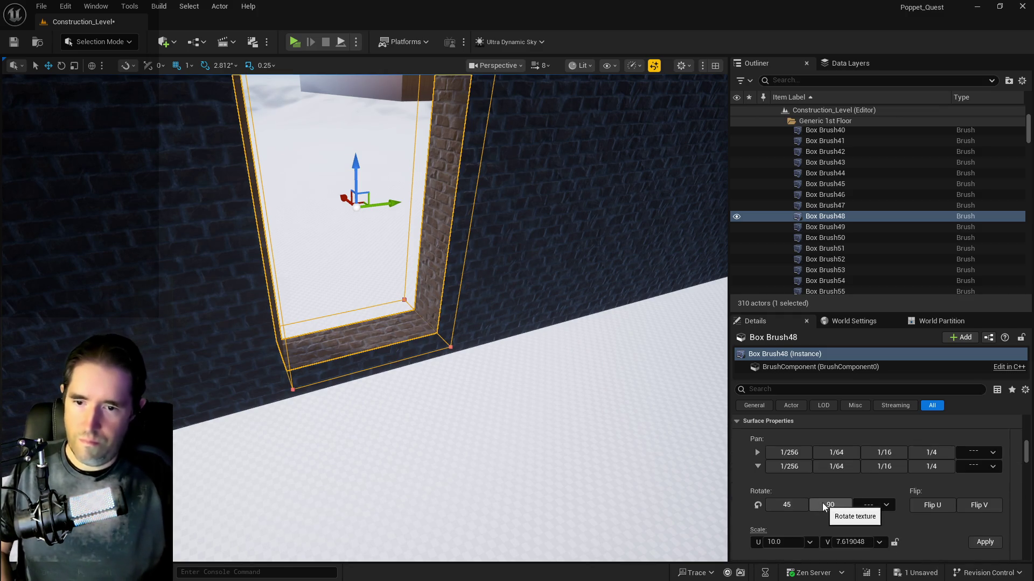
left_click(894, 525)
left_click(976, 523)
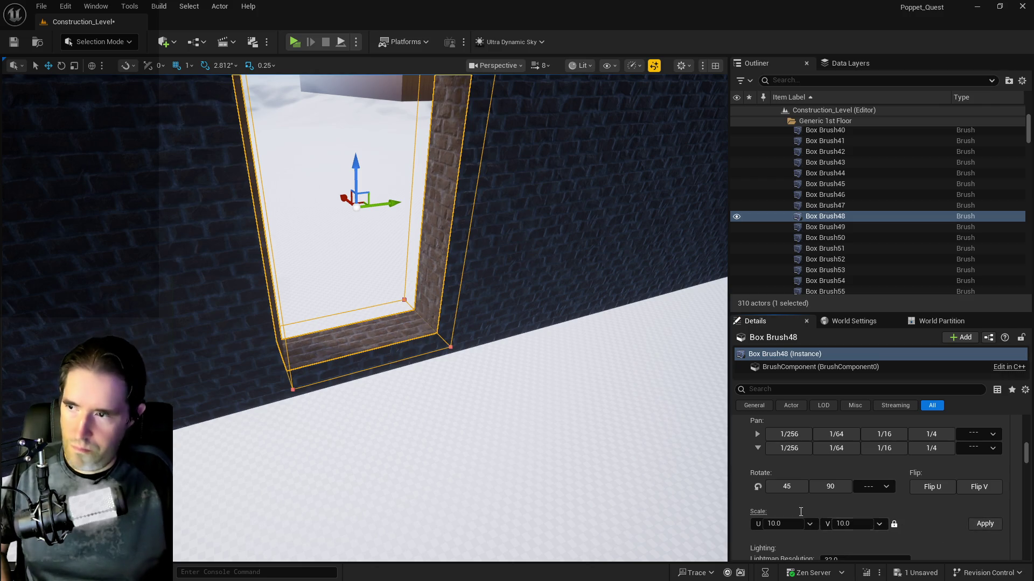
key("ctrl+s")
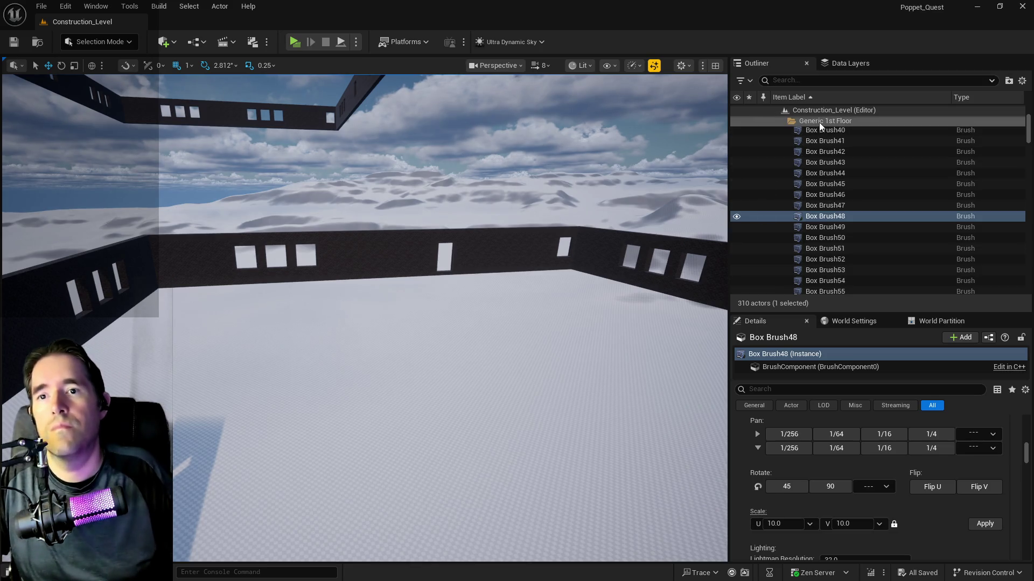
- Delete the door actors BP_Door_116 and BP_Door_117
left_click(819, 120)
left_click_drag(468, 222, 468, 223)
left_click(471, 221)
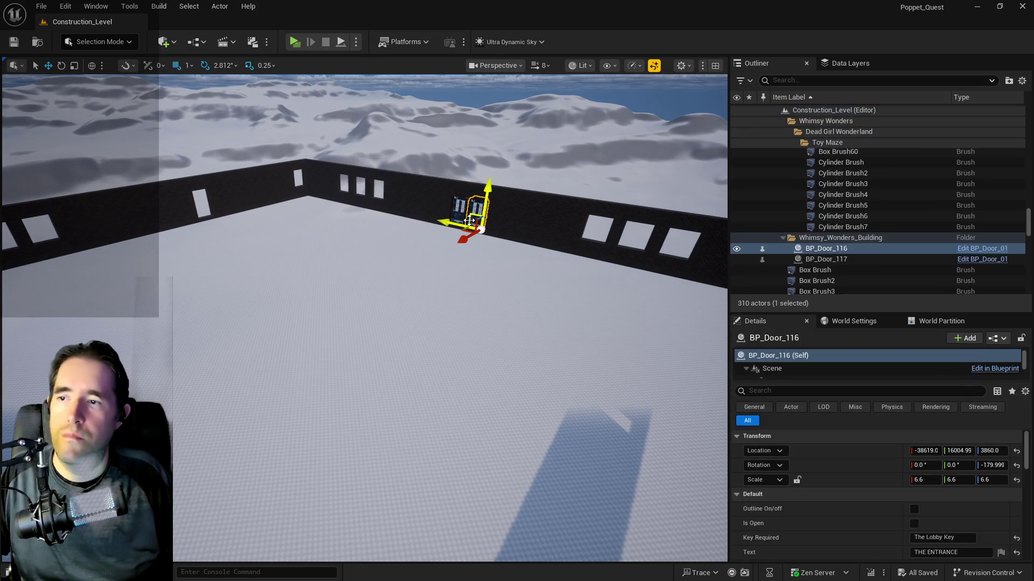
left_click(462, 217, "ctrl")
key("Delete")
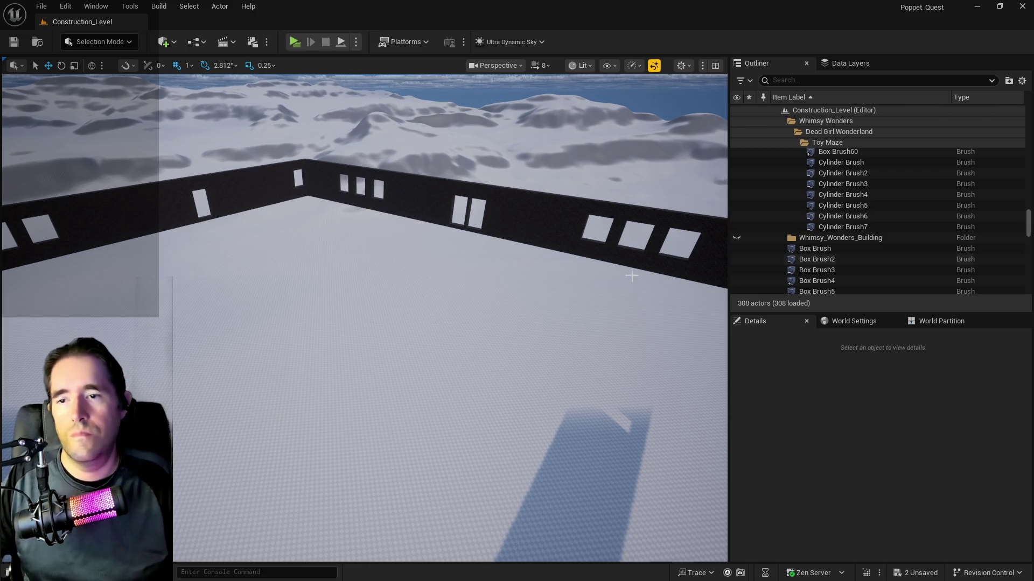
left_click_drag(538, 242, 539, 242)
left_click_drag(392, 314, 391, 314)
left_click(409, 360)
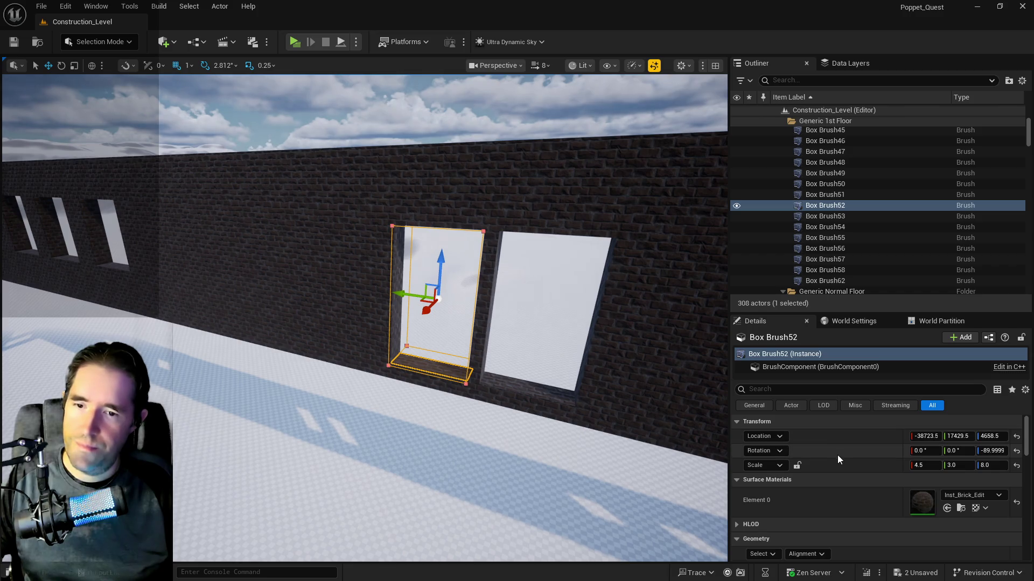
- Select all surfaces adjacent to the window brush
scroll(805, 468, "down", 1)
left_click(760, 537)
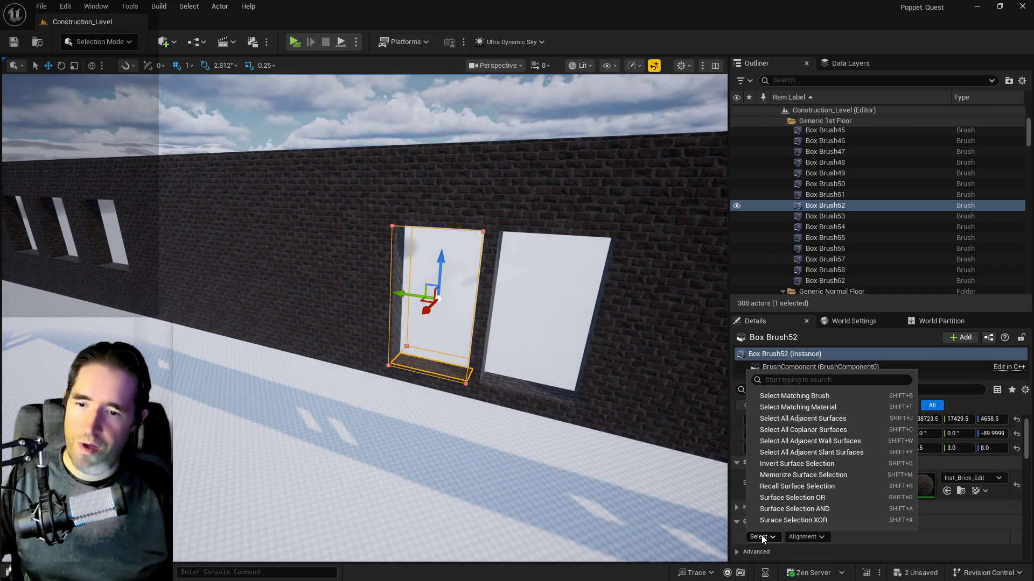
left_click(776, 420)
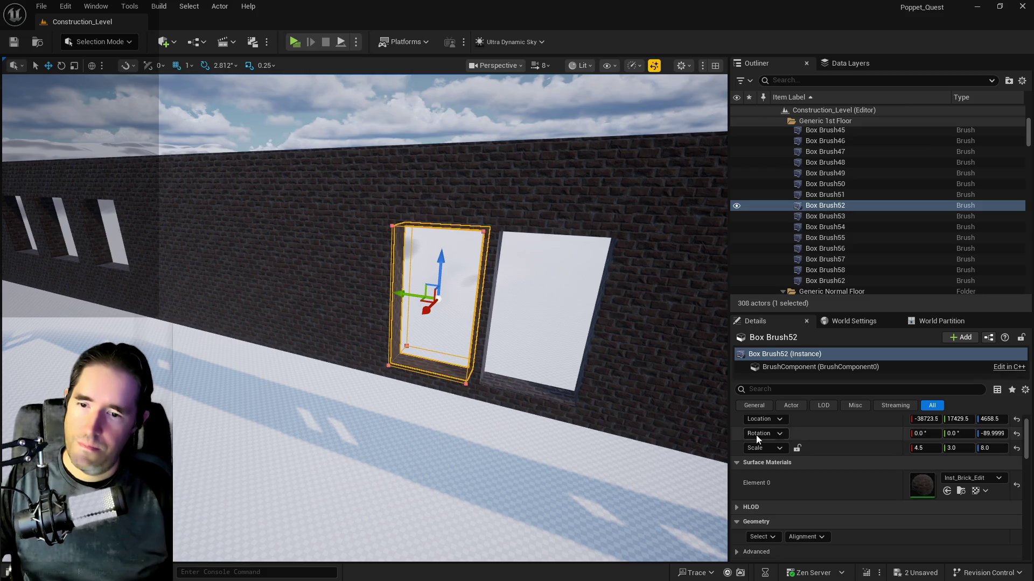
scroll(764, 459, "down", 3)
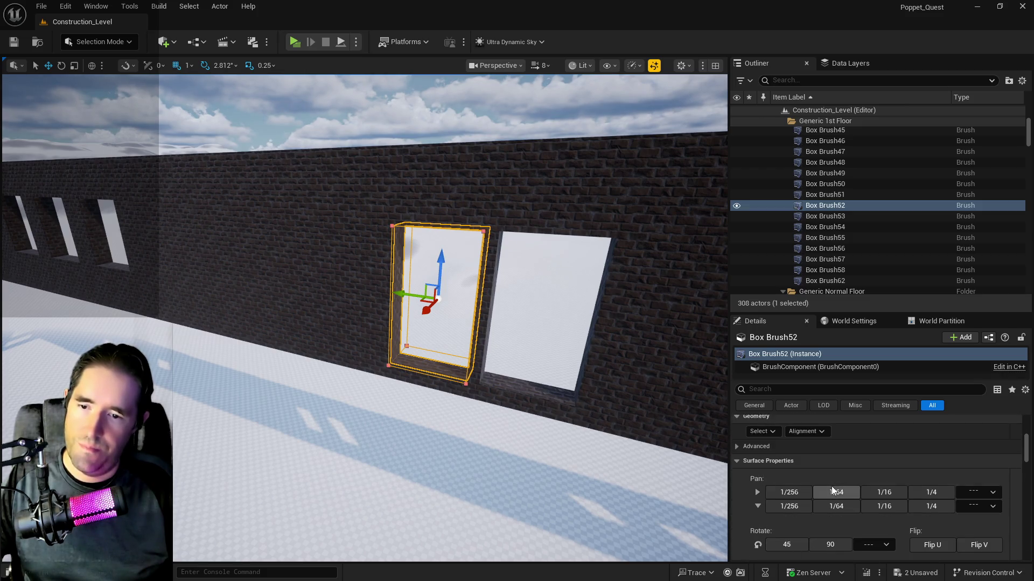
scroll(831, 486, "up", 1)
mouse_move(526, 393)
left_mouse_down()
mouse_move(431, 323)
mouse_move(422, 381)
left_mouse_up()
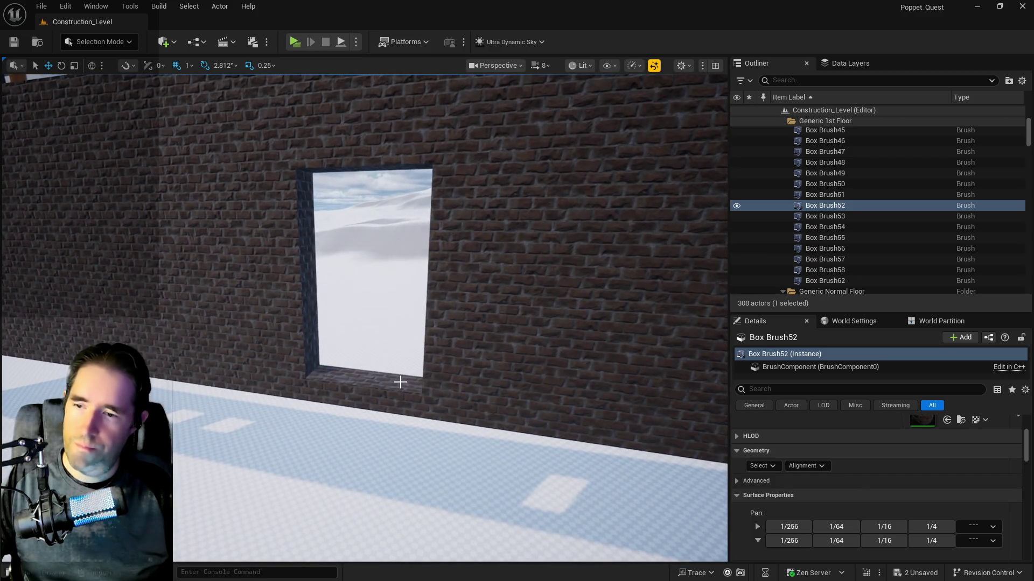
- Narrow window brush Box Brush38 to an X scale of 4.5
left_click(400, 382)
scroll(848, 511, "up", 2)
left_click(935, 464)
type("4.5")
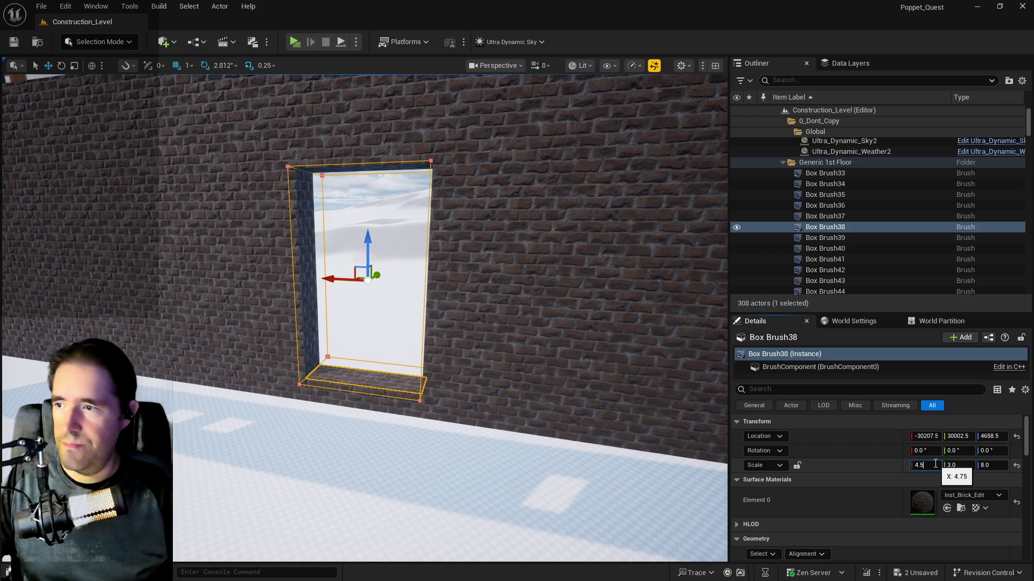
key("Return")
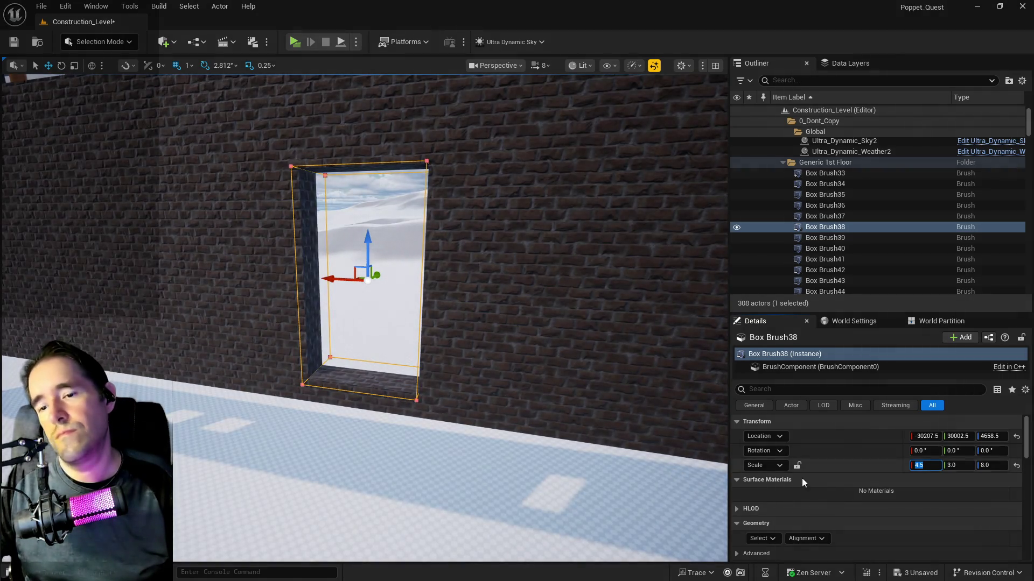
- Select the opening's bottom face and its coplanar surfaces, and apply a 10 × 10 texture scale
left_click(764, 538)
left_click(794, 426)
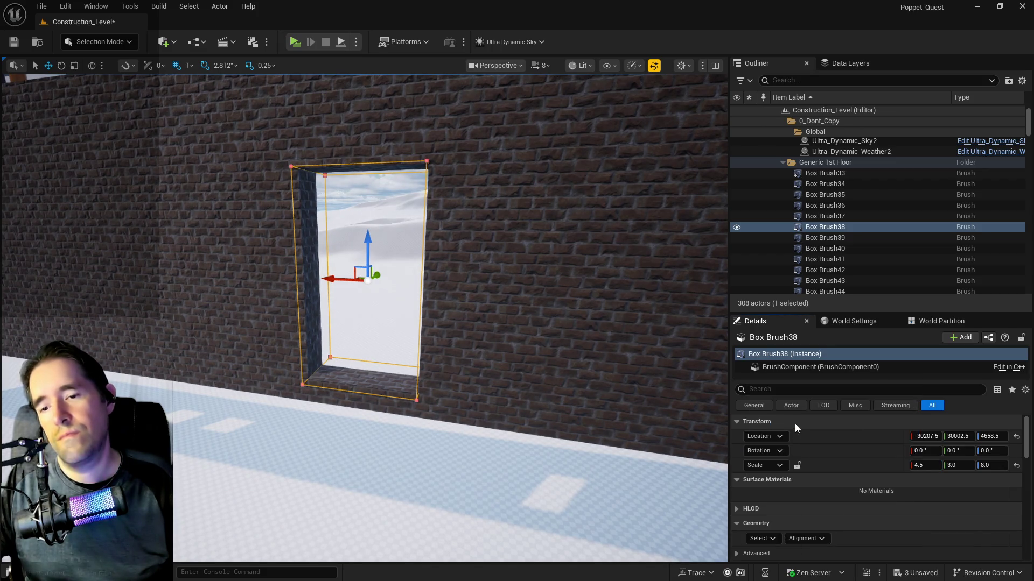
scroll(895, 503, "down", 5)
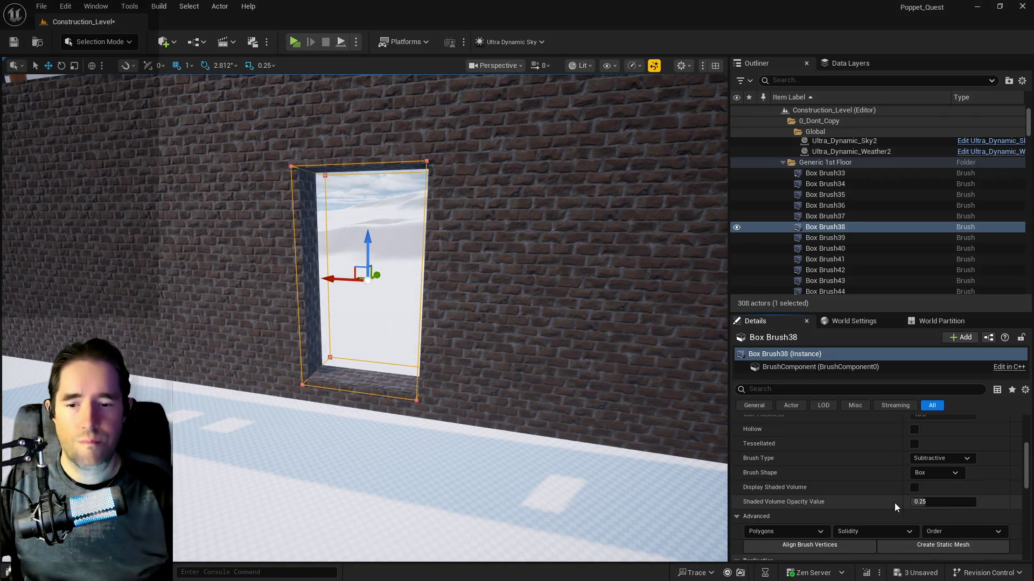
scroll(893, 503, "up", 5)
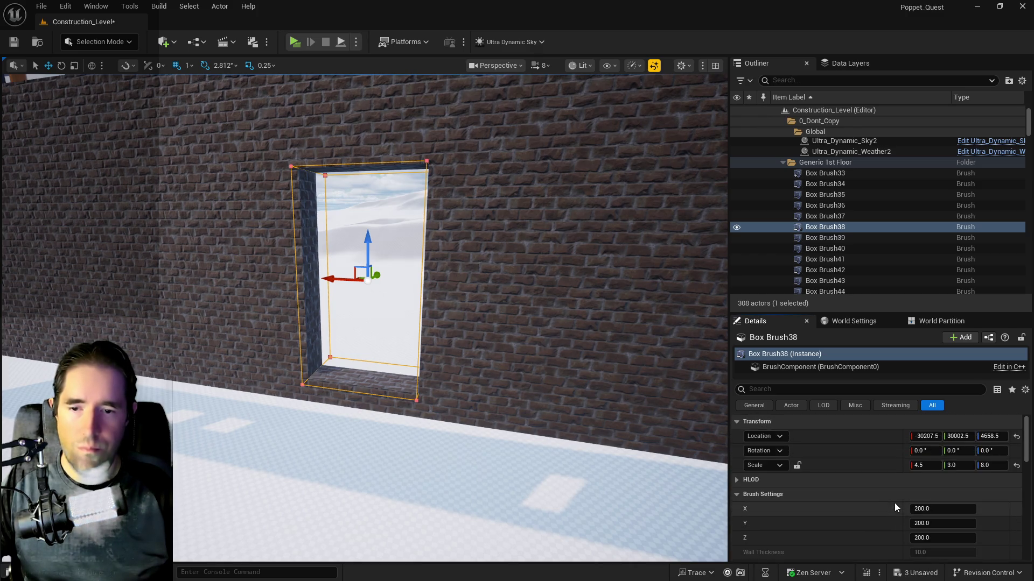
left_click(366, 379)
scroll(761, 525, "down", 3)
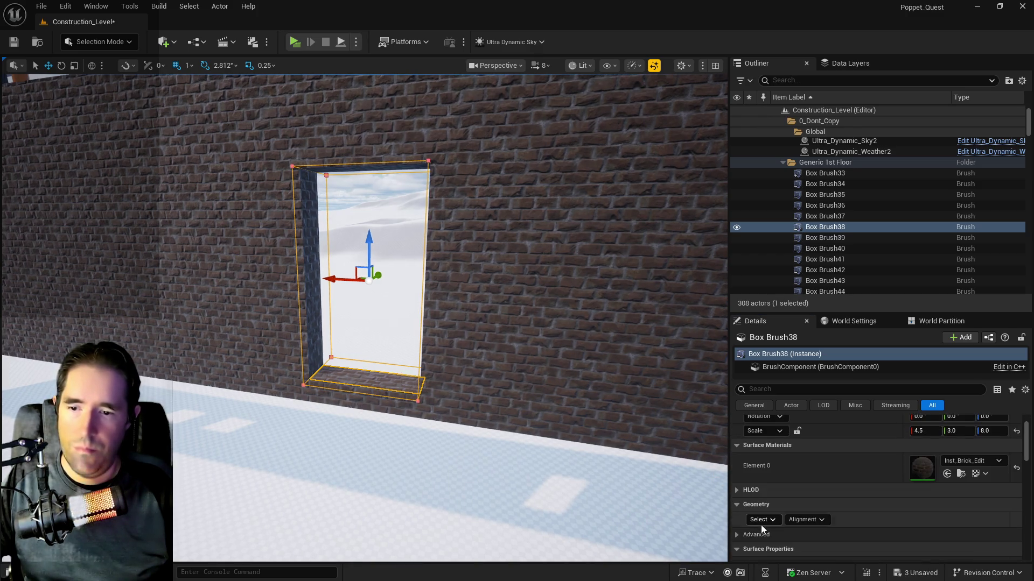
left_click(761, 520)
left_click(802, 413)
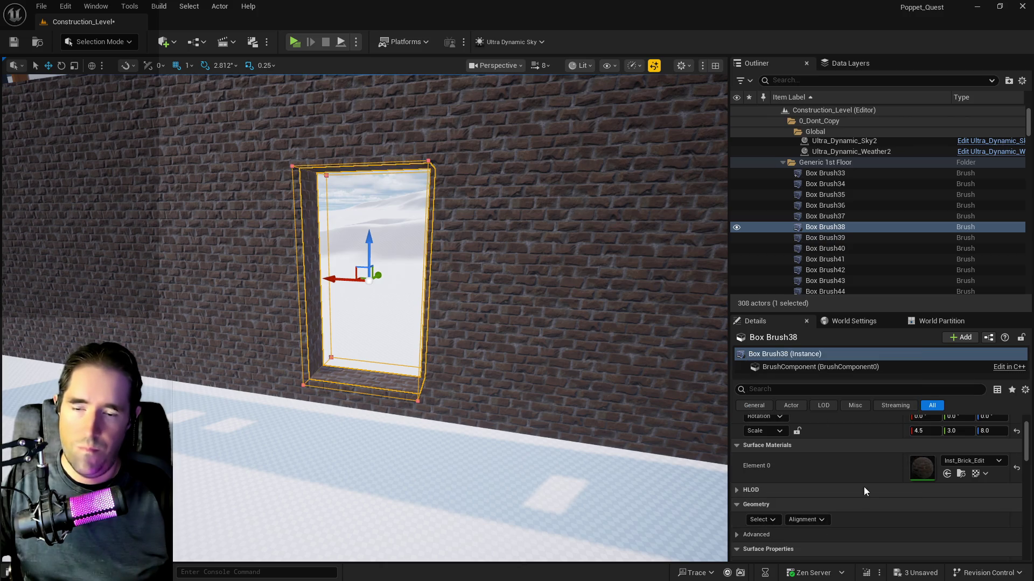
scroll(851, 498, "down", 4)
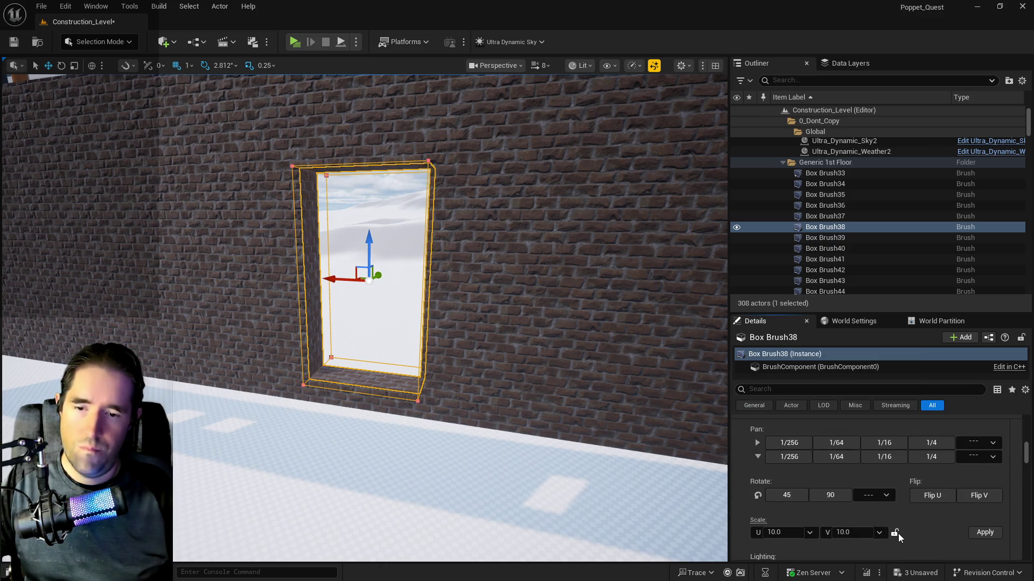
left_click(979, 534)
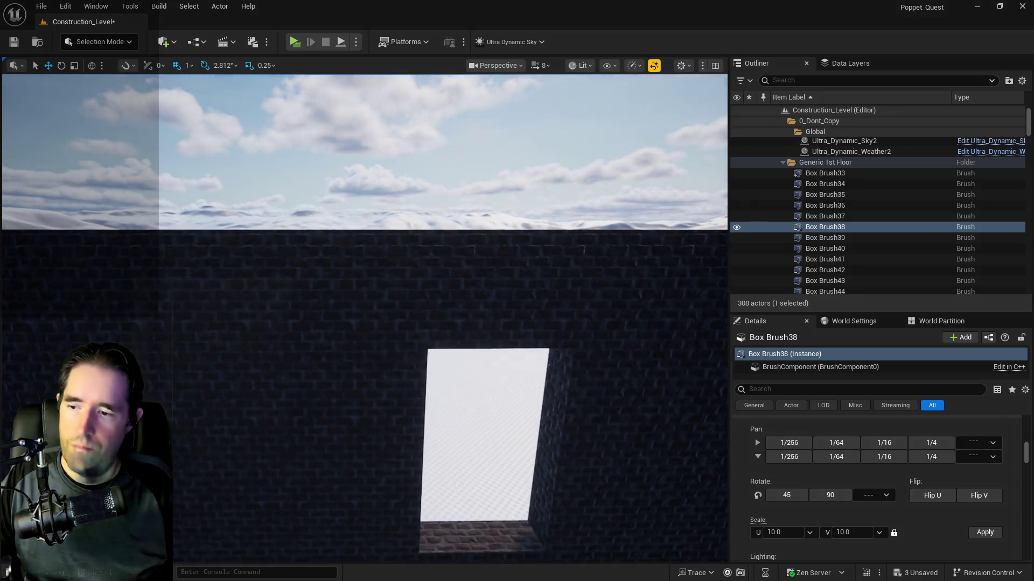
left_click(543, 499)
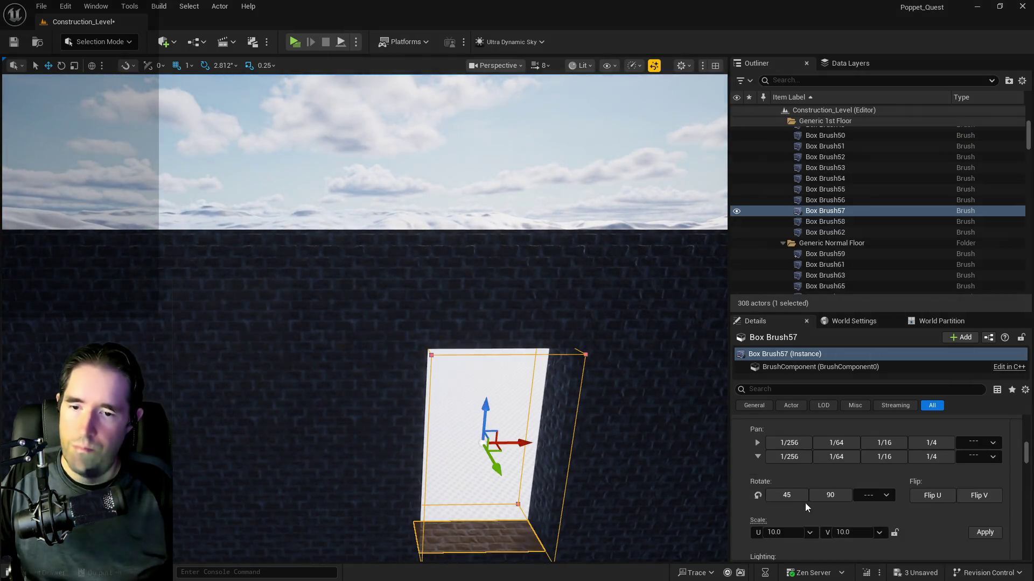
- Narrow Box Brush57 to X scale 4.5 and apply the texture scale to its adjacent surfaces
scroll(809, 501, "up", 2)
left_click(934, 466)
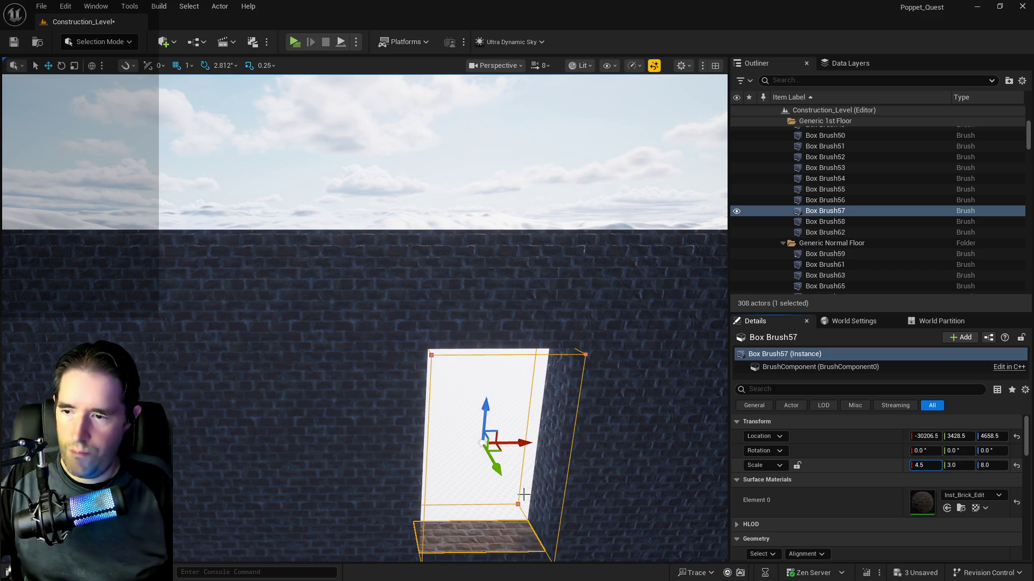
key("Return")
left_click_drag(491, 533, 704, 522)
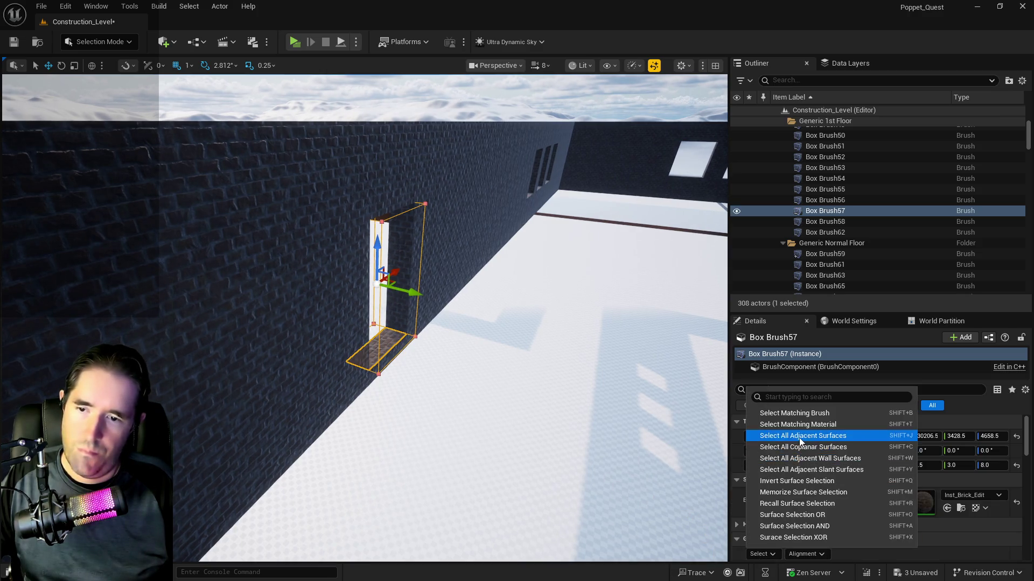
left_click(811, 435)
scroll(835, 509, "down", 4)
scroll(836, 508, "down", 3)
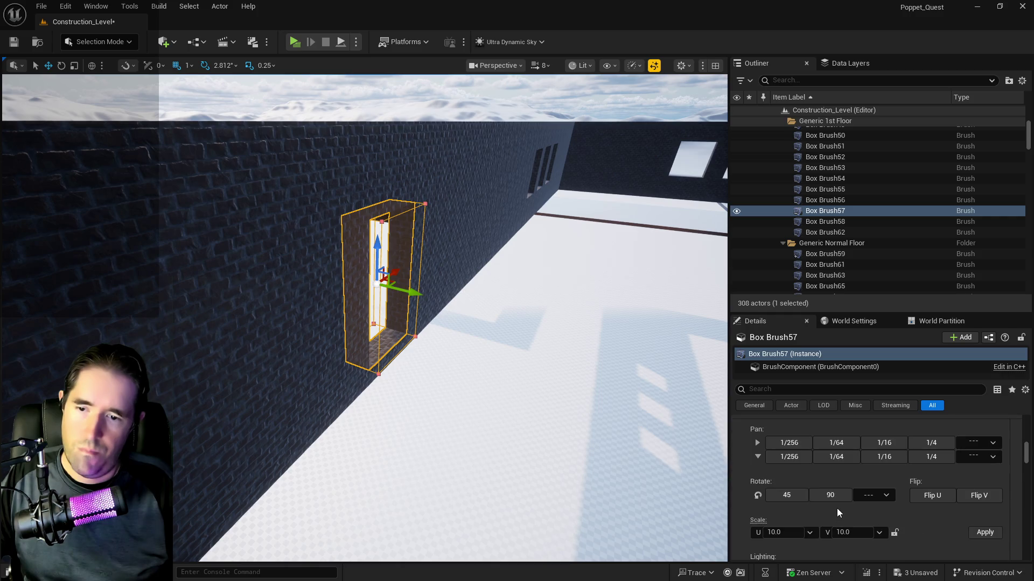
left_click(983, 533)
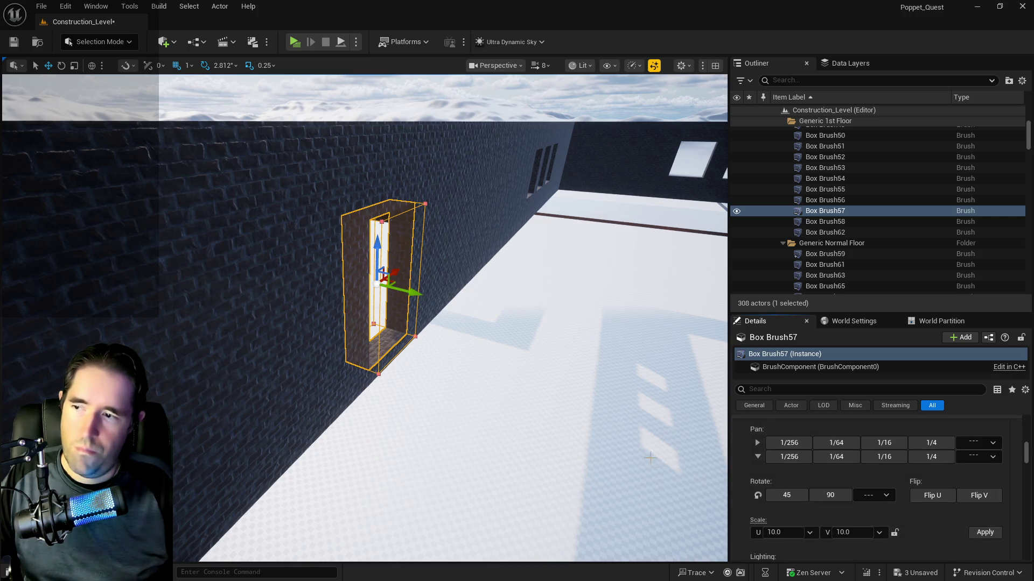
- Narrow door brush Box Brush48 to X scale 4.5, select its coplanar surfaces, and save the level
left_click_drag(377, 323, 377, 323)
left_click_drag(410, 428, 410, 428)
left_click(409, 428)
scroll(781, 500, "up", 10)
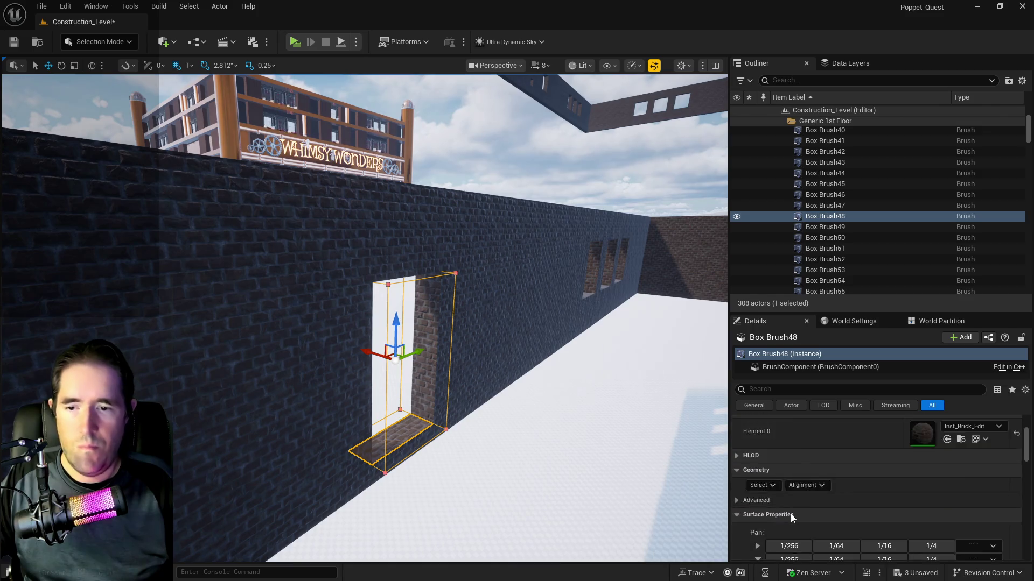
left_click(924, 466)
type("4.")
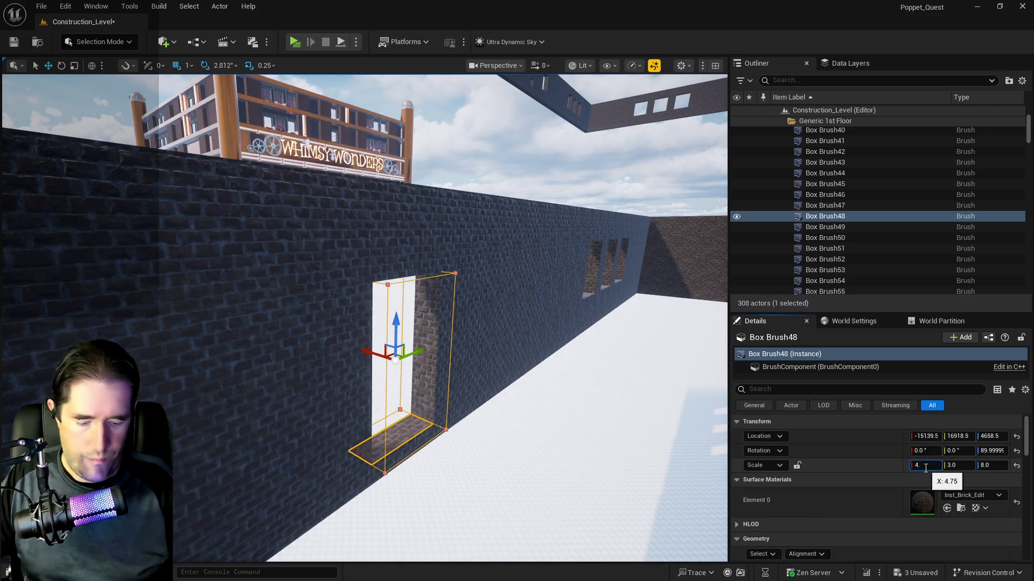
type("5")
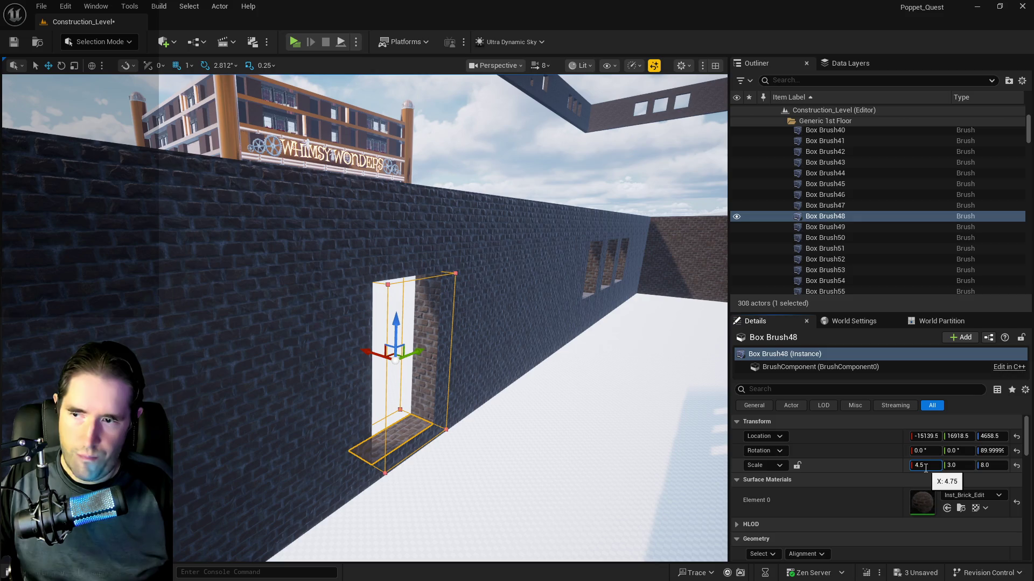
key("Return")
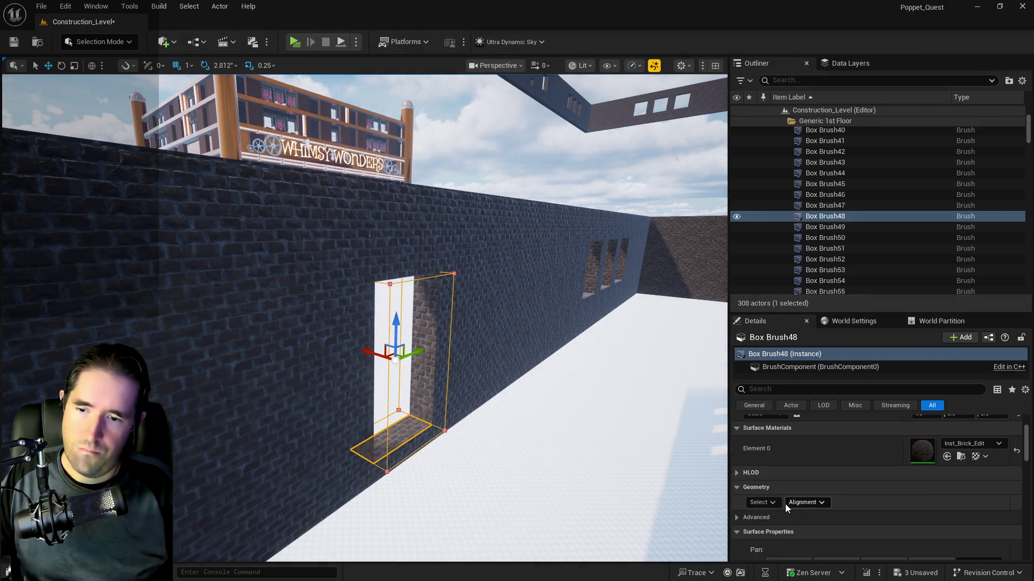
left_click(767, 503)
left_click(830, 396)
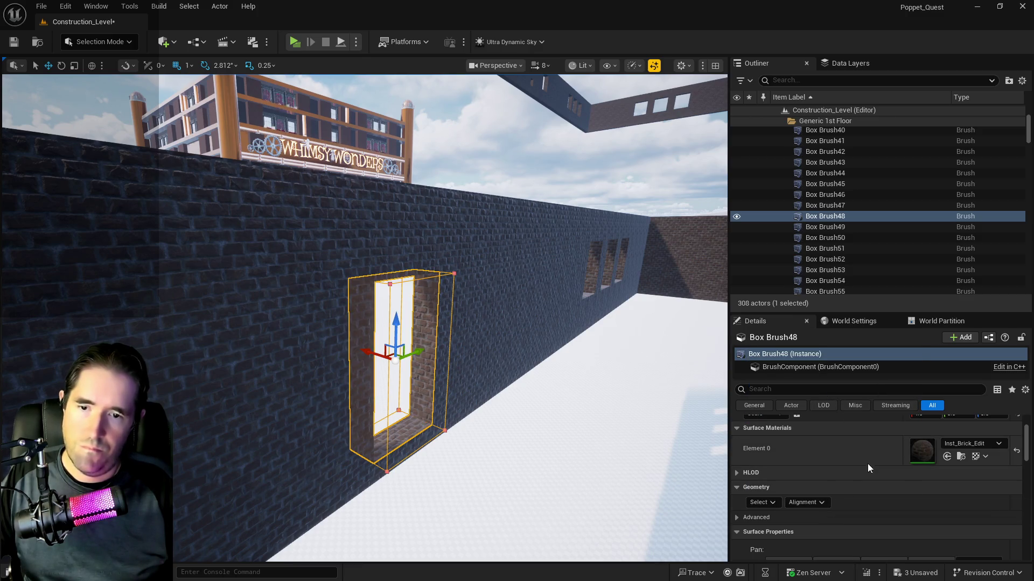
scroll(872, 485, "down", 5)
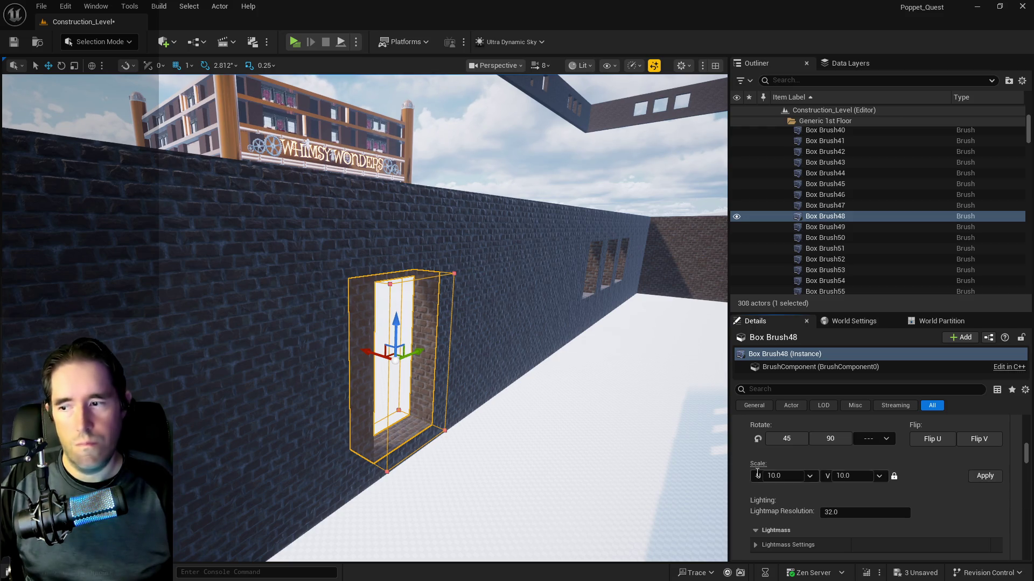
key("ctrl+s")
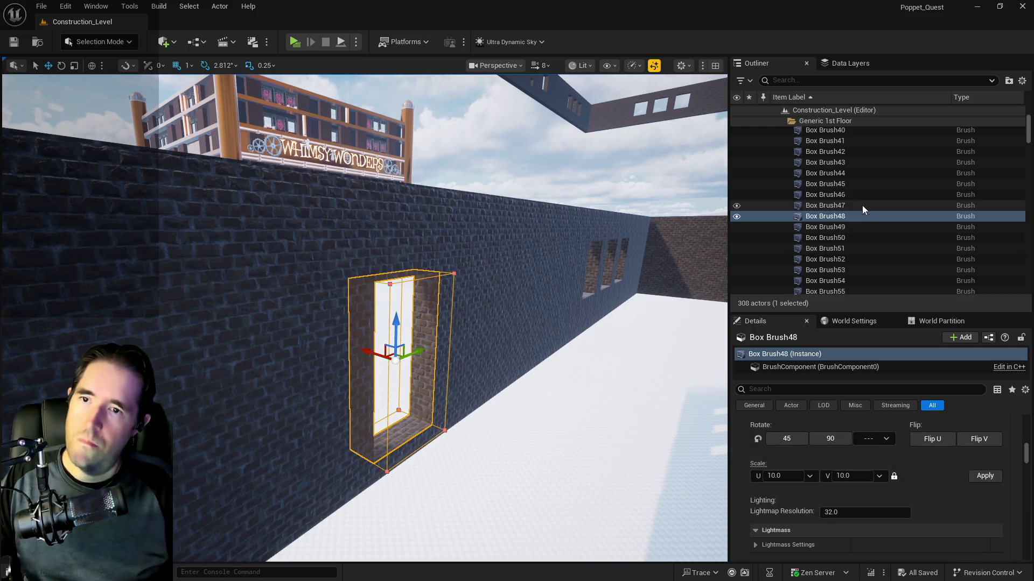
left_click(843, 123)
- Select the immediate children of the Generic 1st Floor folder and frame the 27 brushes
right_click(835, 163)
mouse_move(866, 225)
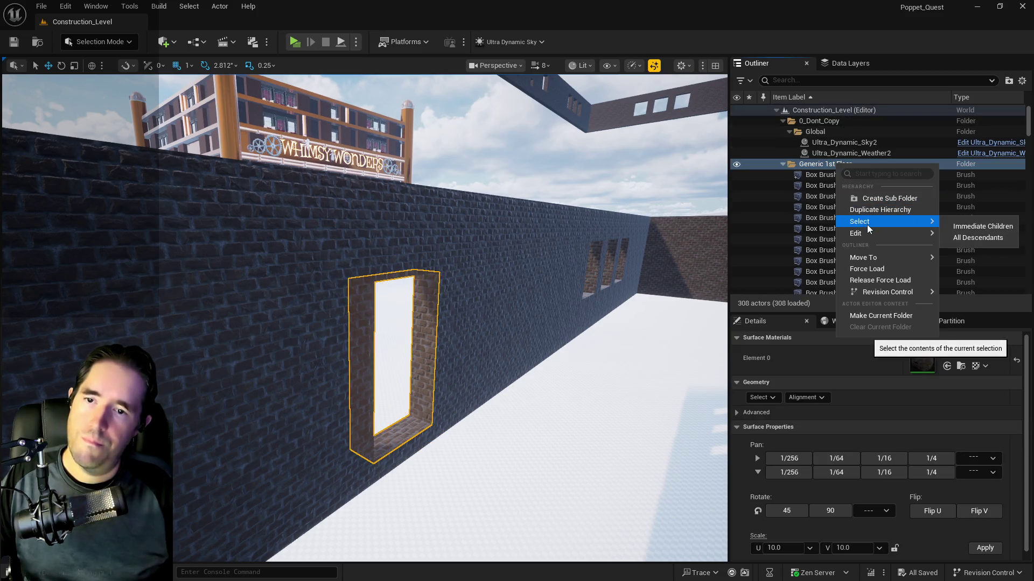
left_click(990, 226)
key("f")
left_click_drag(485, 323, 505, 343, "alt")
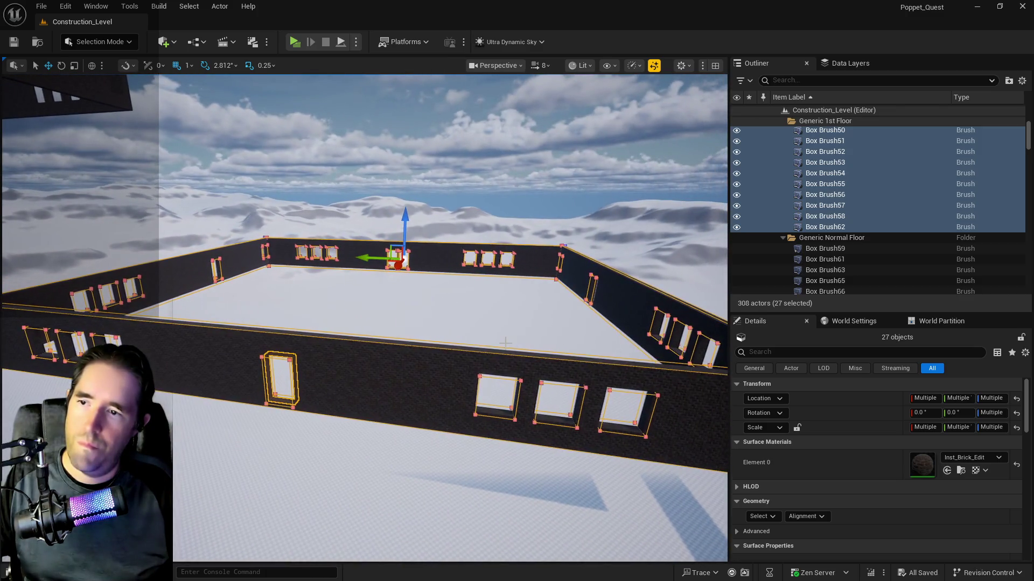
left_click_drag(377, 323, 619, 318, "alt")
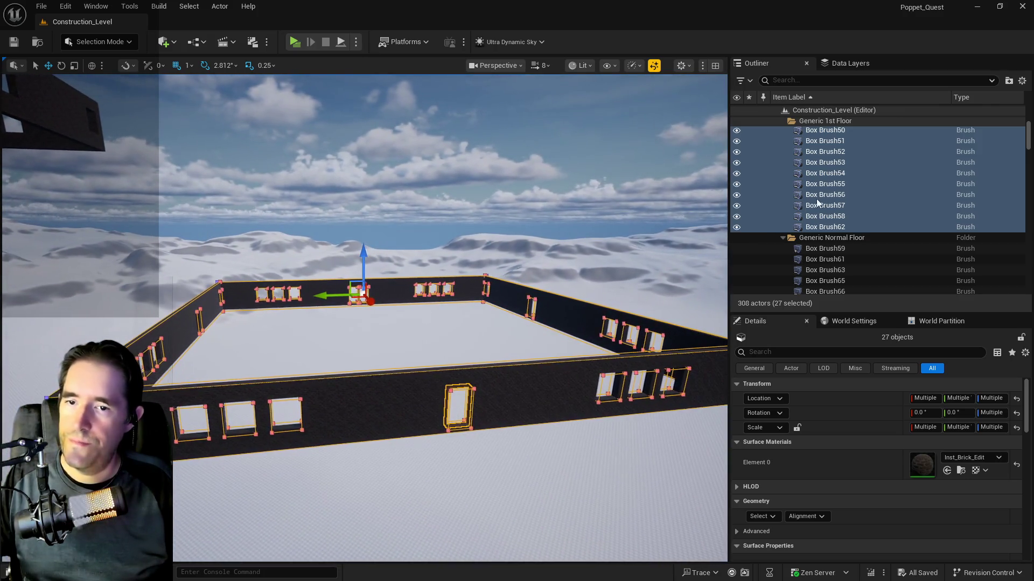
scroll(861, 476, "down", 10)
scroll(861, 476, "down", 5)
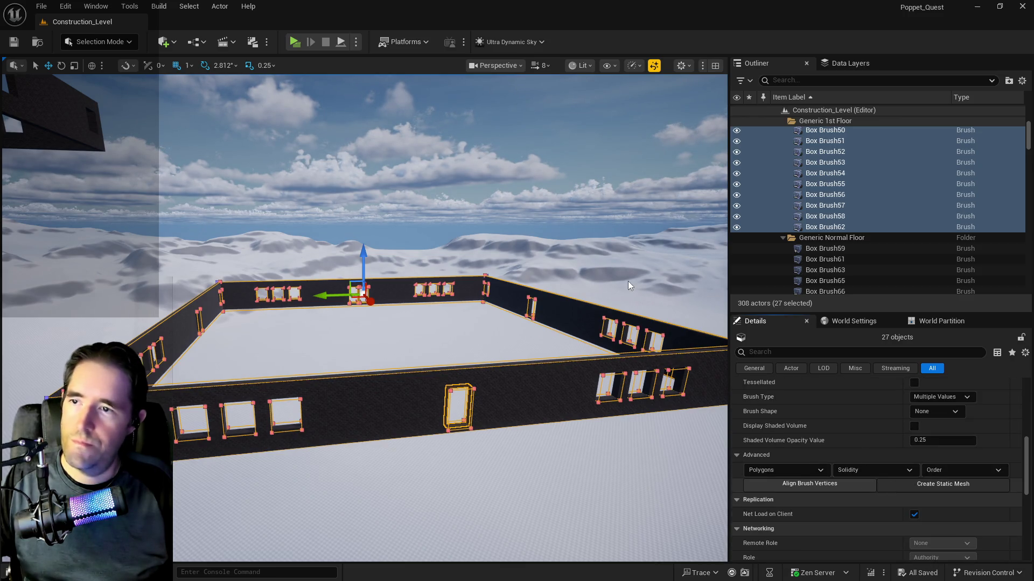
- Create a static mesh into Content > 2DSideScrollerBP > A > Whimsy_Wonders, starting the name 'SM_Whi'
left_click(939, 487)
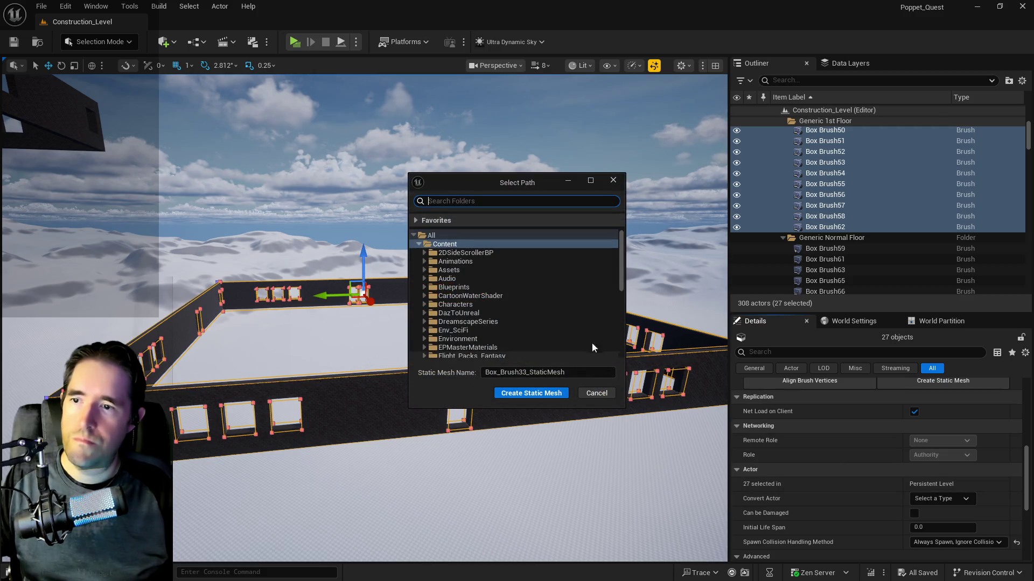
left_click(424, 252)
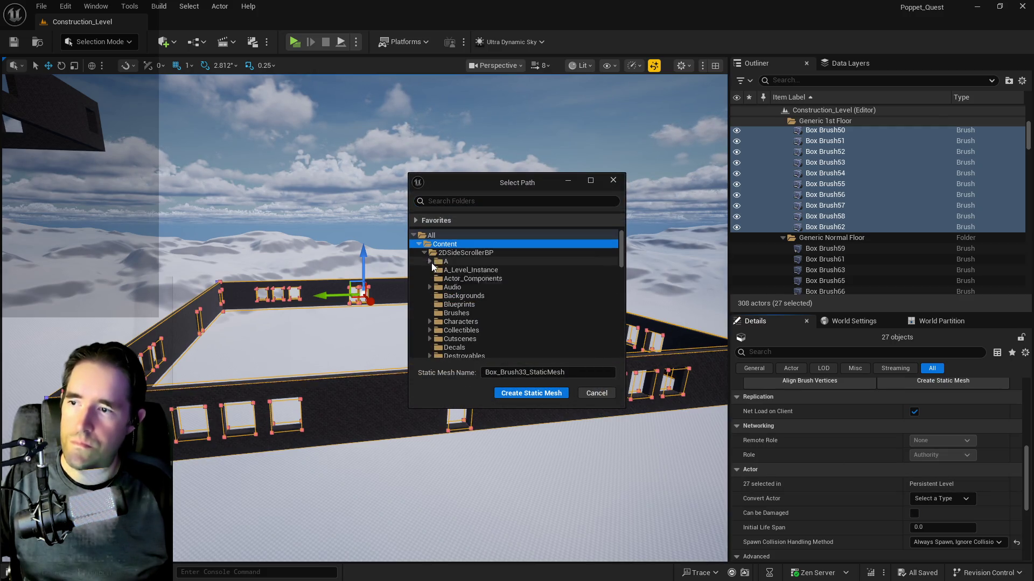
left_click(430, 262)
scroll(482, 275, "down", 5)
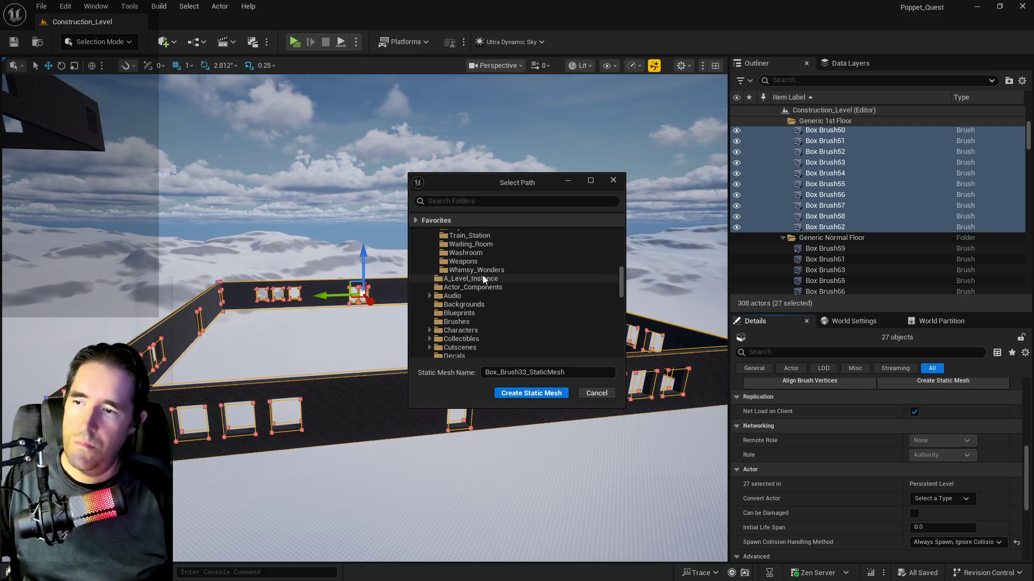
left_click(481, 271)
left_click(489, 372)
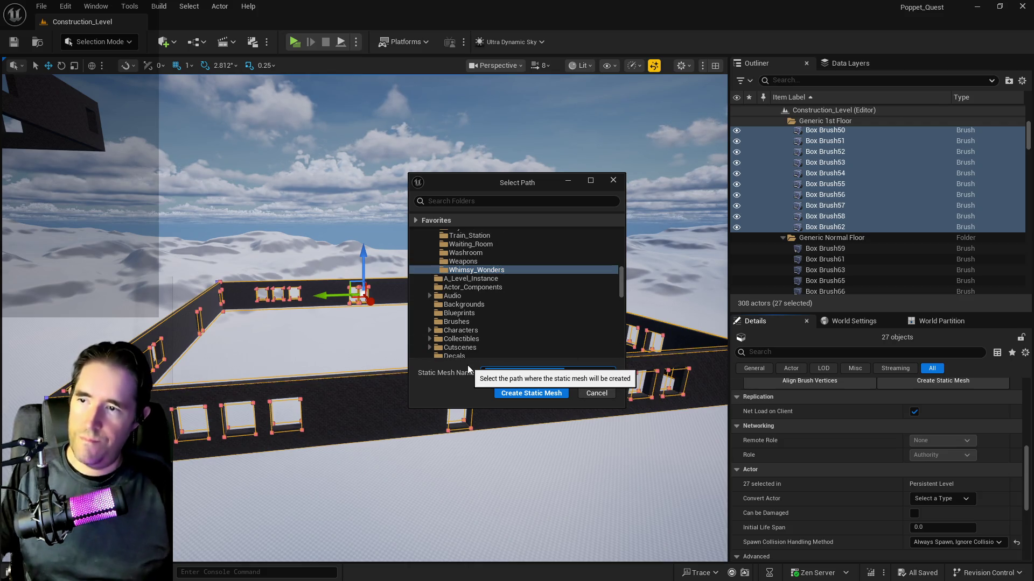
type("SM_")
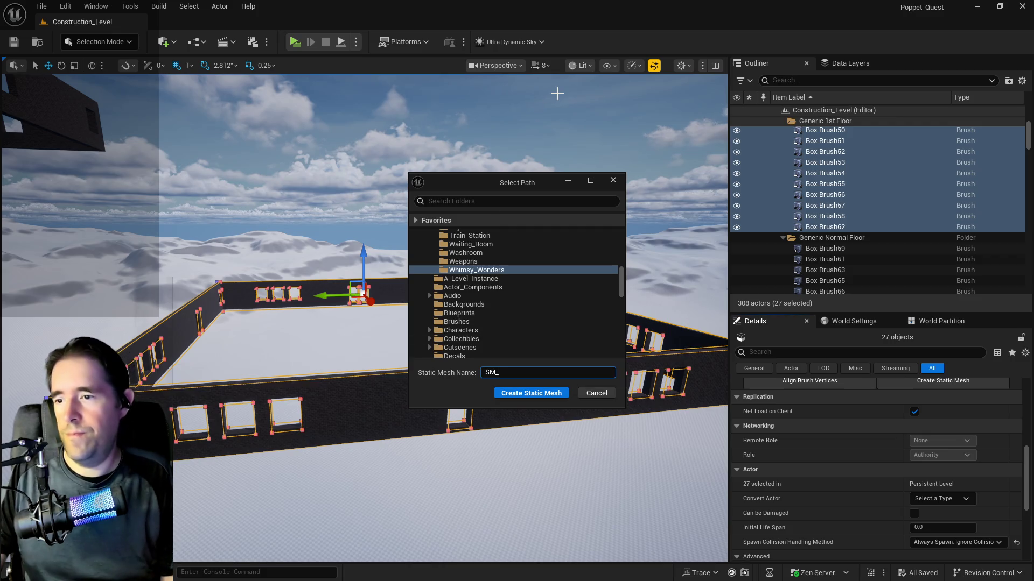
type("Whimsy_Wonders_Floor_1_2_Doors")
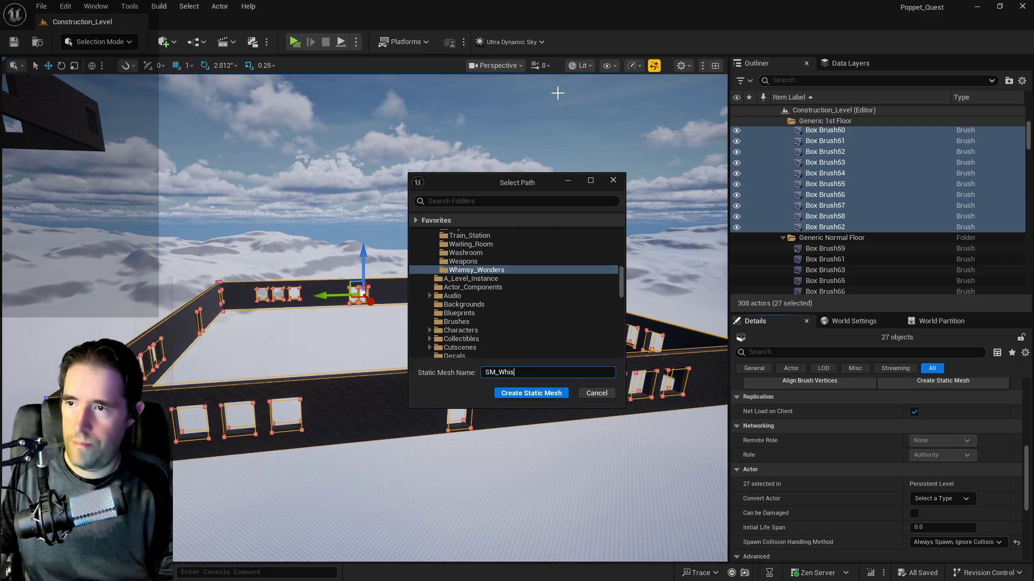
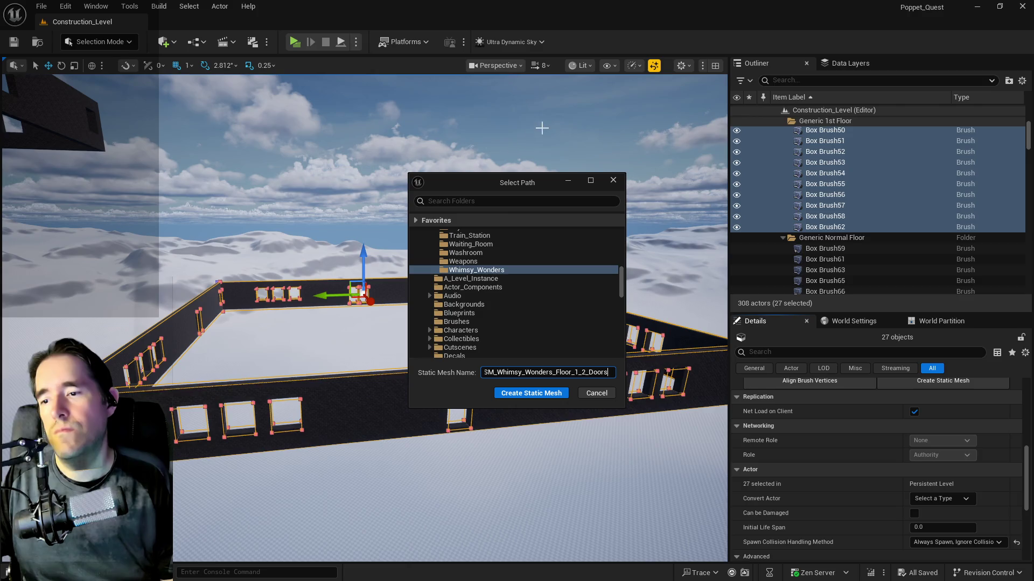
- Correct the mesh name to SM_Whimsy_Wonders_Floor_1_Double_Doors and create the static mesh
left_click_drag(581, 373, 585, 373)
type("le")
key("Return")
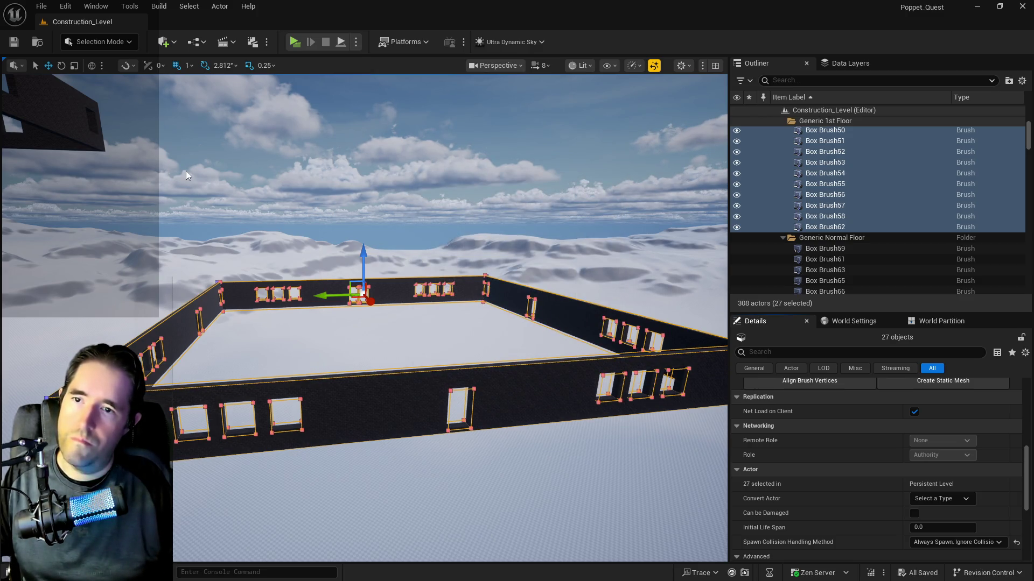
- Undo the brush-to-static-mesh conversion so the 27 box brushes return
left_click(77, 4)
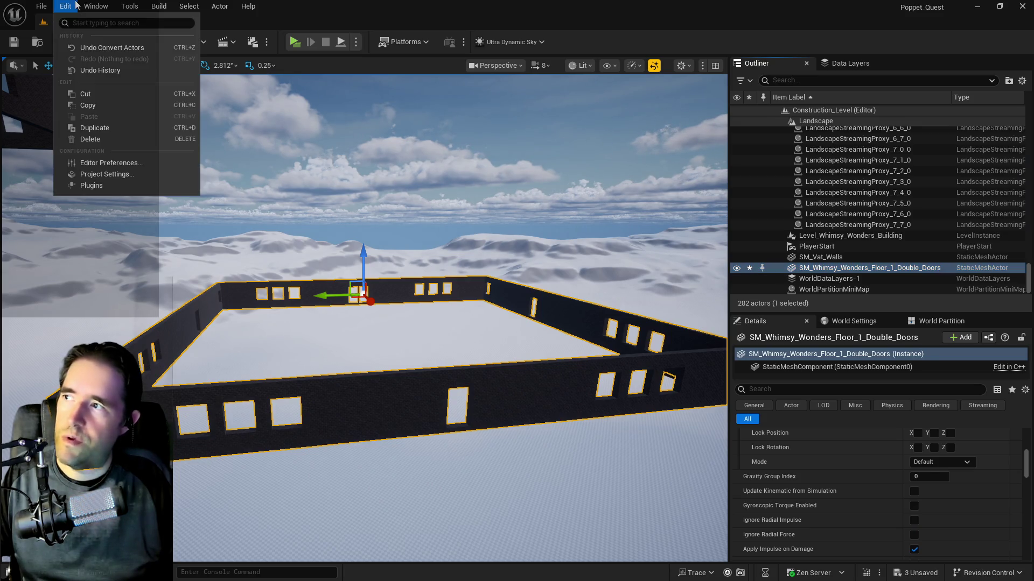
key("Escape")
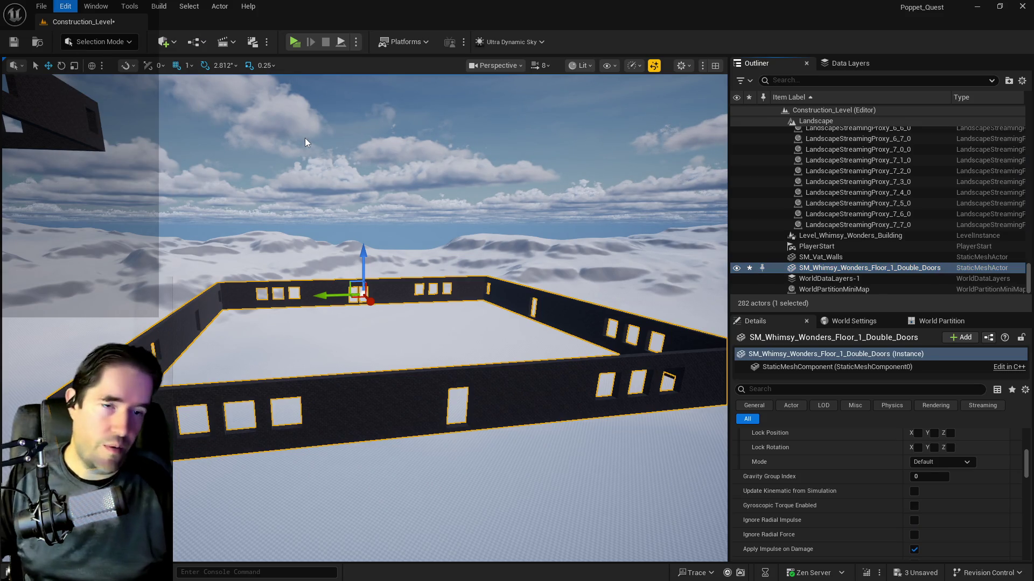
key("ctrl+z")
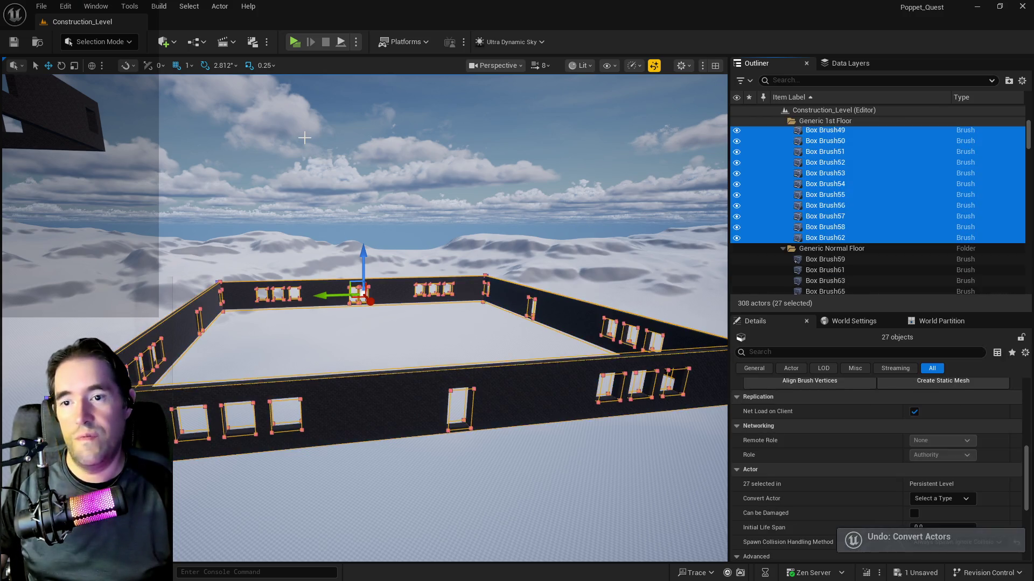
left_click_drag(500, 262, 455, 329)
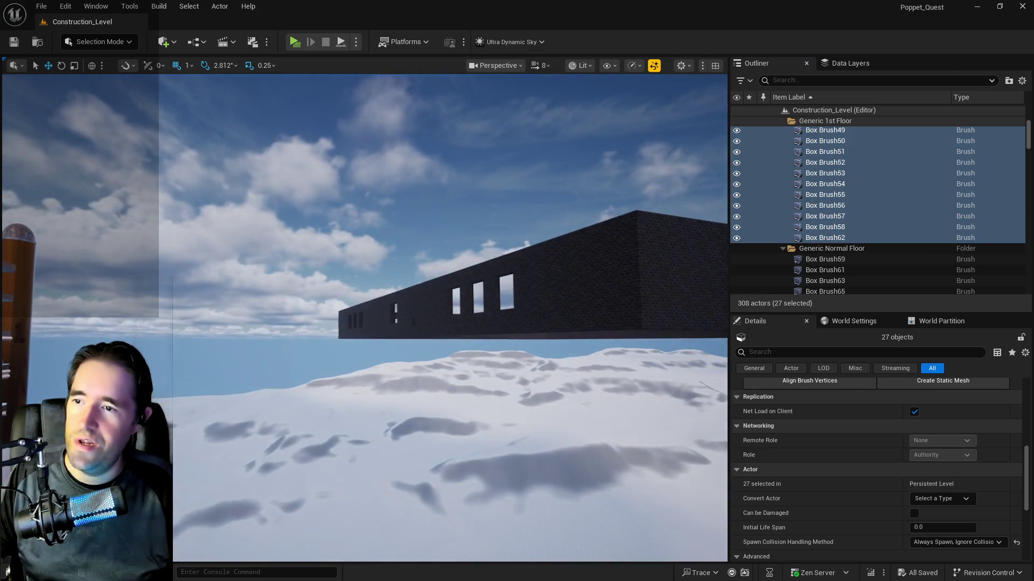
- Select the Level_Whimsy_Wonders_Building instance and open it for editing with Ctrl+E
left_click(630, 279)
key("f")
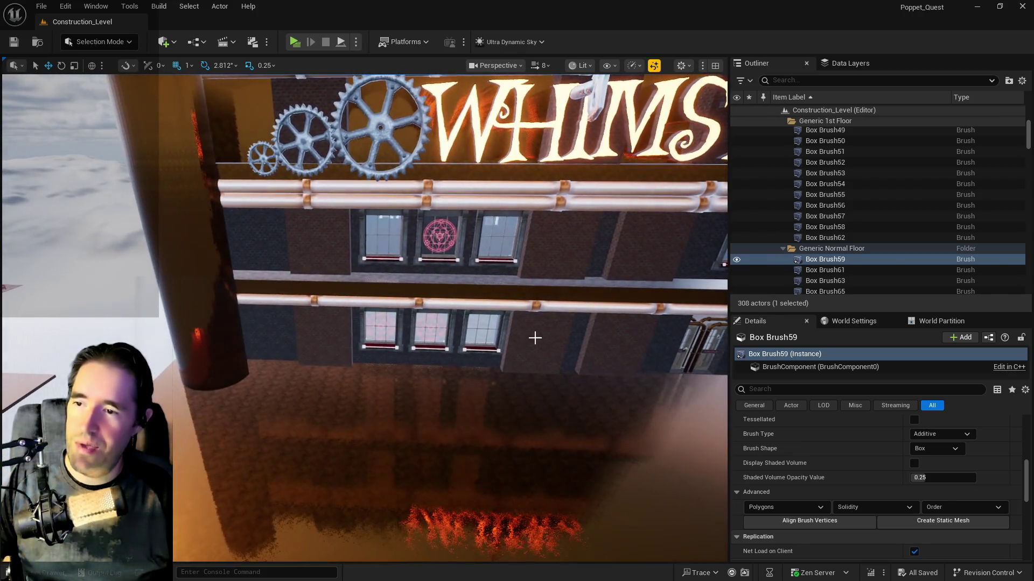
left_click(535, 340)
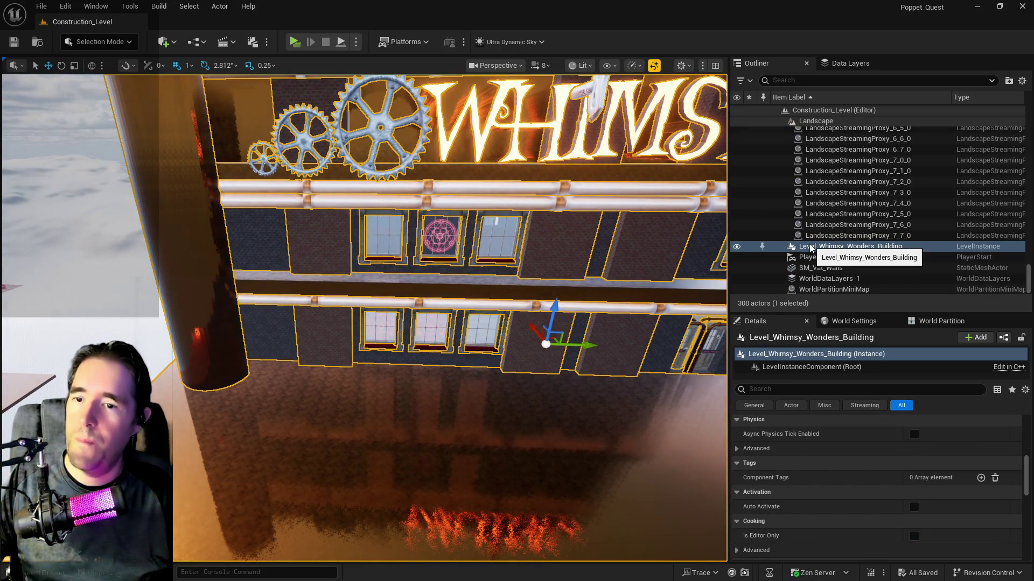
right_click(893, 248)
mouse_move(893, 254)
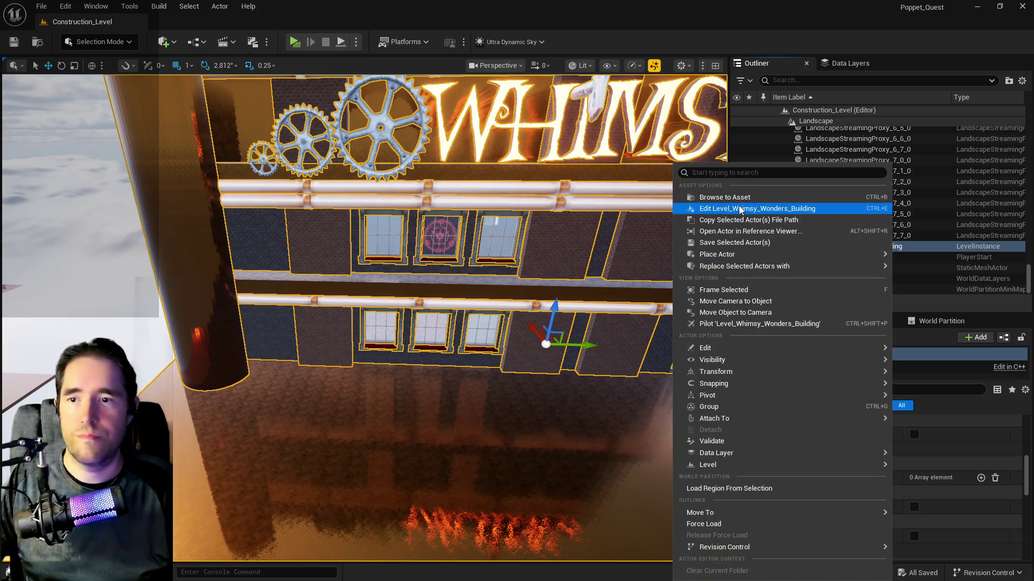
key("Escape")
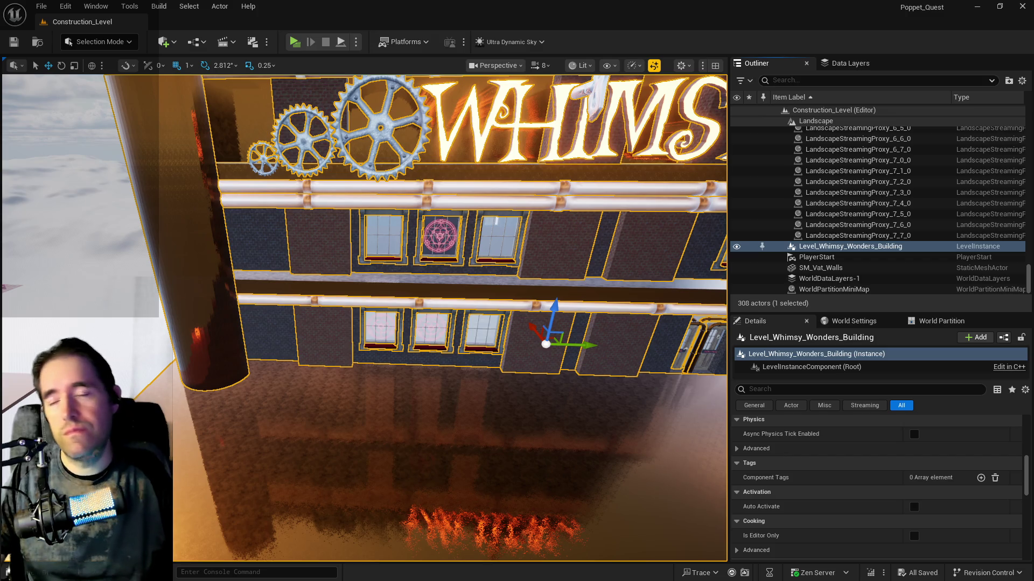
key("ctrl+e")
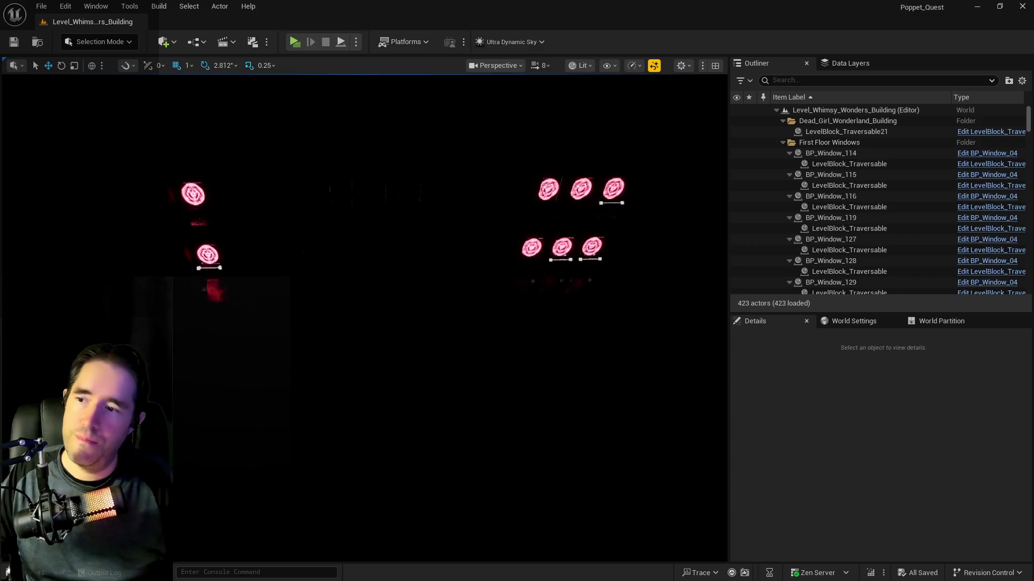
- Place an Ultra_Dynamic_Sky actor in the level, then open the double-doors mesh in the editor
left_click(487, 275)
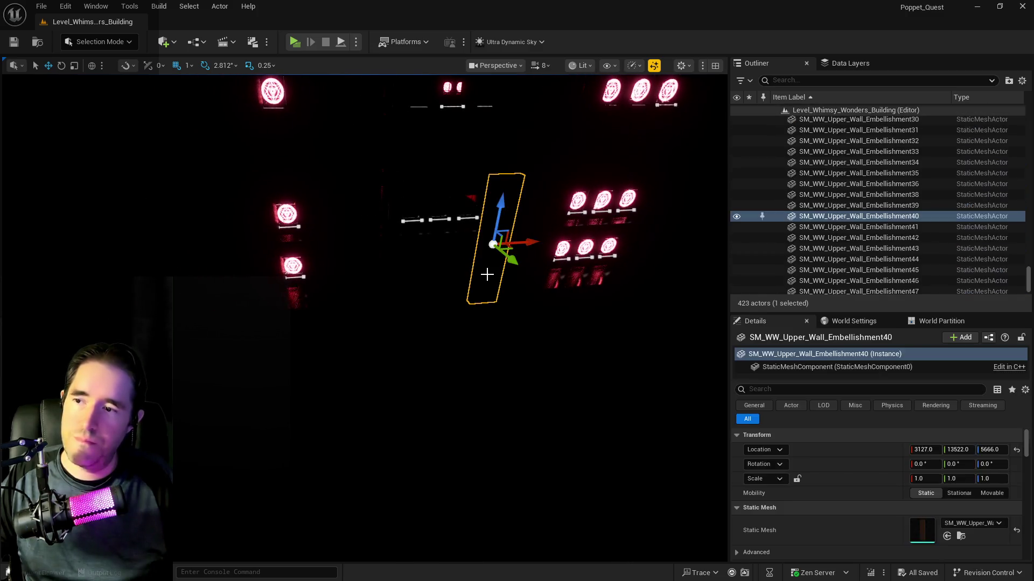
left_click(444, 277)
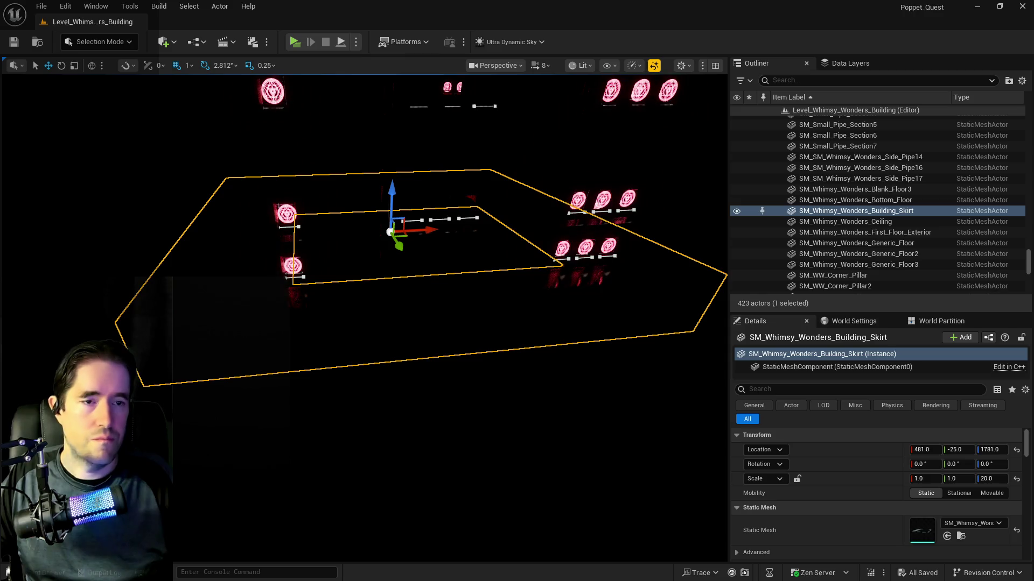
key("ctrl+space")
key("ctrl+space")
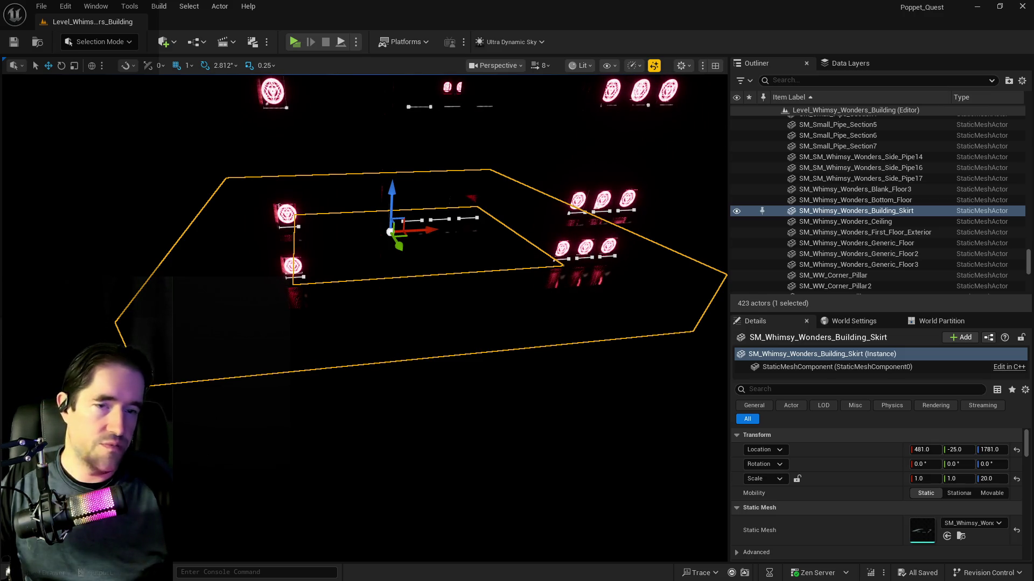
left_click(618, 376)
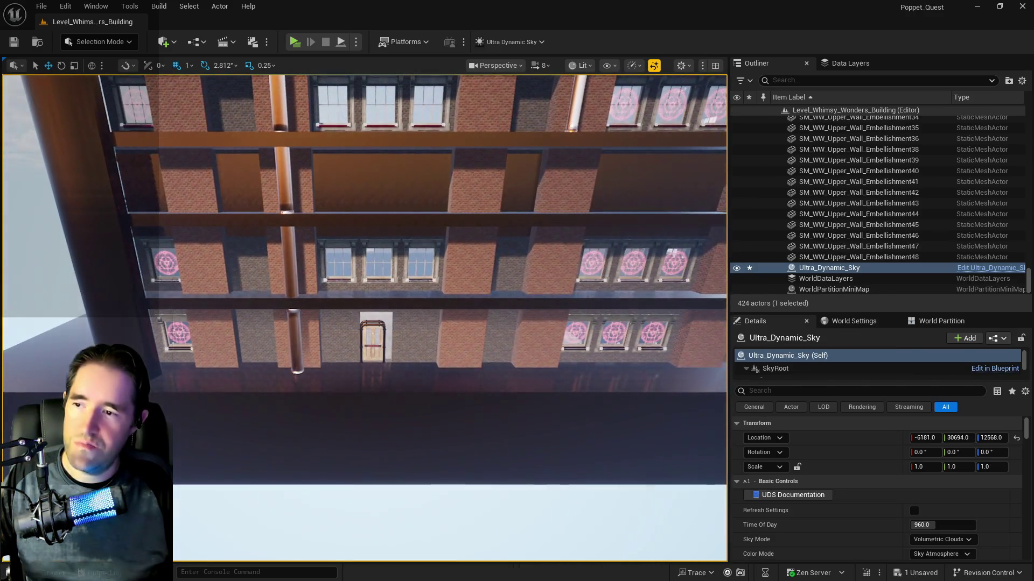
left_click(169, 264)
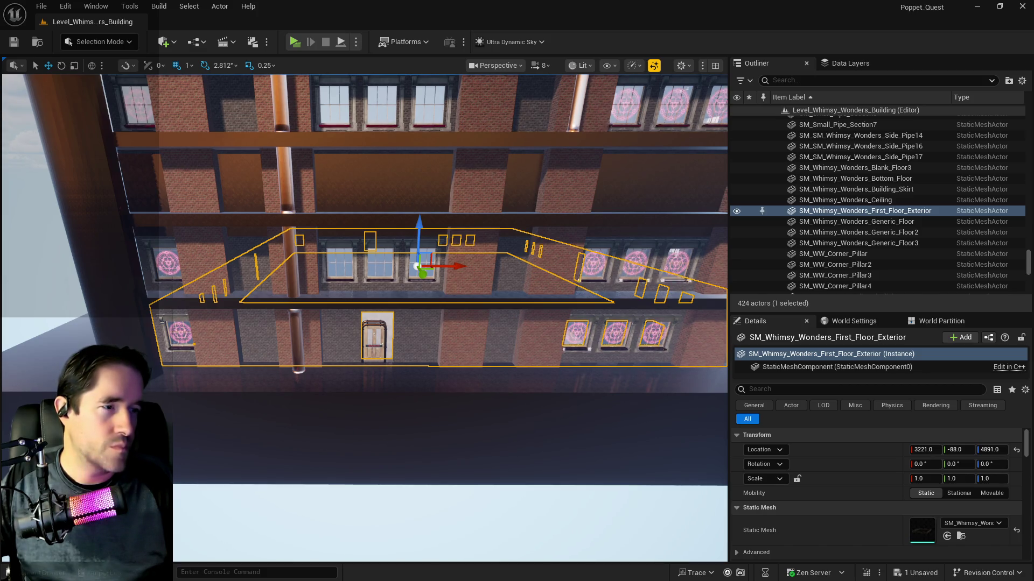
key("ctrl+e")
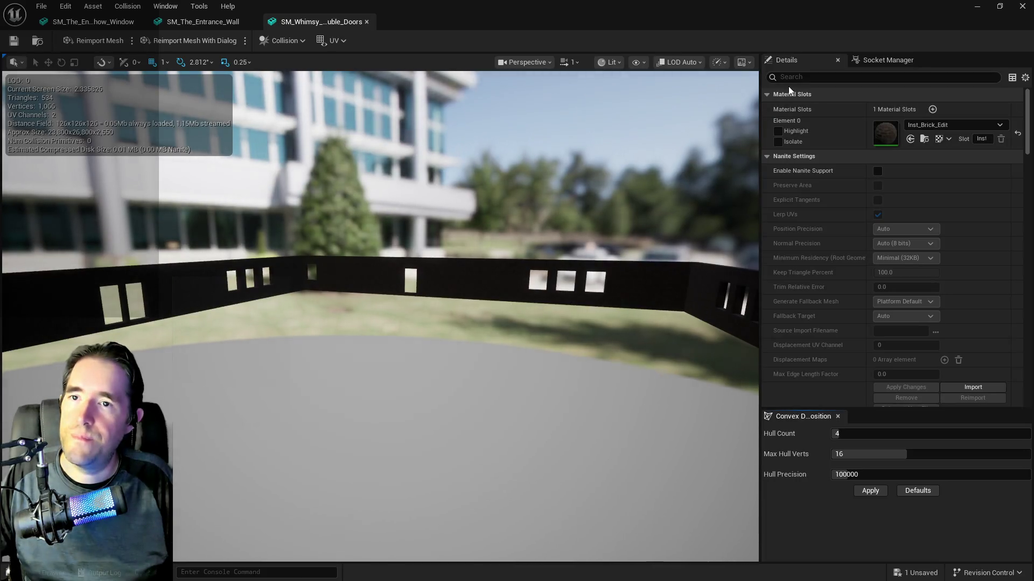
- Set the doors mesh's Collision Complexity to Use Complex Collision As Simple and save it
left_click(794, 78)
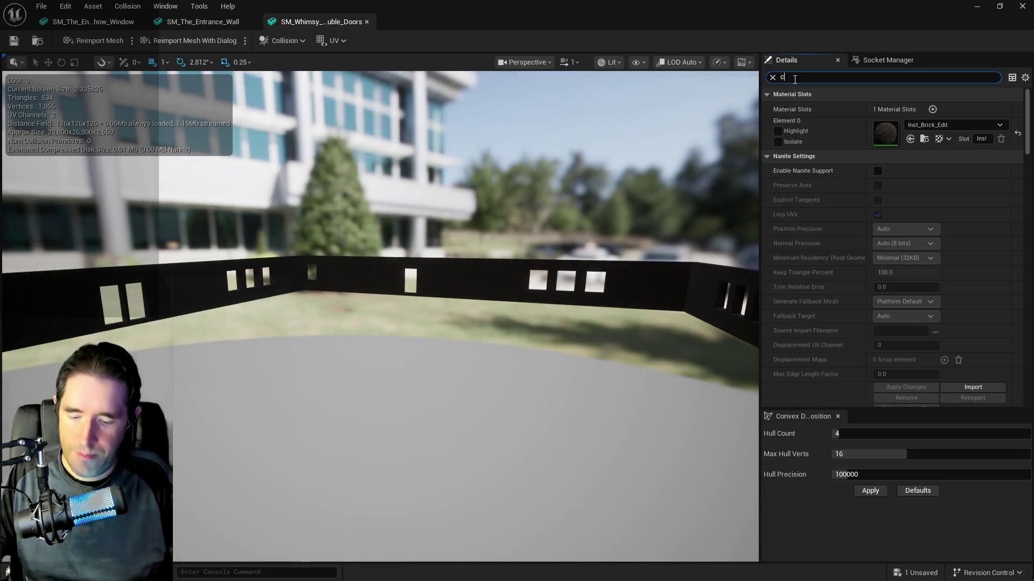
type("om")
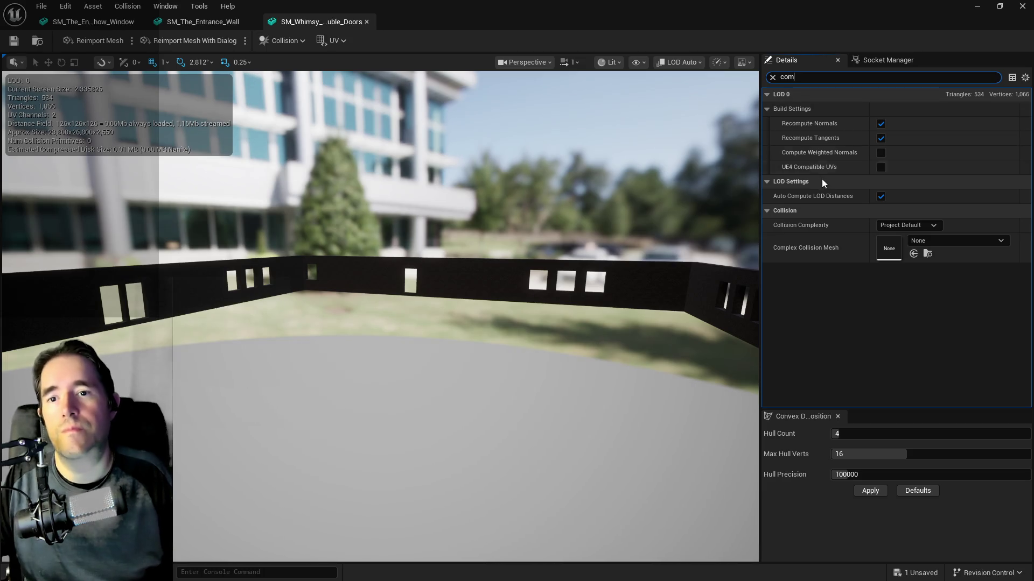
left_click(905, 225)
left_click(936, 262)
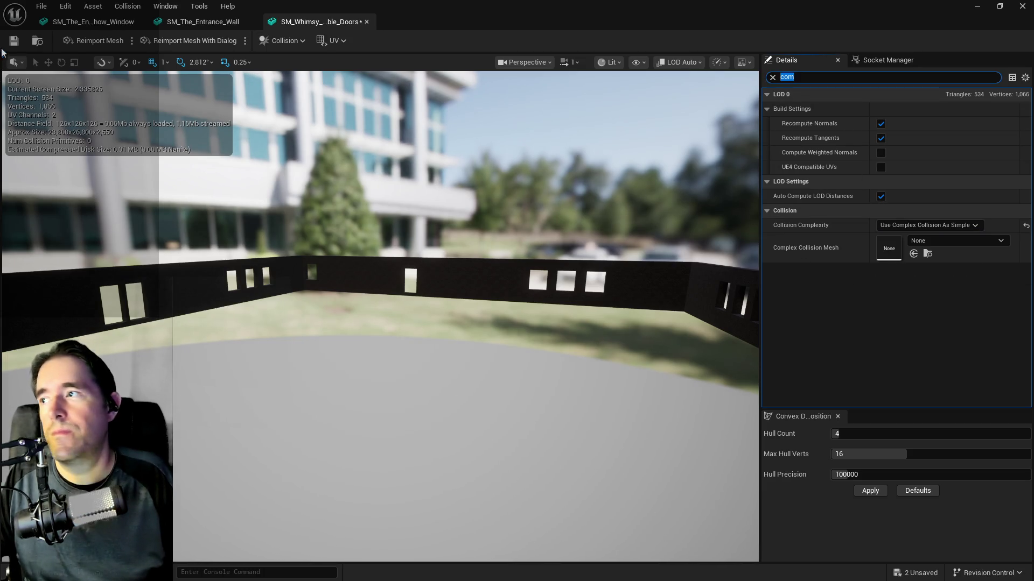
left_click(16, 41)
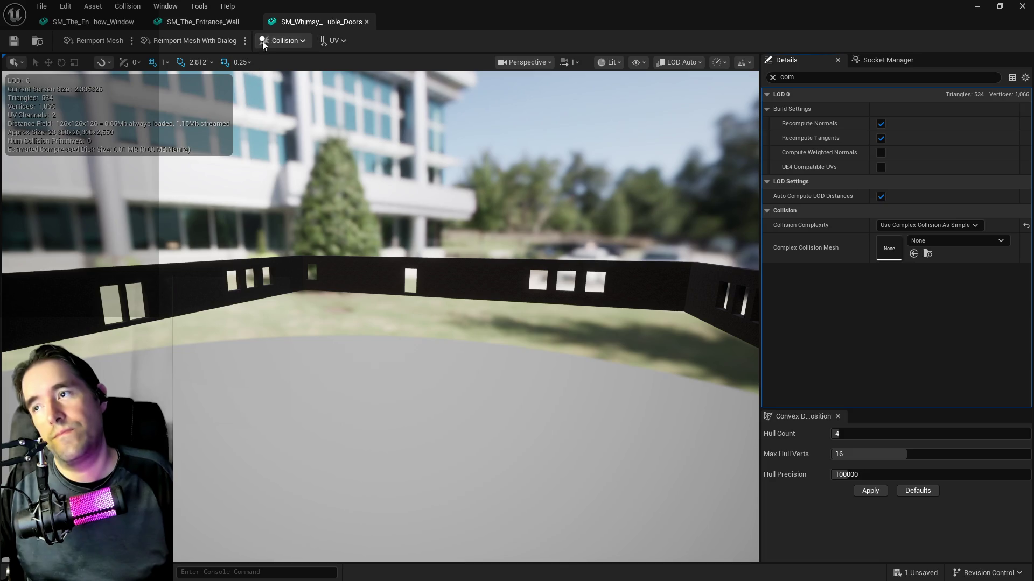
- Close the mesh tabs and the Static Mesh Editor to return to the level
left_click(367, 22)
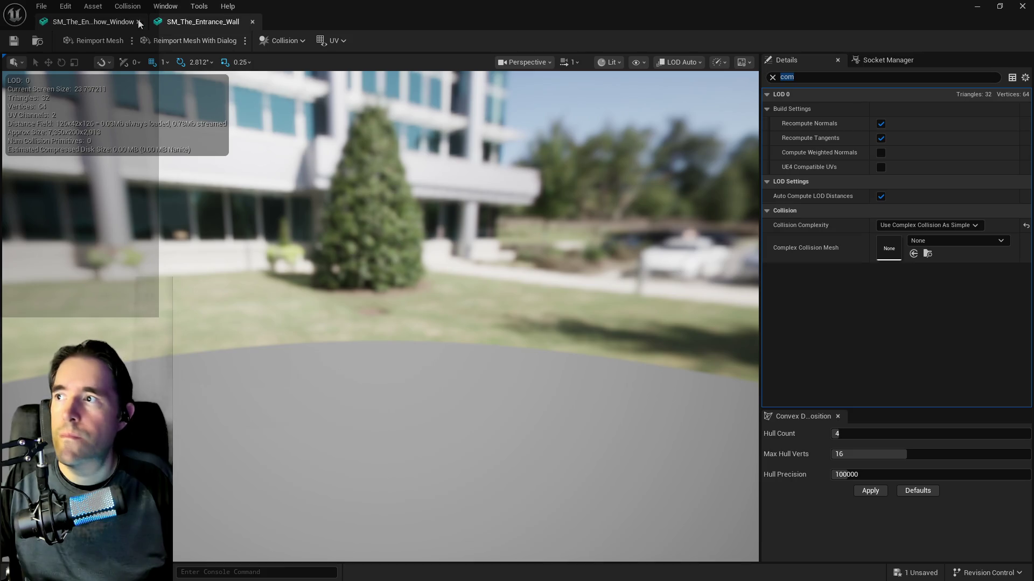
left_click(101, 24)
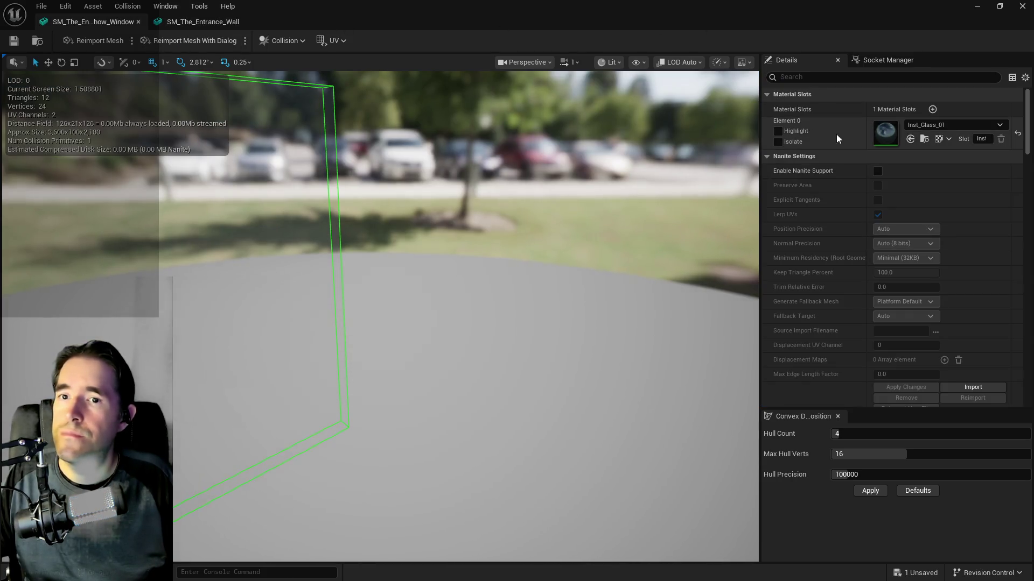
left_click(203, 22)
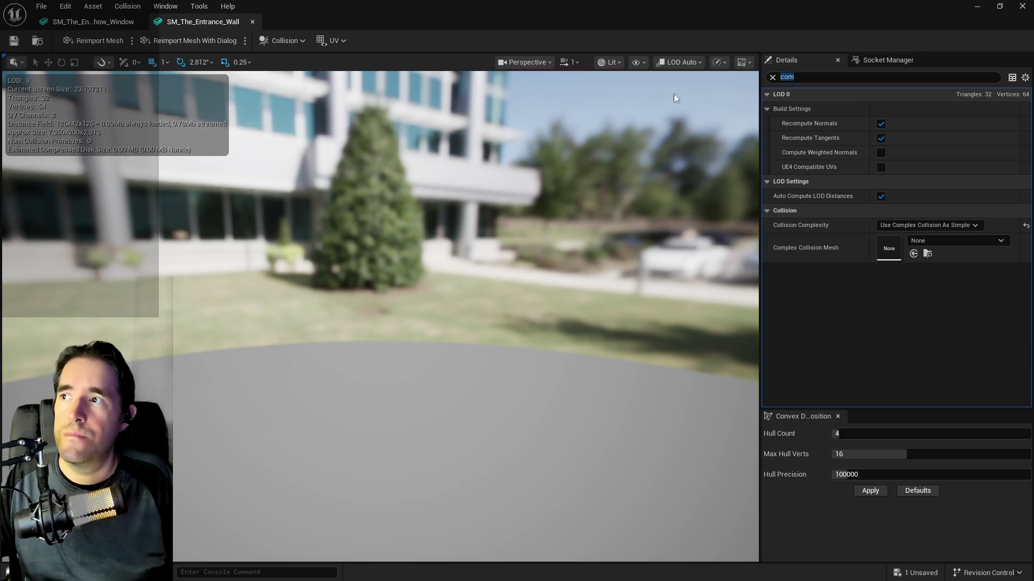
left_click(1022, 6)
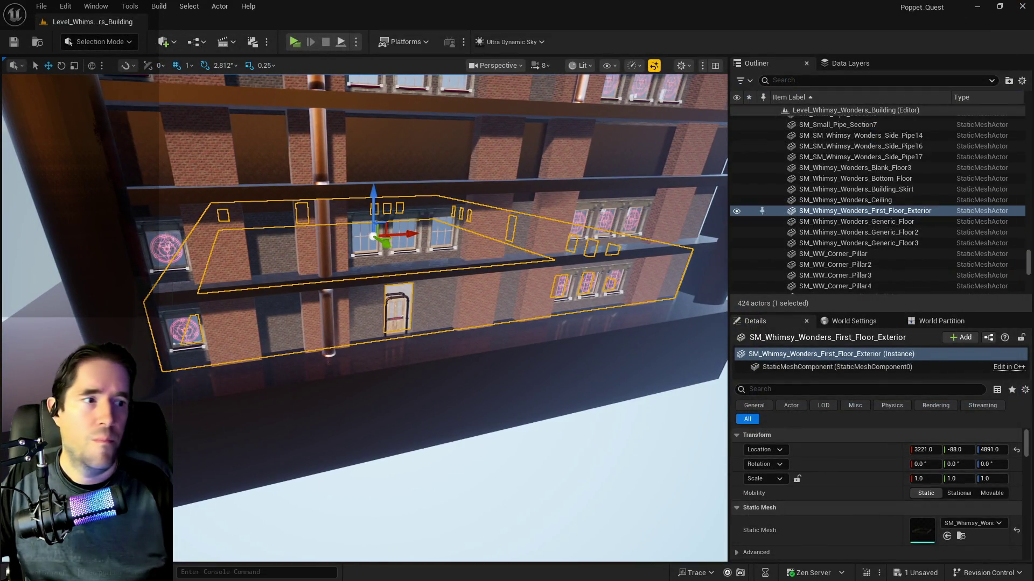
- Drag SM_Whimsy_Wonders_Floor_1_Double_Doors into the level beside the existing first-floor exterior
right_click(837, 214)
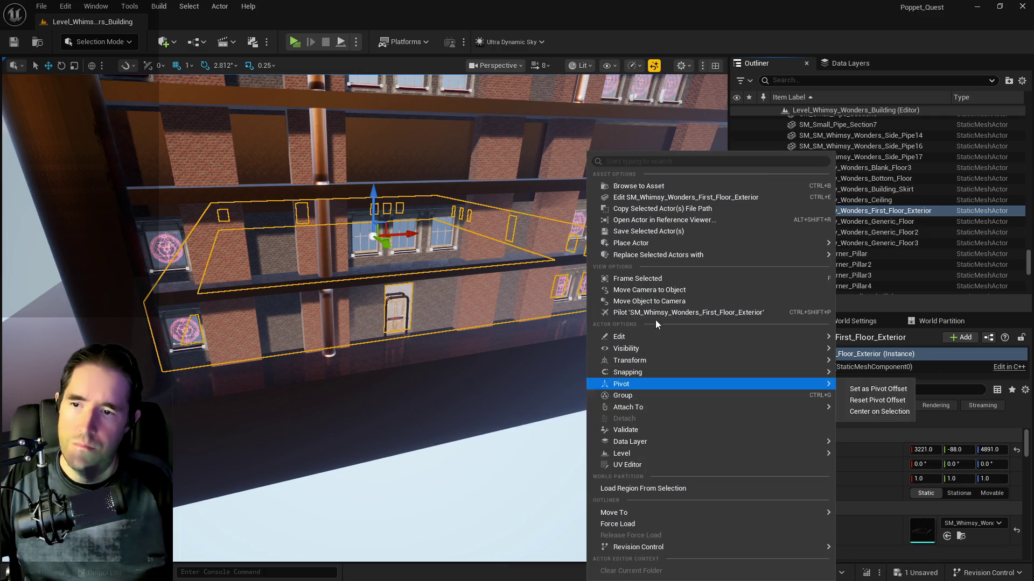
mouse_move(666, 256)
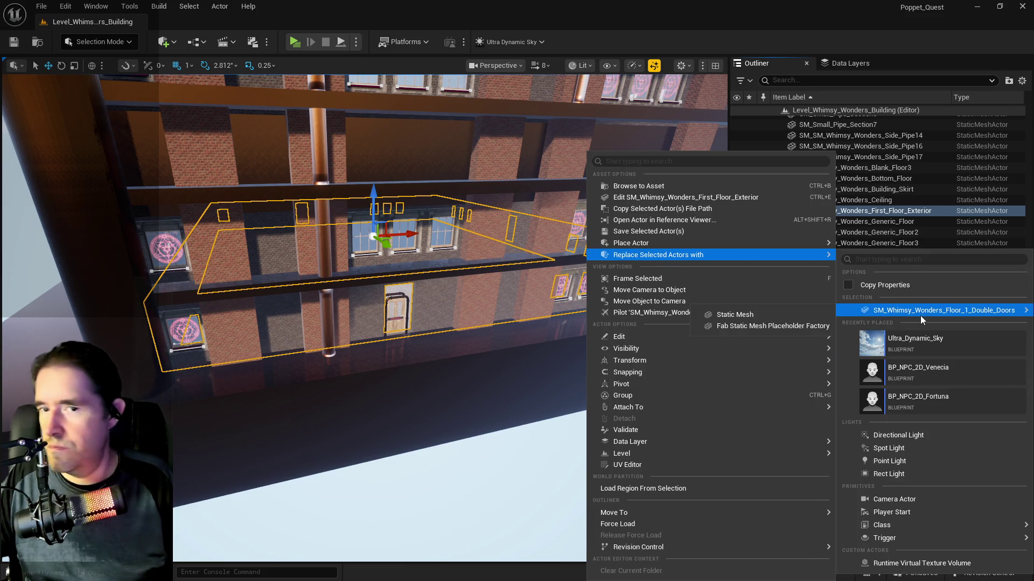
mouse_move(772, 263)
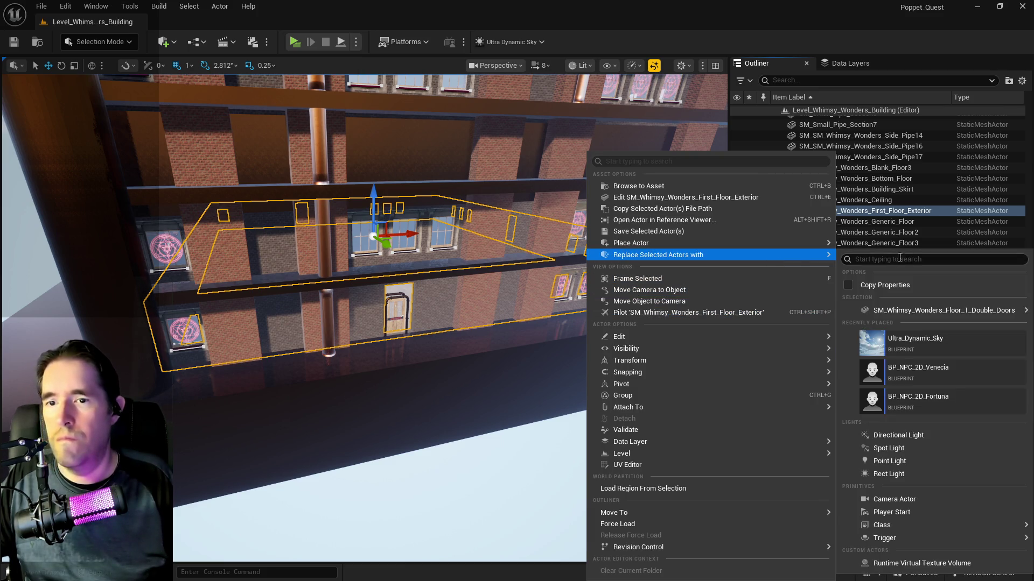
mouse_move(938, 316)
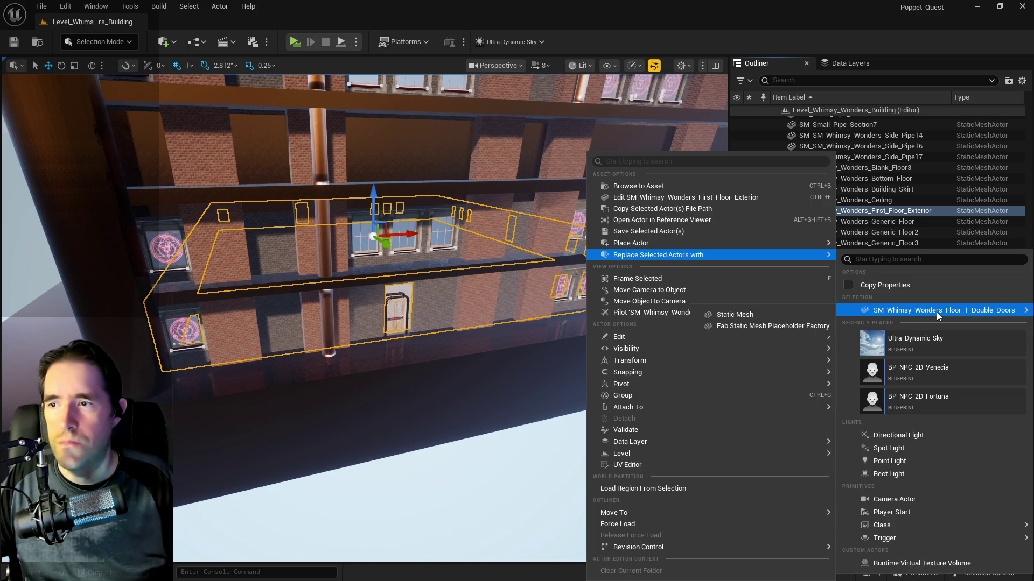
left_click(770, 2)
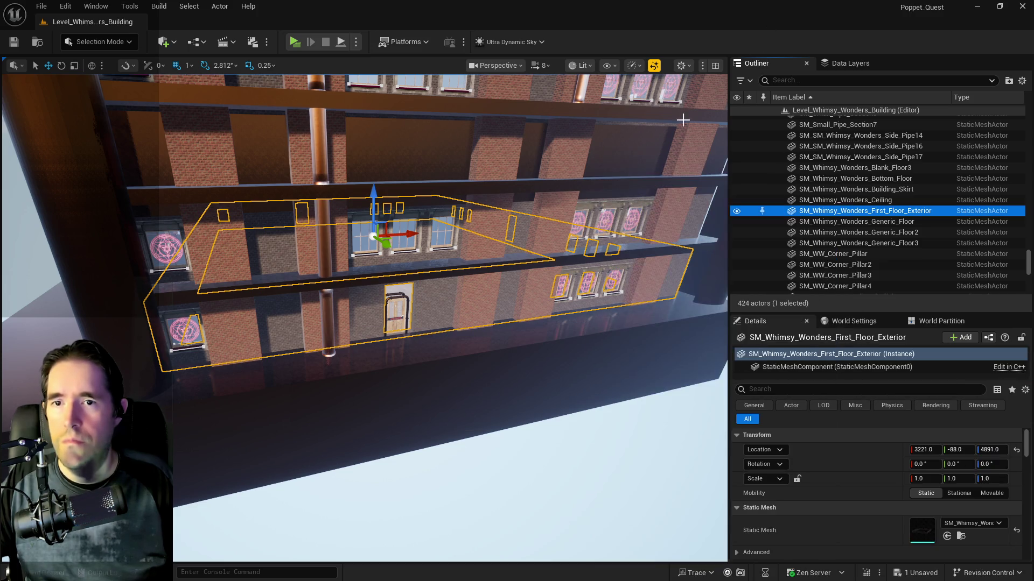
key("f")
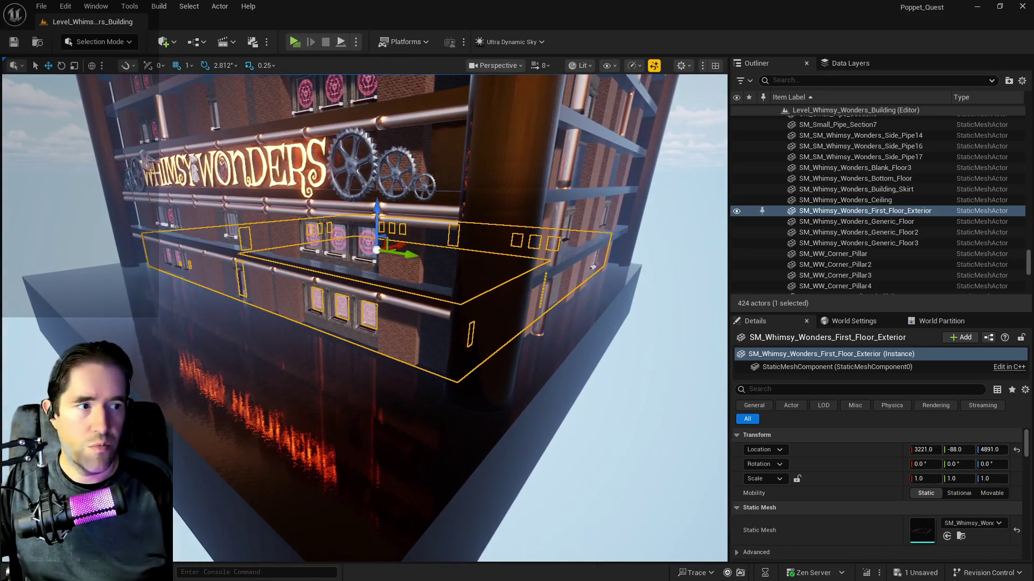
left_click_drag(323, 458, 241, 284)
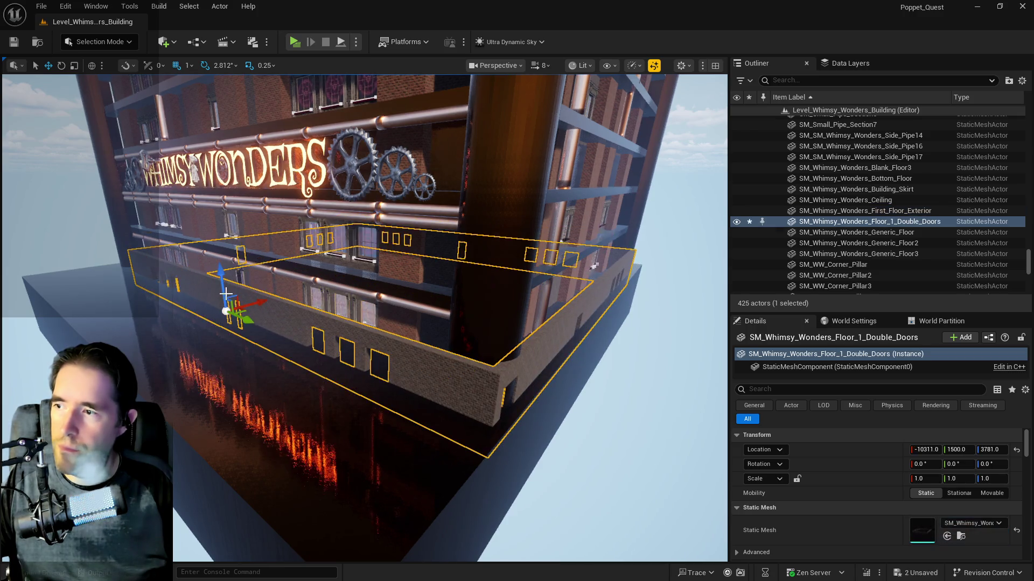
key("f")
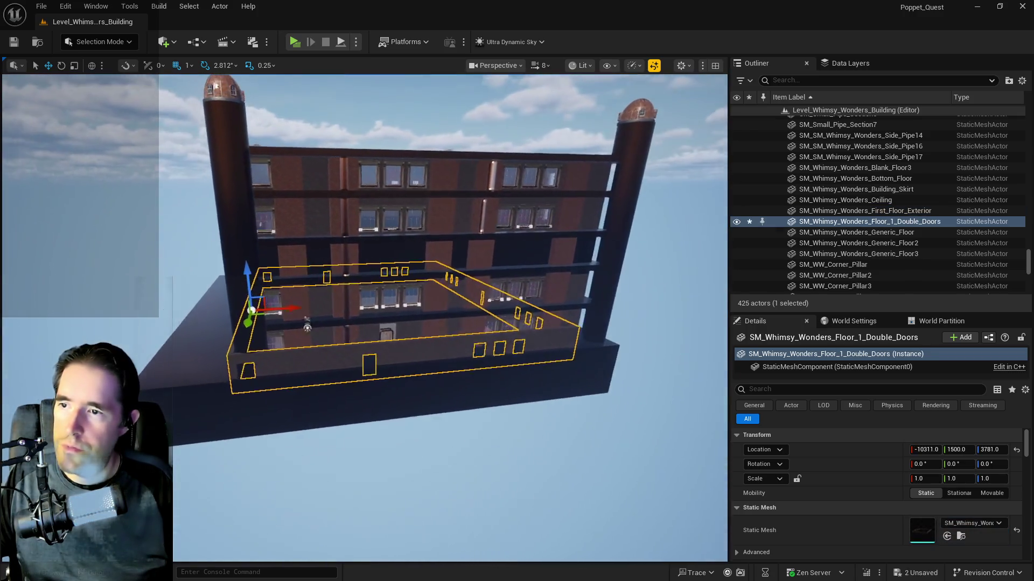
key("e")
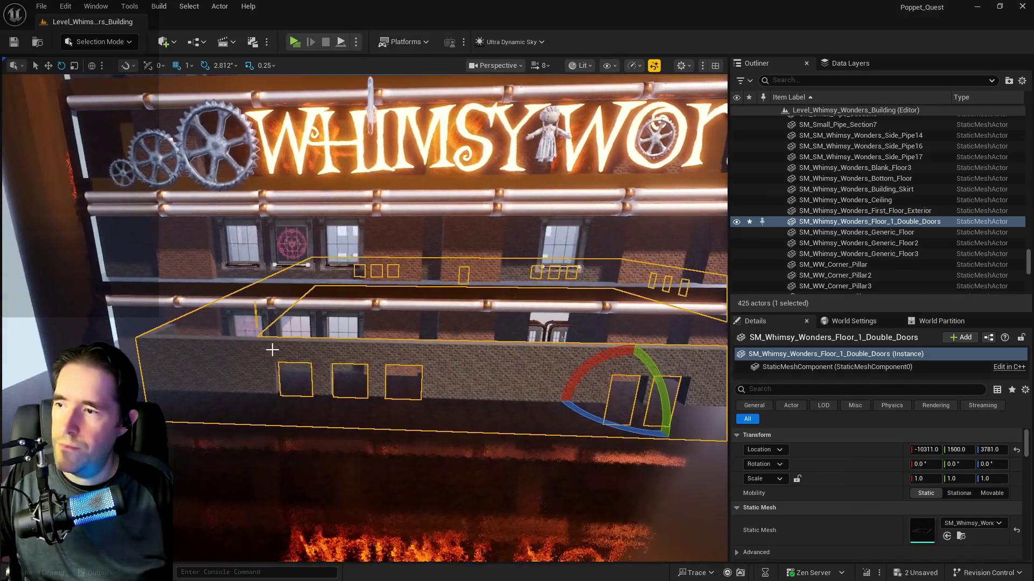
left_click(650, 452)
- Copy the first-floor exterior's location and paste it onto the double-doors floor
right_click(819, 445)
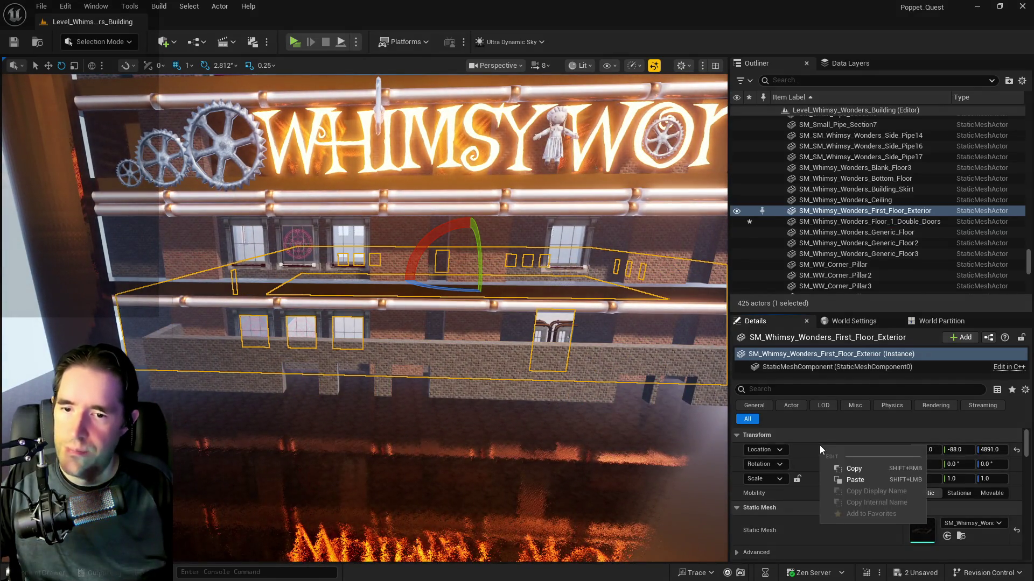
left_click(844, 468)
left_click(870, 221)
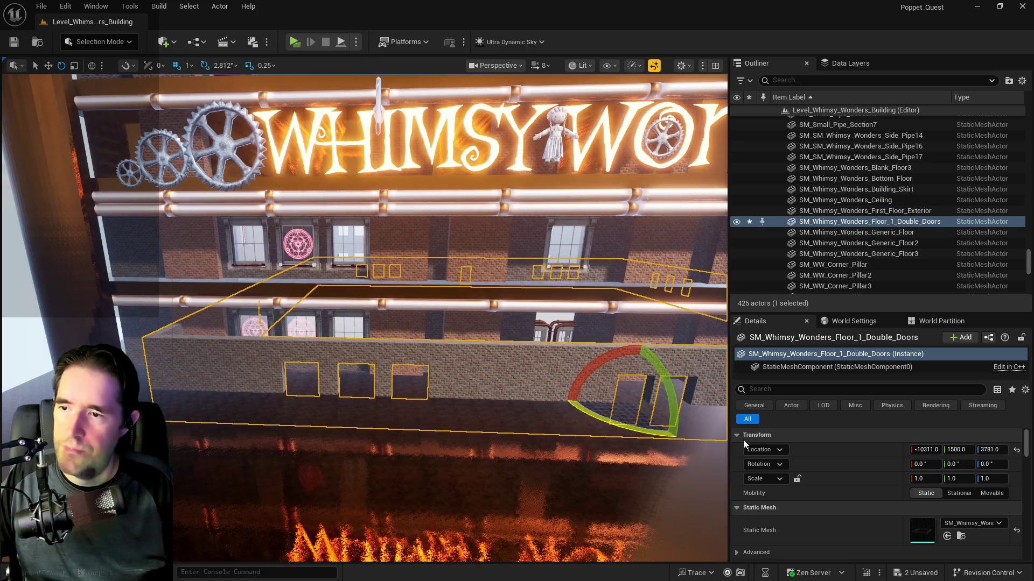
right_click(847, 447)
left_click(867, 472)
mouse_move(676, 439)
left_mouse_down()
mouse_move(619, 417)
mouse_move(598, 445)
mouse_move(591, 412)
left_mouse_up()
- Slide the double-doors floor along X into the building and delete the old first-floor exterior
key("w")
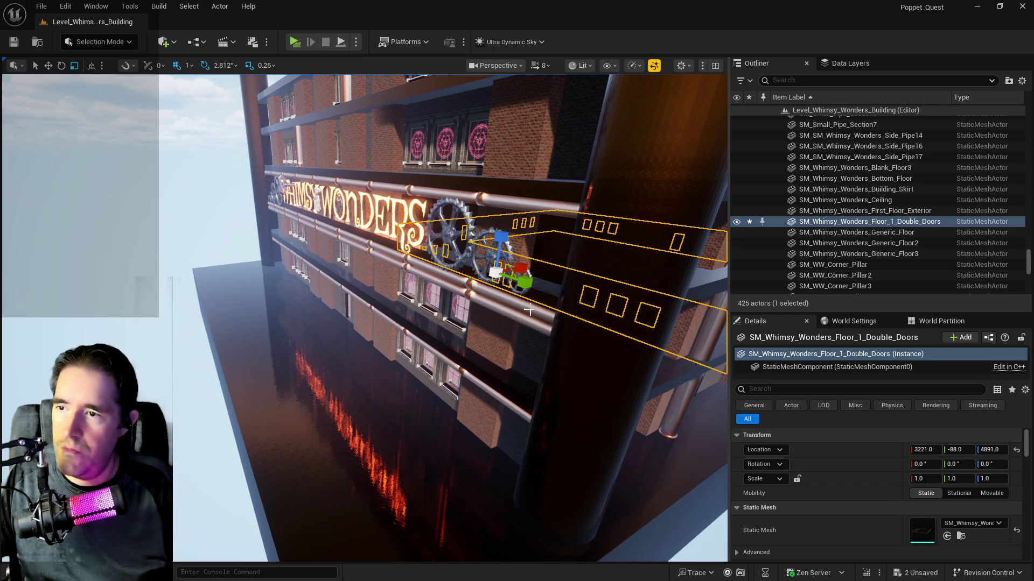
mouse_move(520, 268)
left_mouse_down()
mouse_move(388, 298)
mouse_move(340, 286)
left_mouse_up()
key("f")
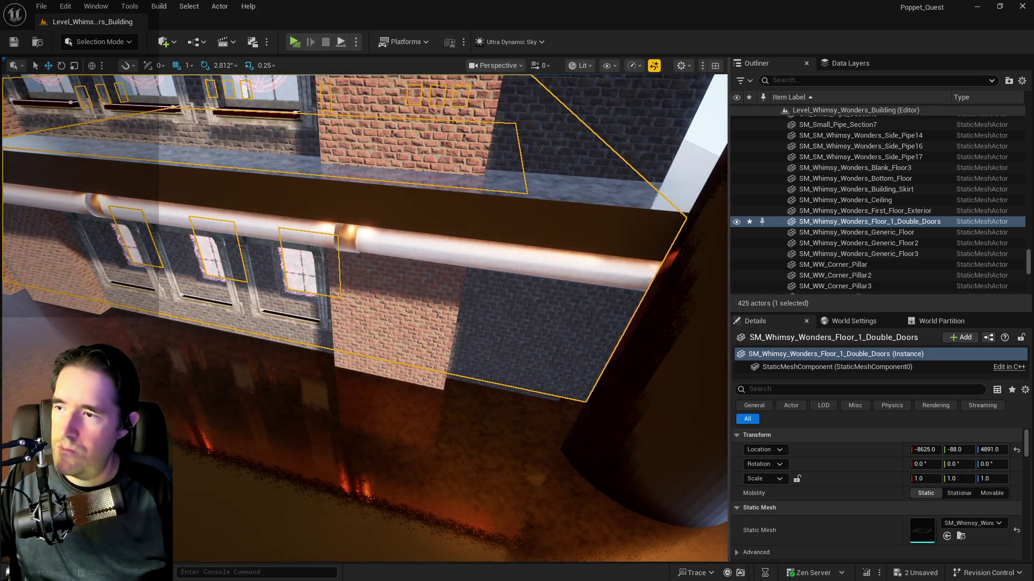
left_click(290, 343)
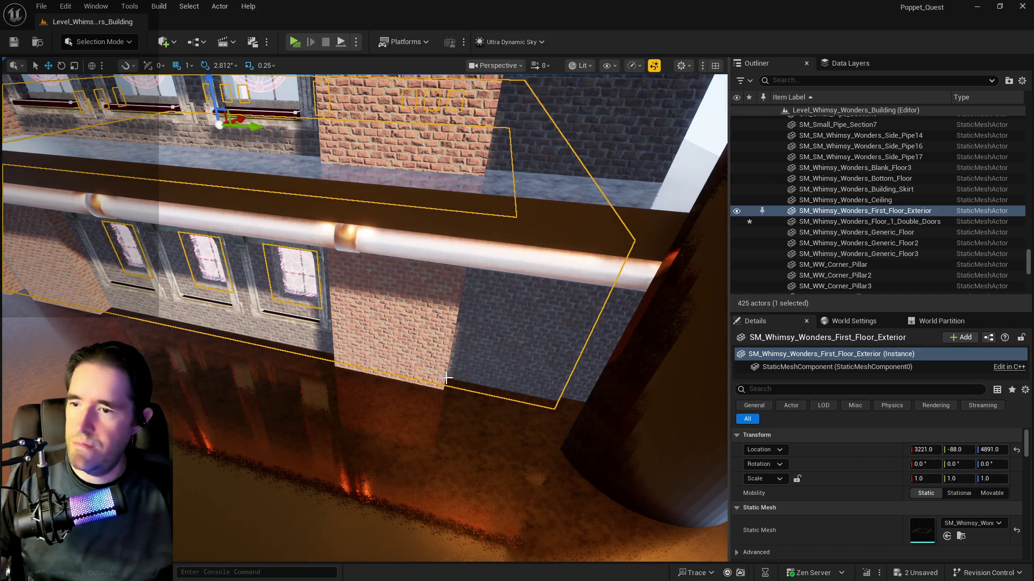
key("Delete")
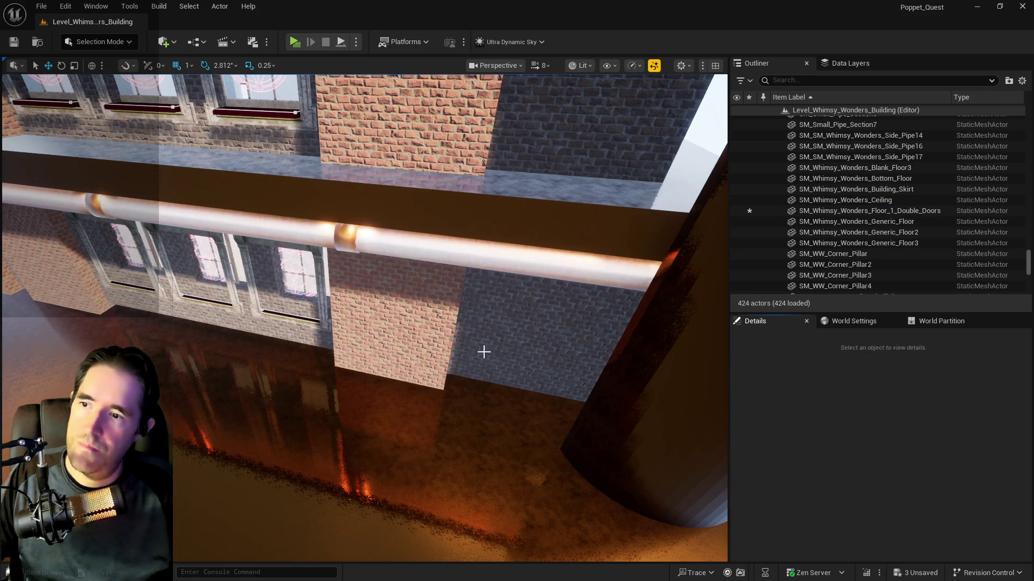
- Confirm deleting the old floor and frame the double-doors floor
left_click(483, 350)
key("f")
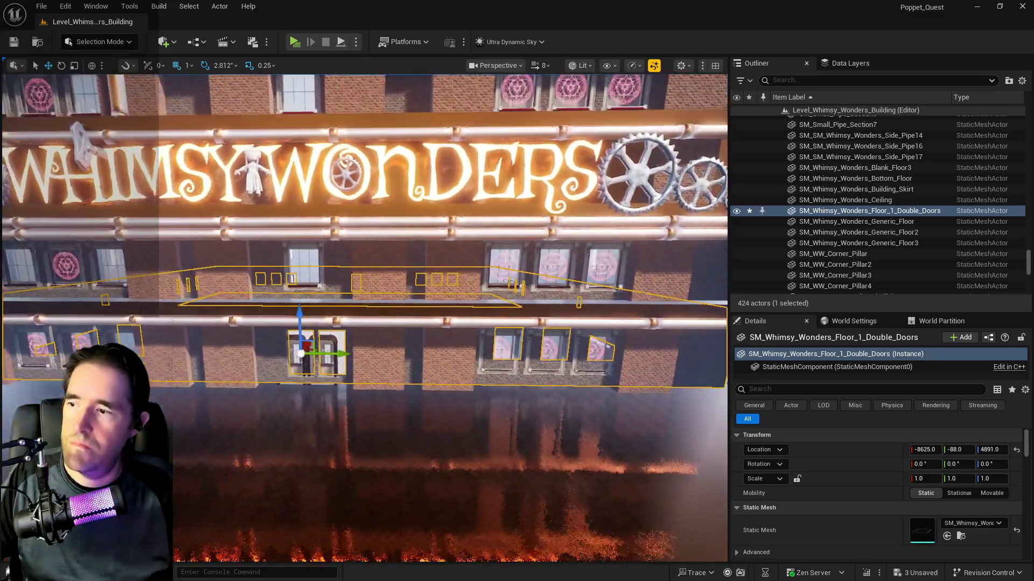
left_click_drag(316, 259, 276, 240)
scroll(231, 300, "up", 3)
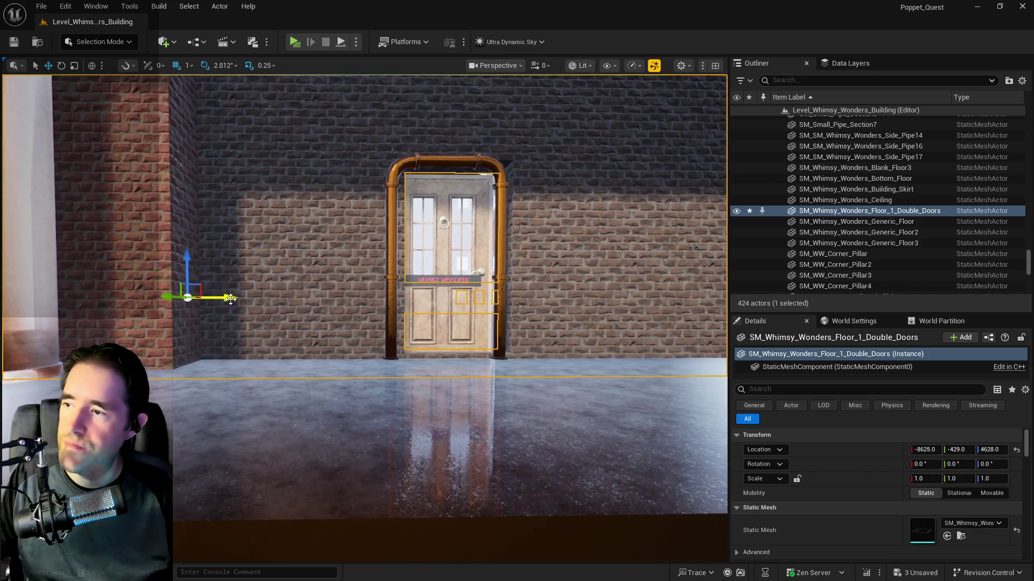
- Nudge the double-doors floor sideways and down to -8746, -596, 4579
left_click_drag(231, 300, 228, 299)
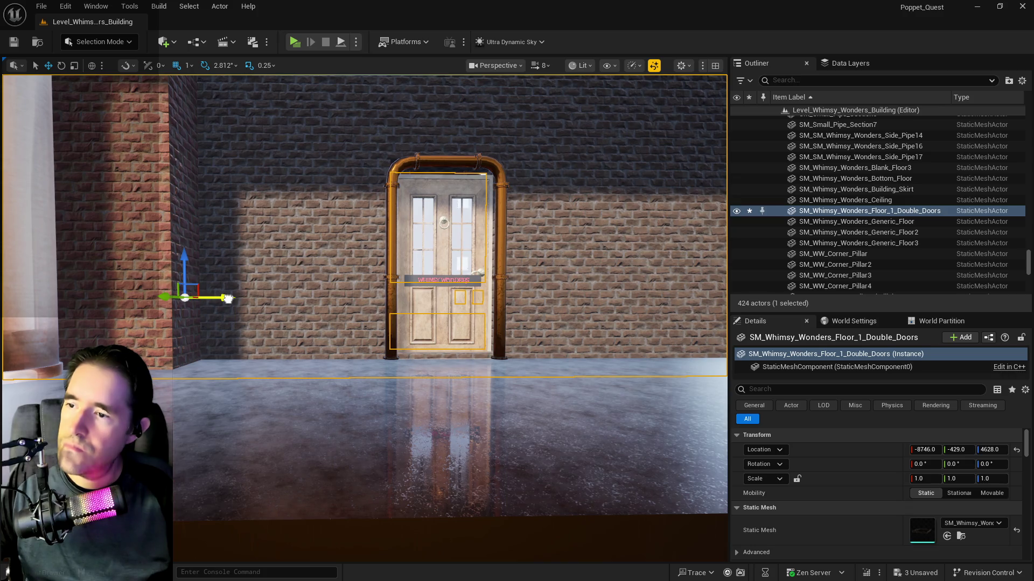
left_click_drag(187, 260, 187, 267)
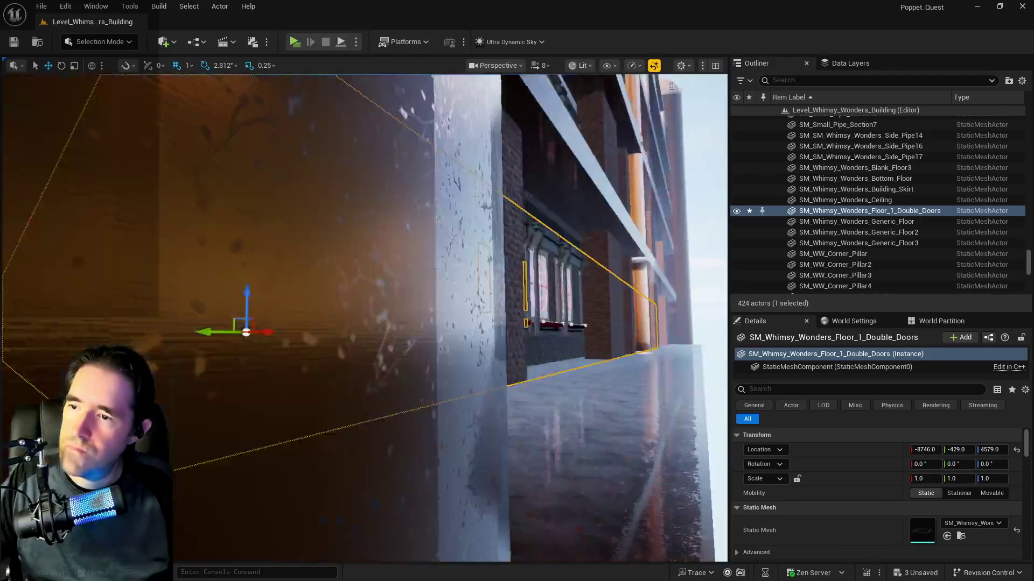
key("f")
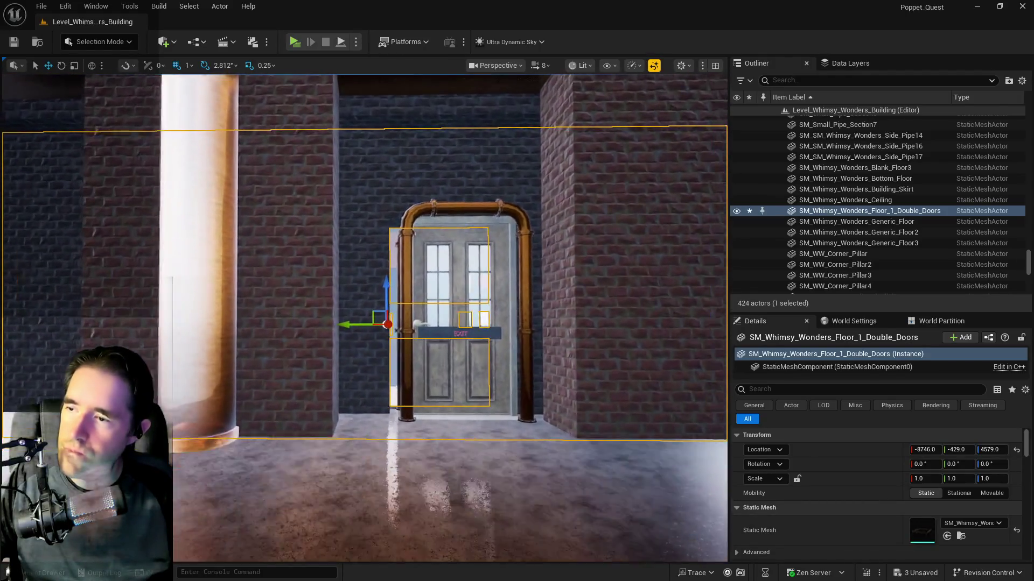
scroll(290, 275, "down", 5)
left_click_drag(371, 319, 361, 320)
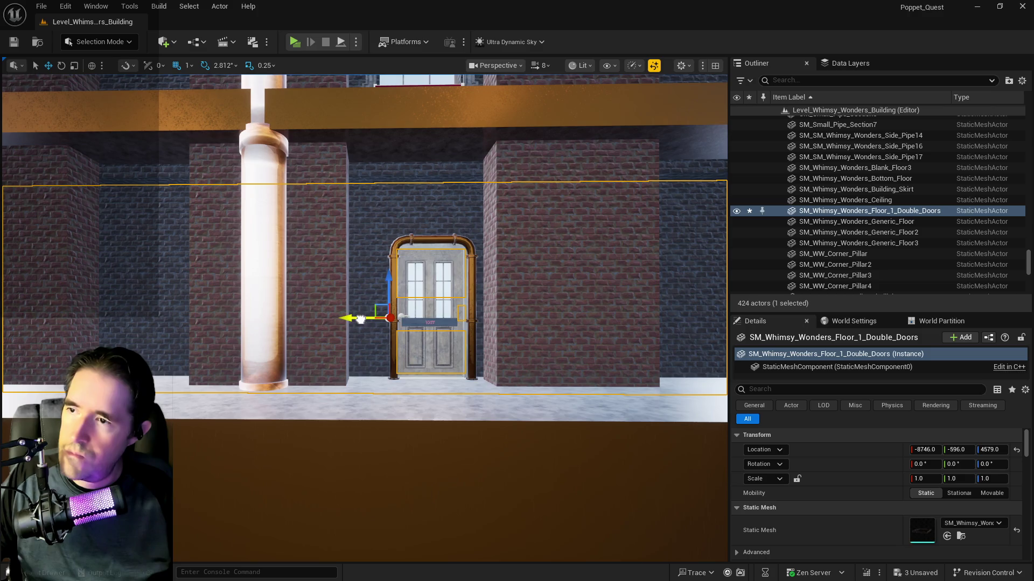
key("ctrl+z")
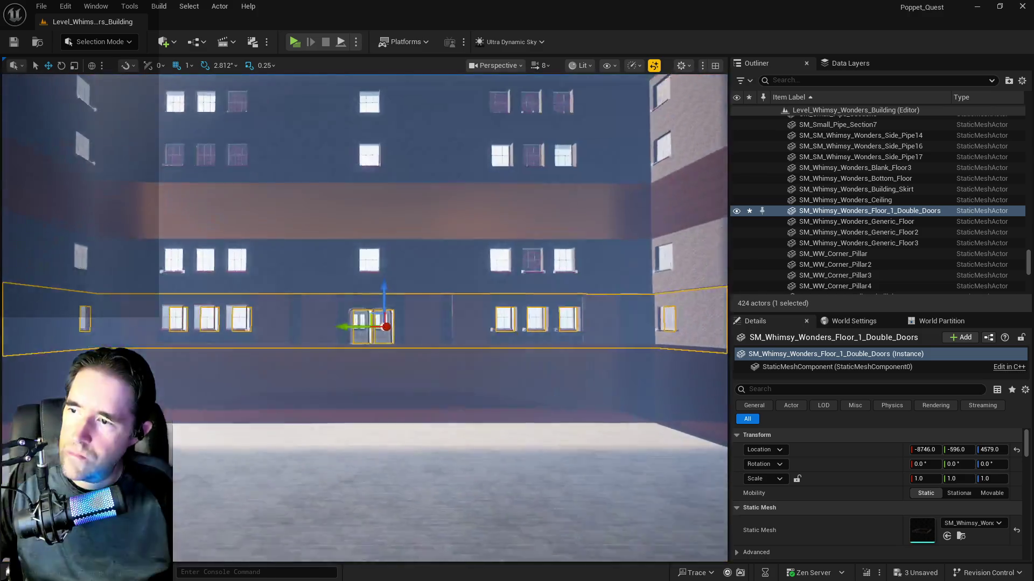
left_click(393, 360)
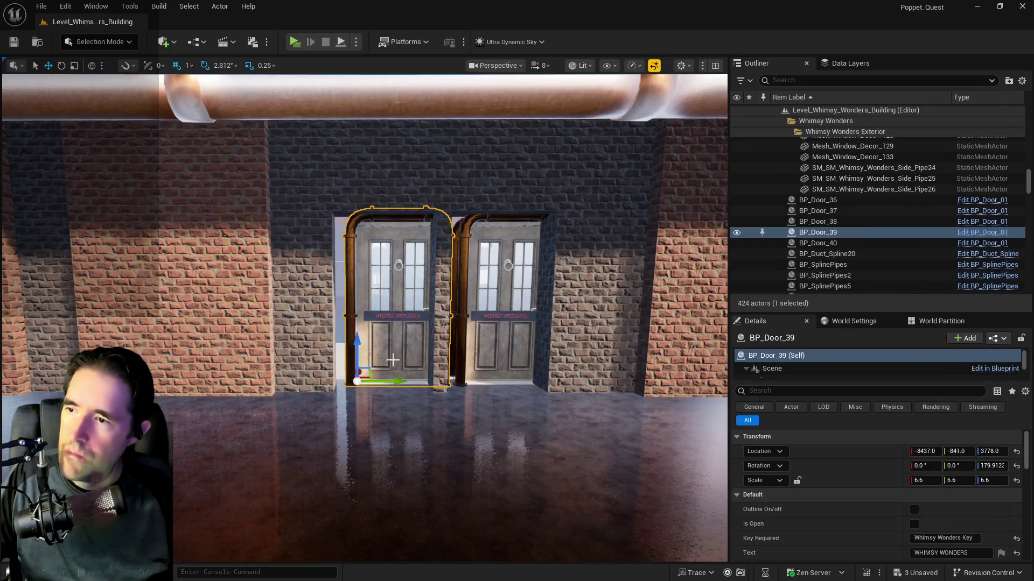
- Slide BP_Door_39 into its doorway and select it together with BP_Door_40
left_click_drag(397, 379, 383, 379)
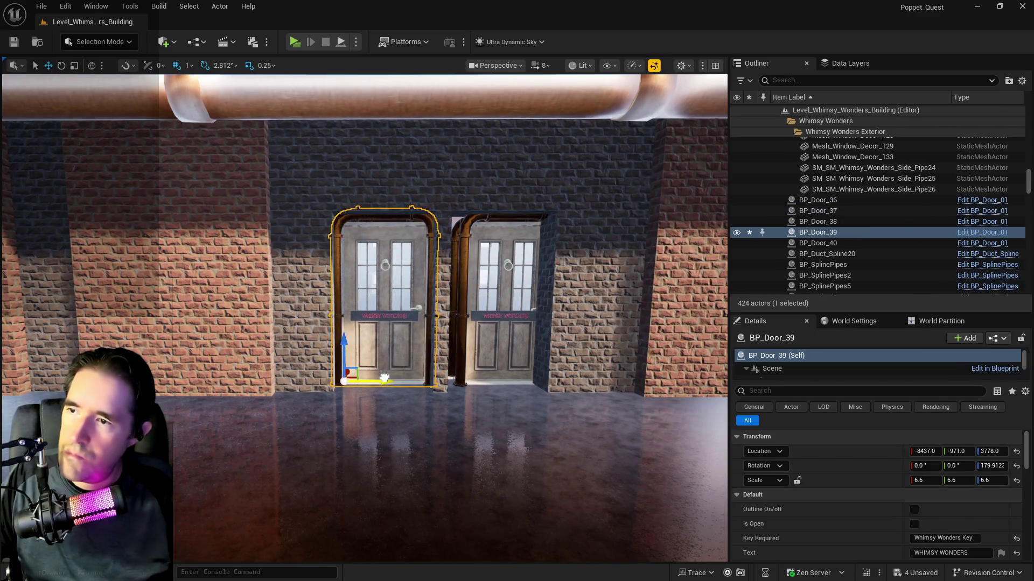
left_click(488, 351)
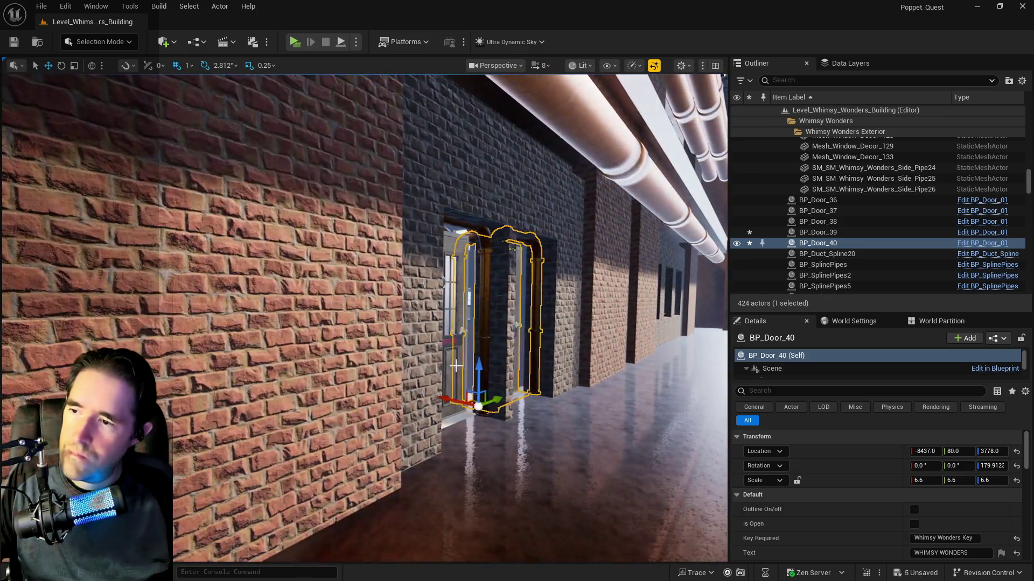
left_click(454, 365, "ctrl")
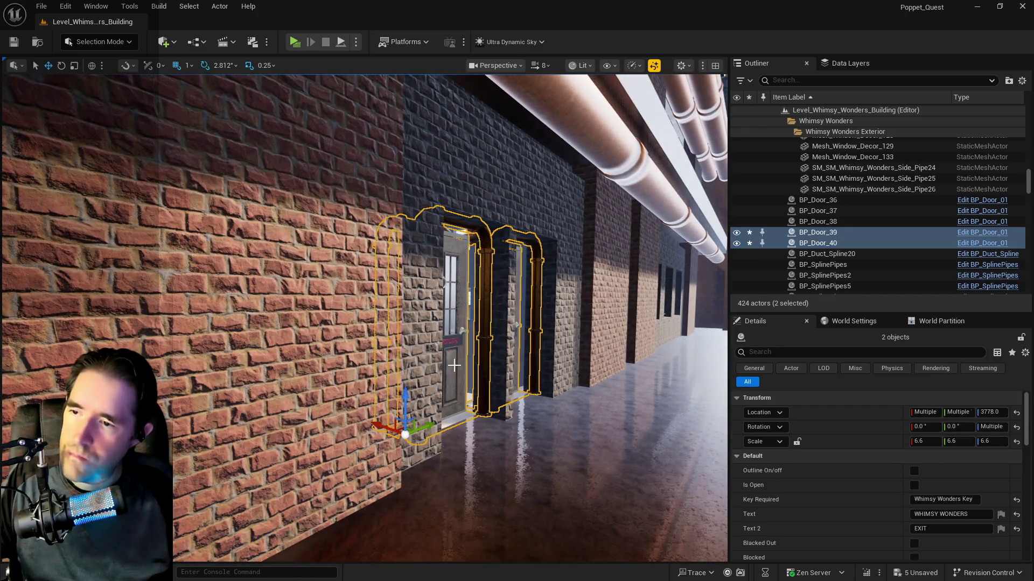
- Look along the facade and select the double-doors floor wall
scroll(484, 350, "up", 5)
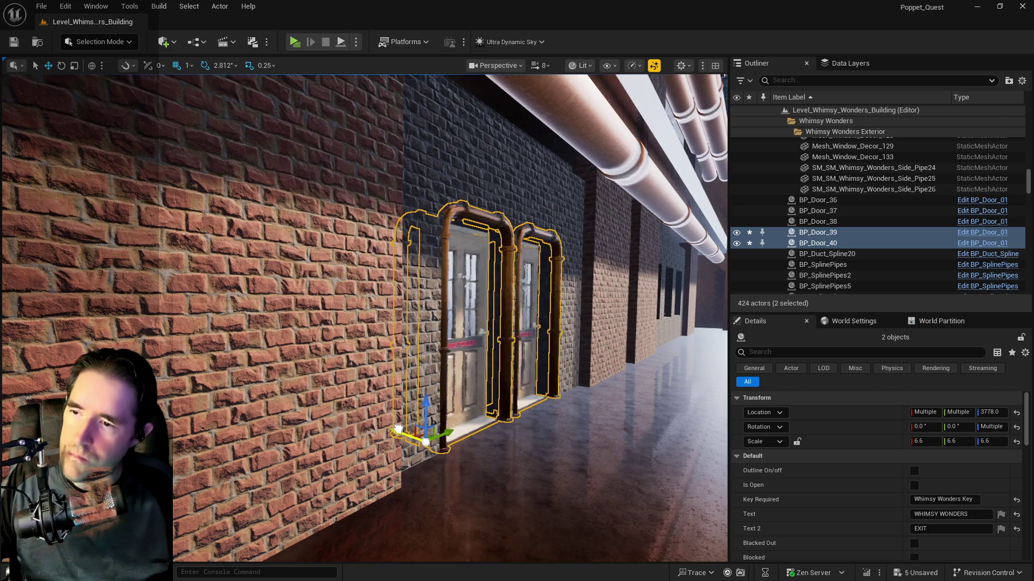
scroll(484, 350, "up", 1)
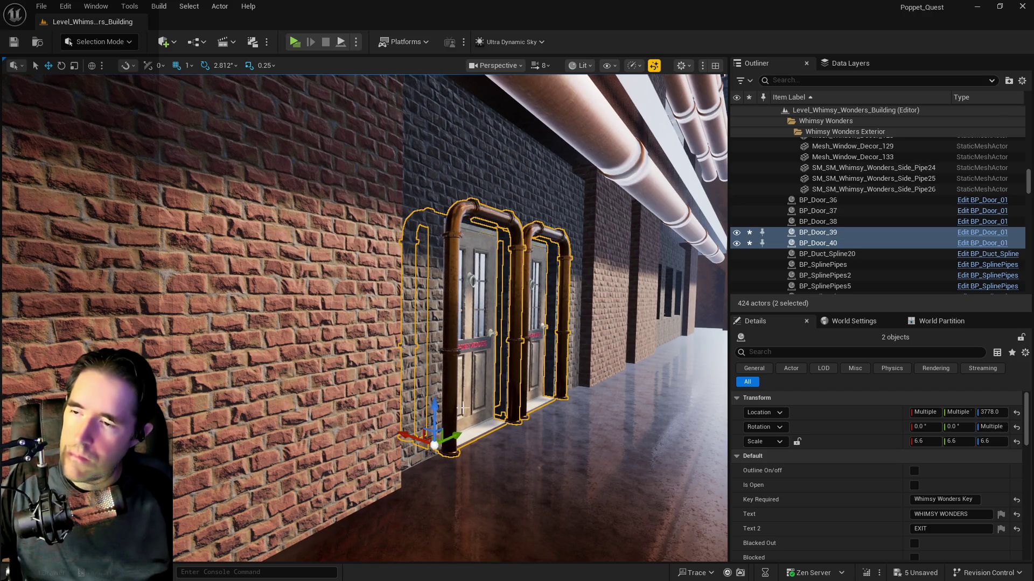
scroll(461, 410, "down", 10)
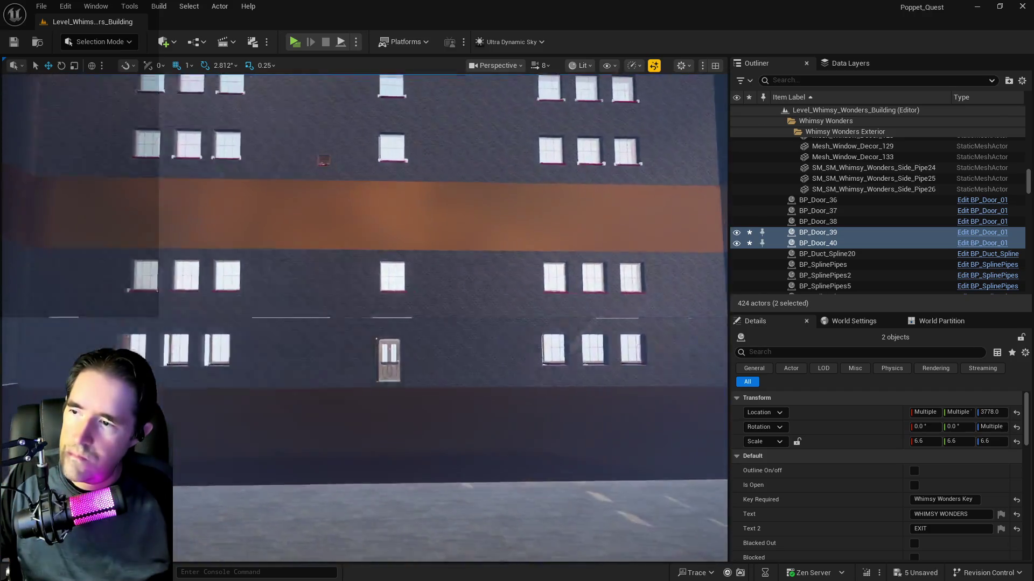
left_click_drag(364, 317, 410, 253)
left_click_drag(399, 292, 201, 192)
left_click(398, 293)
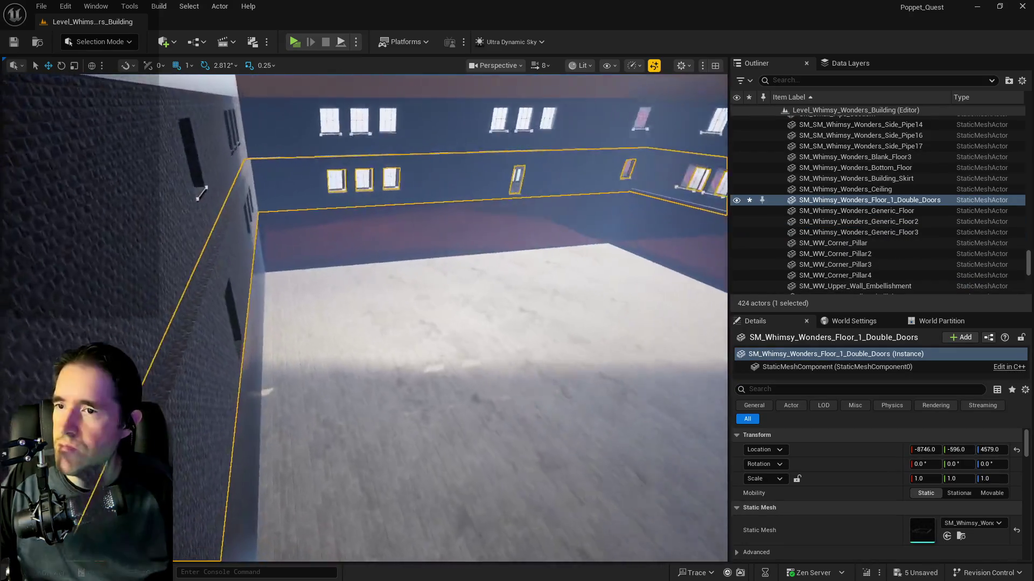
- Fine-tune the double-doors floor's X position and height to -8606, -596, 4614
left_click_drag(703, 418, 665, 392)
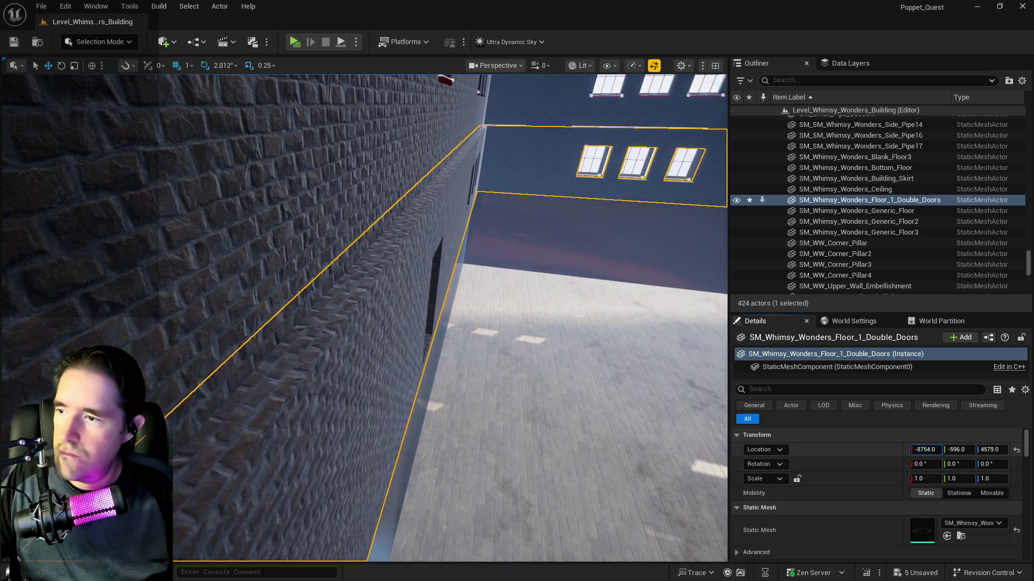
left_click_drag(925, 450, 931, 449)
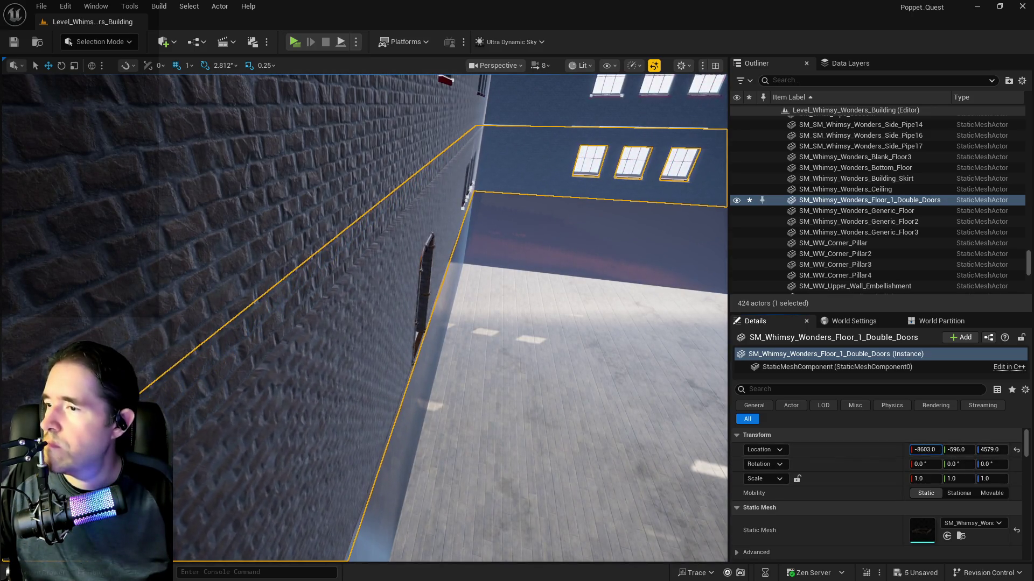
mouse_move(666, 396)
left_mouse_down()
mouse_move(625, 376)
mouse_move(622, 396)
mouse_move(612, 391)
left_mouse_up()
left_click_drag(925, 449, 915, 450)
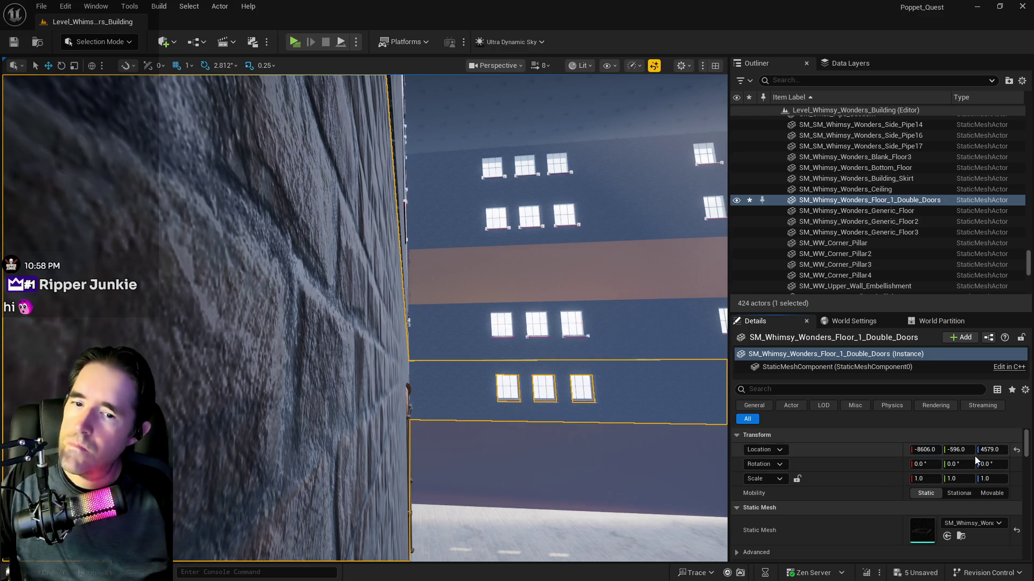
mouse_move(986, 449)
left_mouse_down()
mouse_move(947, 450)
mouse_move(957, 449)
left_mouse_up()
mouse_move(538, 323)
left_mouse_down()
mouse_move(517, 377)
mouse_move(636, 409)
left_mouse_up()
left_click_drag(986, 449, 972, 450)
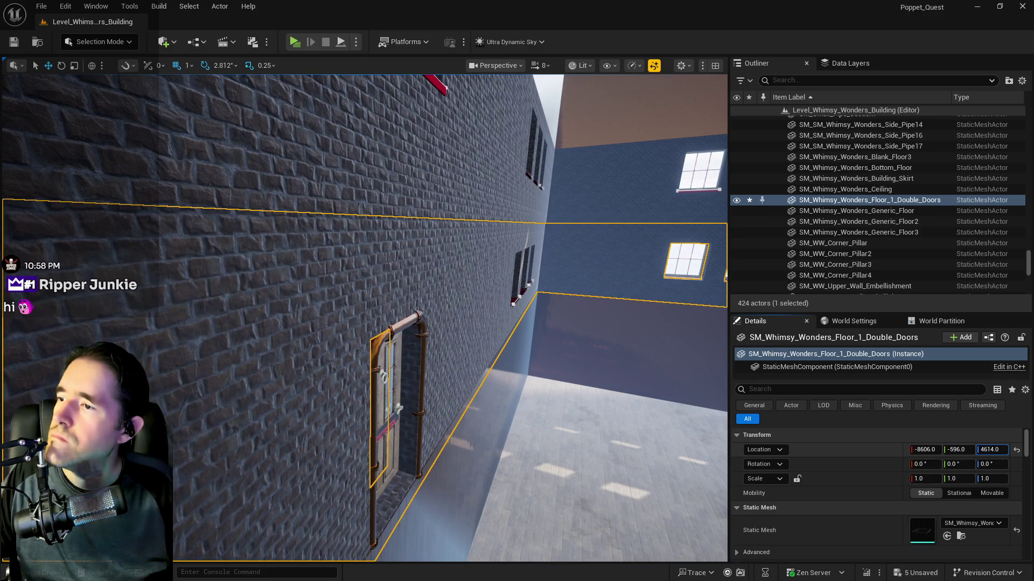
- Raise the BP_Door_36 door slightly and check the building's side wall
key("f")
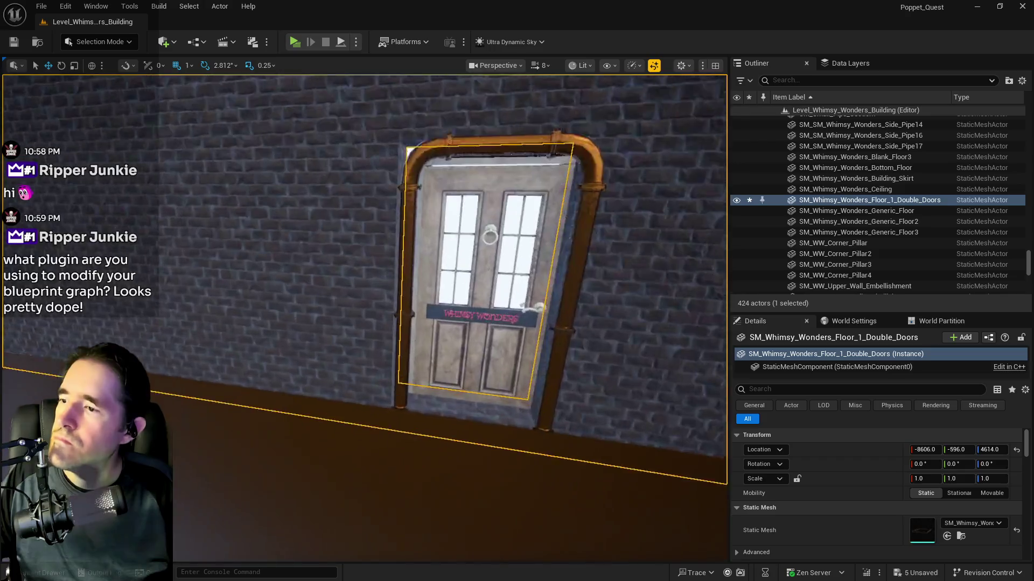
left_click(505, 369)
mouse_move(414, 391)
left_mouse_down()
mouse_move(433, 384)
mouse_move(447, 413)
left_mouse_up()
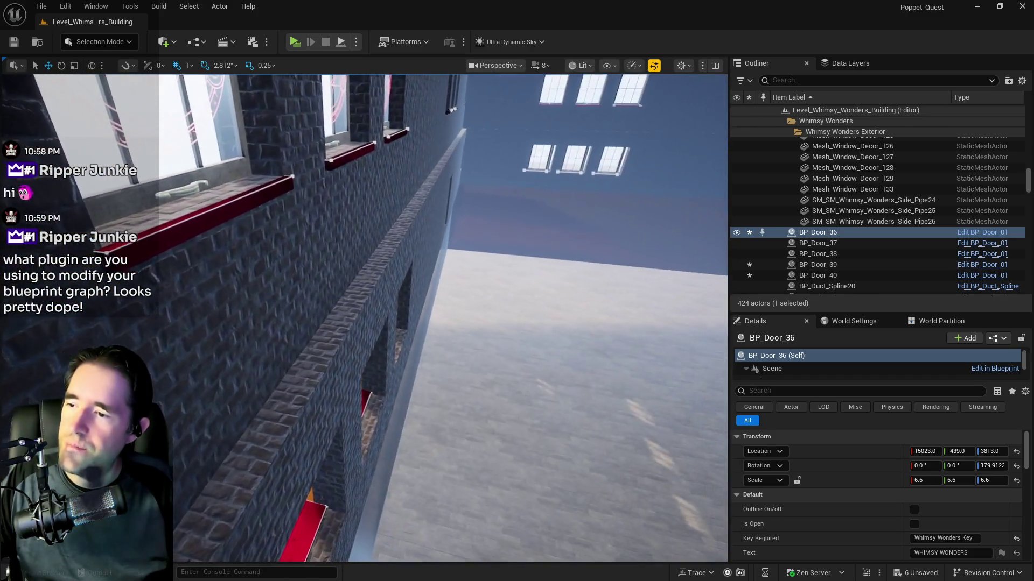
left_click(358, 344)
left_click_drag(358, 345, 398, 355)
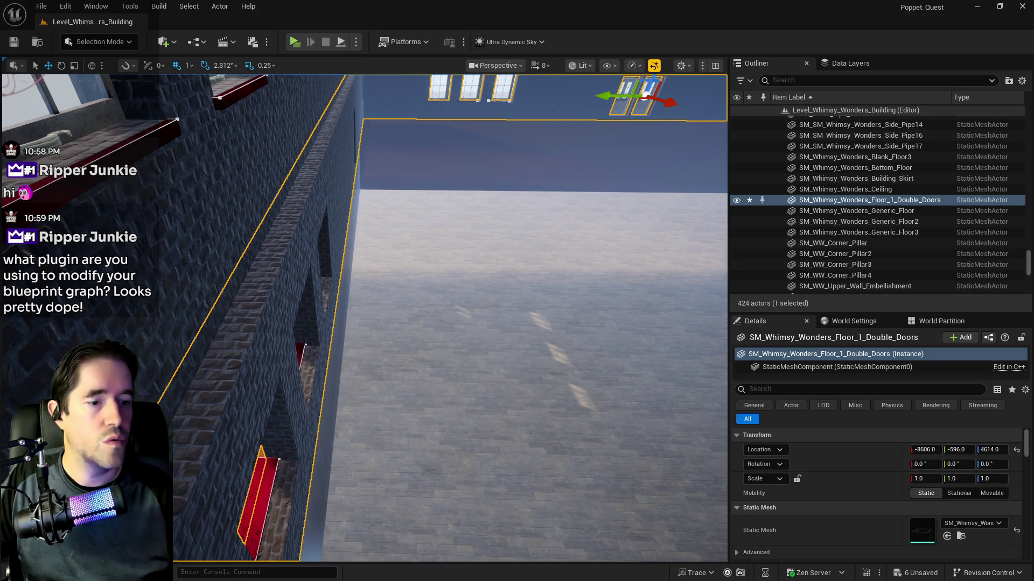
left_click(66, 7)
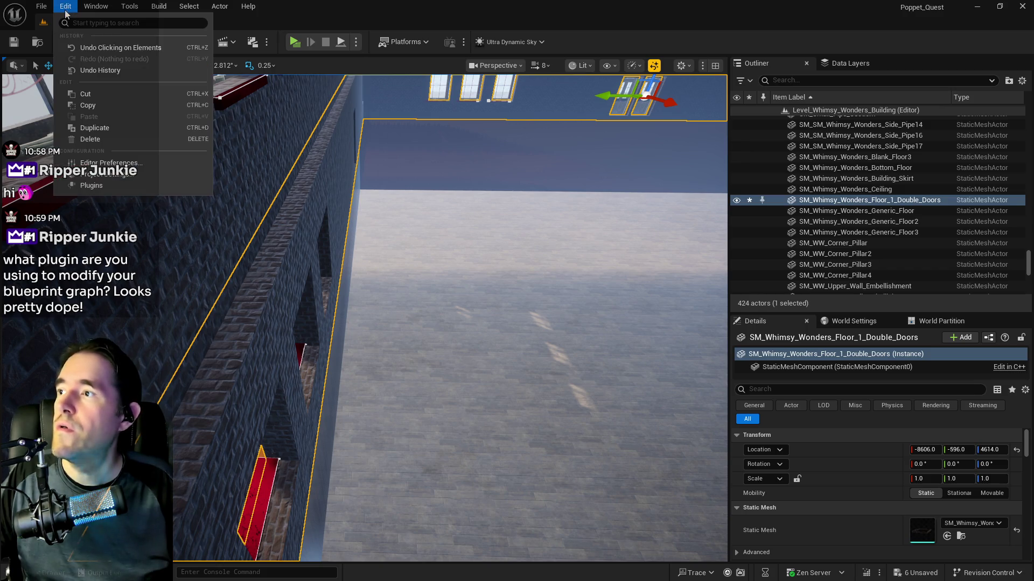
- Open the Plugins manager on its Installed list and move the window aside
left_click(92, 186)
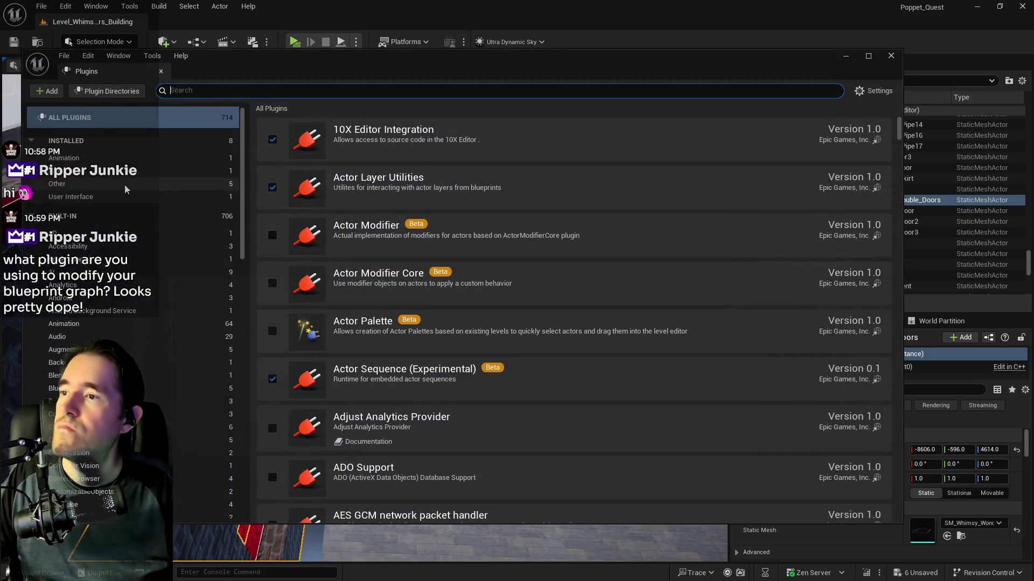
left_click(80, 142)
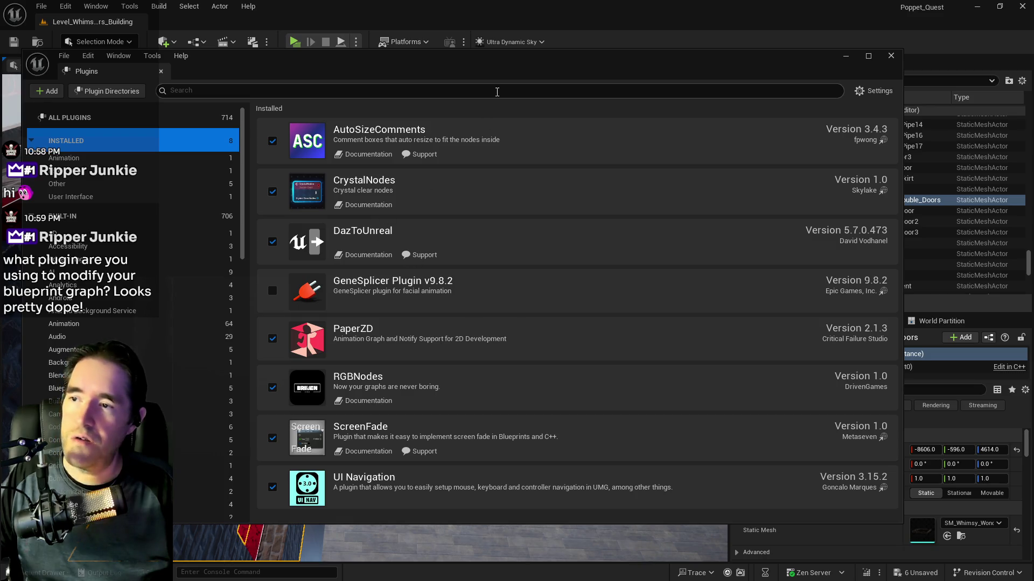
left_click_drag(491, 79, 1033, 99)
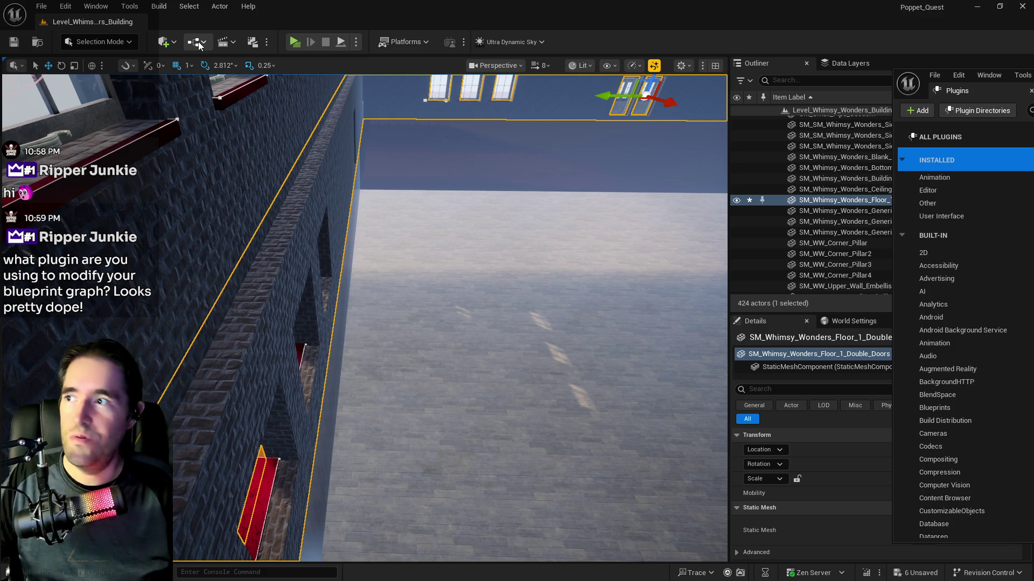
- Open the BP_Poppet pawn blueprint from the toolbar Blueprints dropdown
left_click(199, 45)
mouse_move(282, 158)
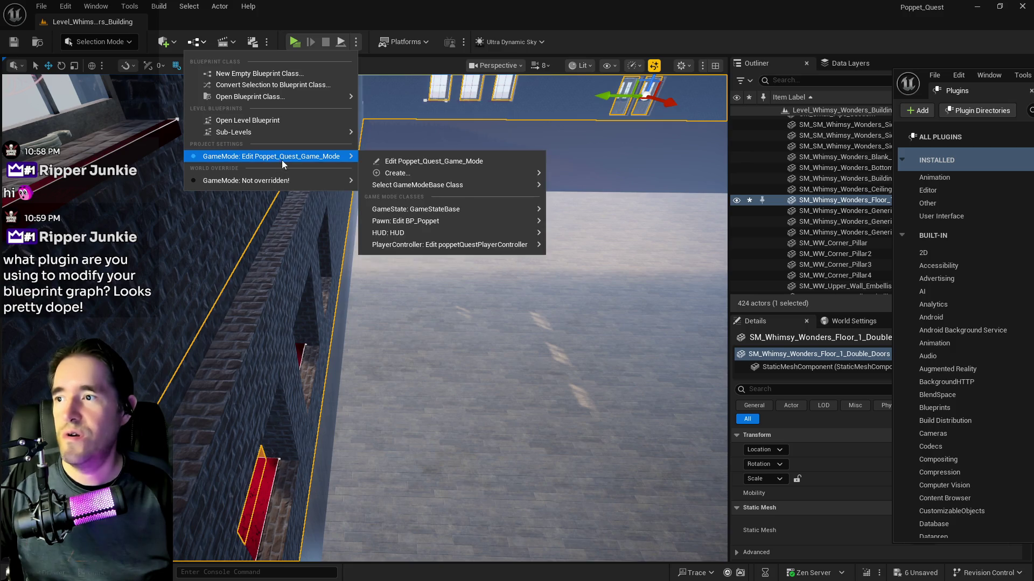
mouse_move(450, 210)
left_click(590, 221)
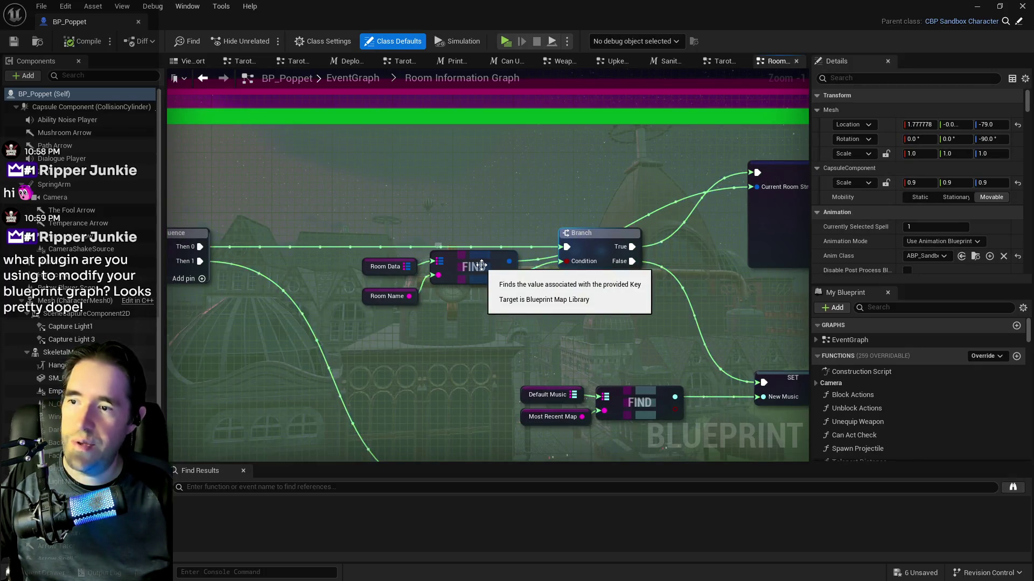
- Pan BP_Poppet's Room Information Graph to the Sequence node and music events, then bring up the Fab Crystal Nodes listing
left_click_drag(241, 247, 501, 236)
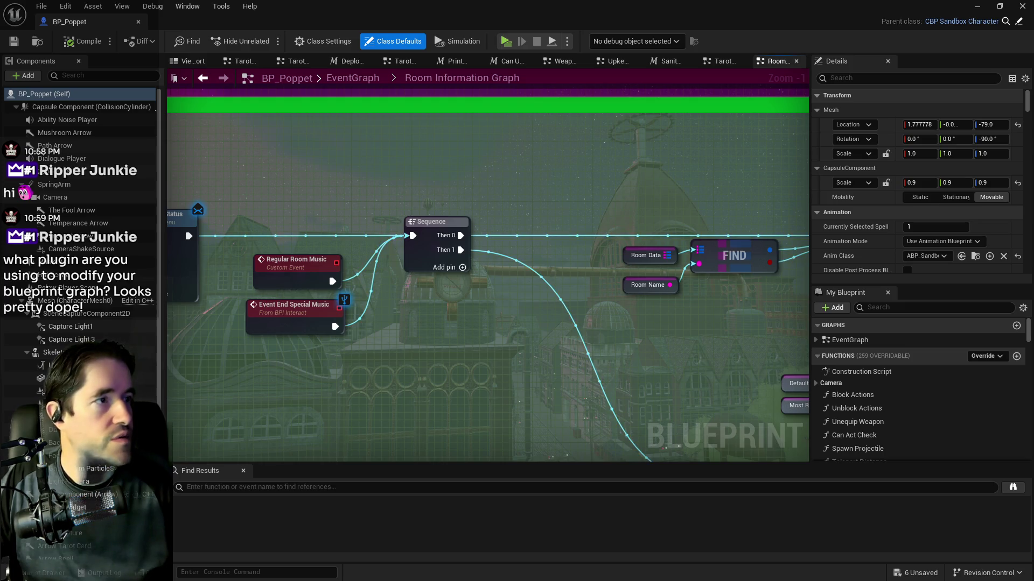
key("alt+Tab")
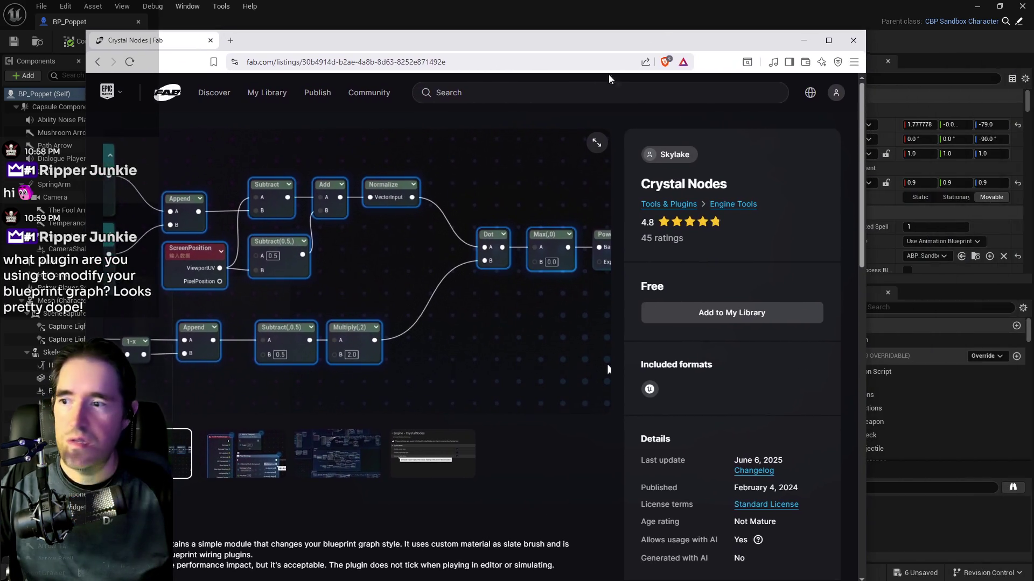
- Copy the Crystal Nodes page address, move the browser aside, and return to the BP_Poppet graph
left_click(420, 62)
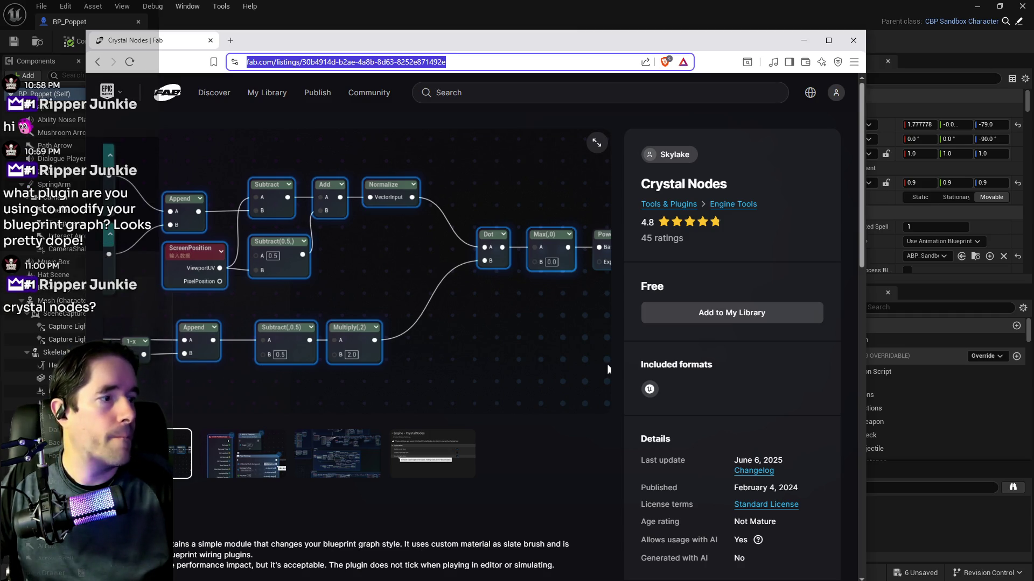
key("alt+Tab")
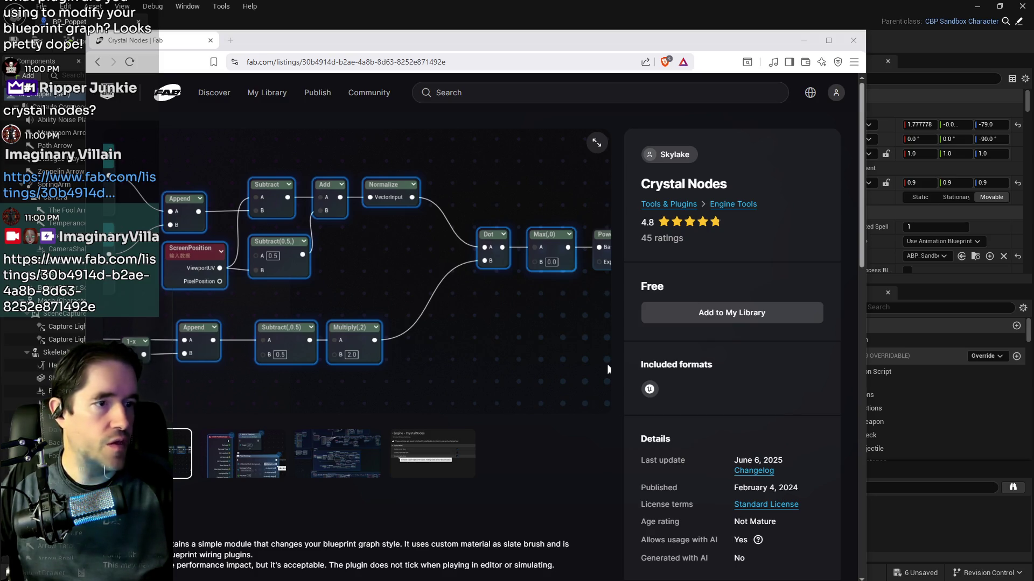
left_click_drag(462, 42, 785, 72)
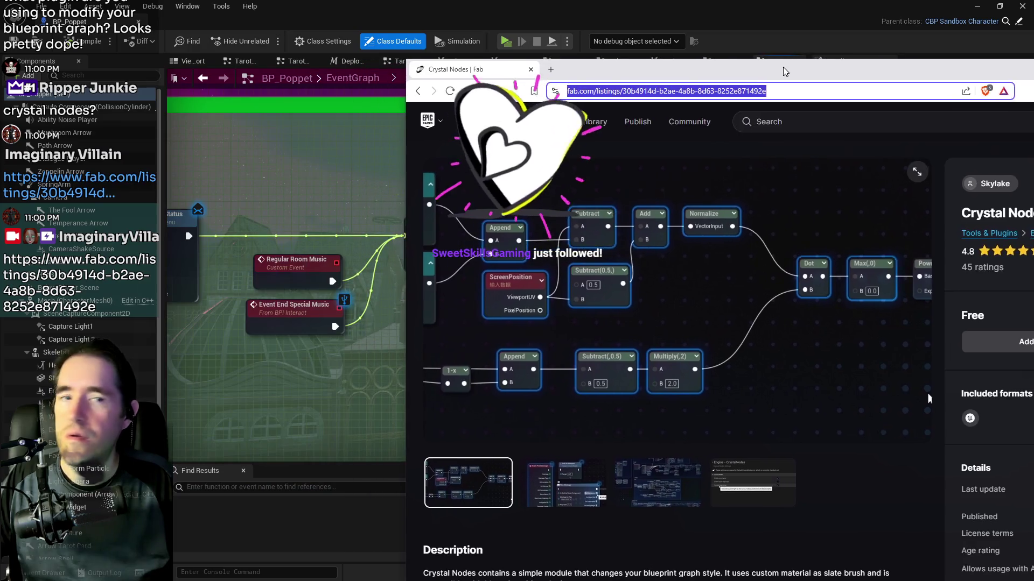
key("alt+Tab")
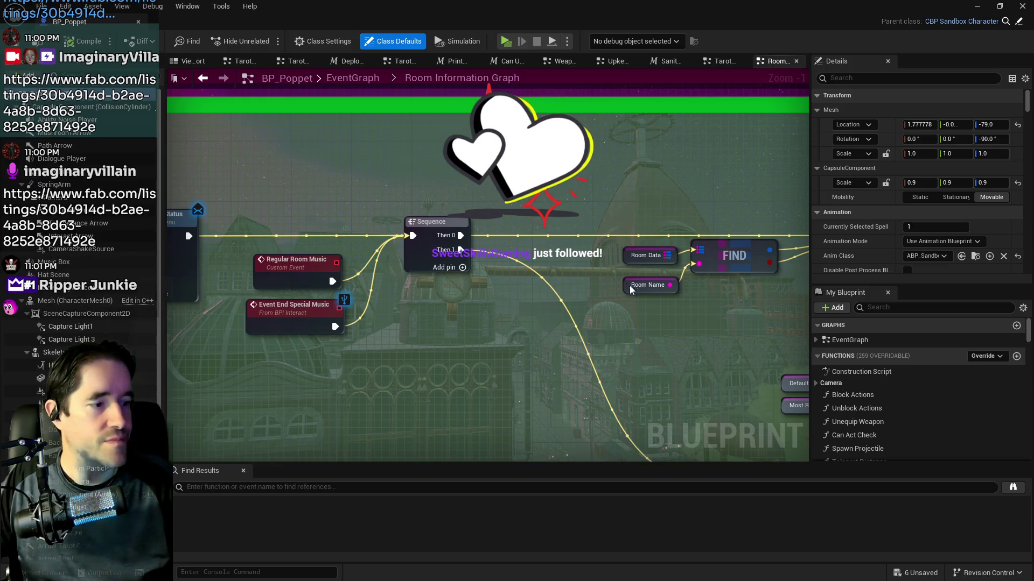
scroll(508, 247, "up", 1)
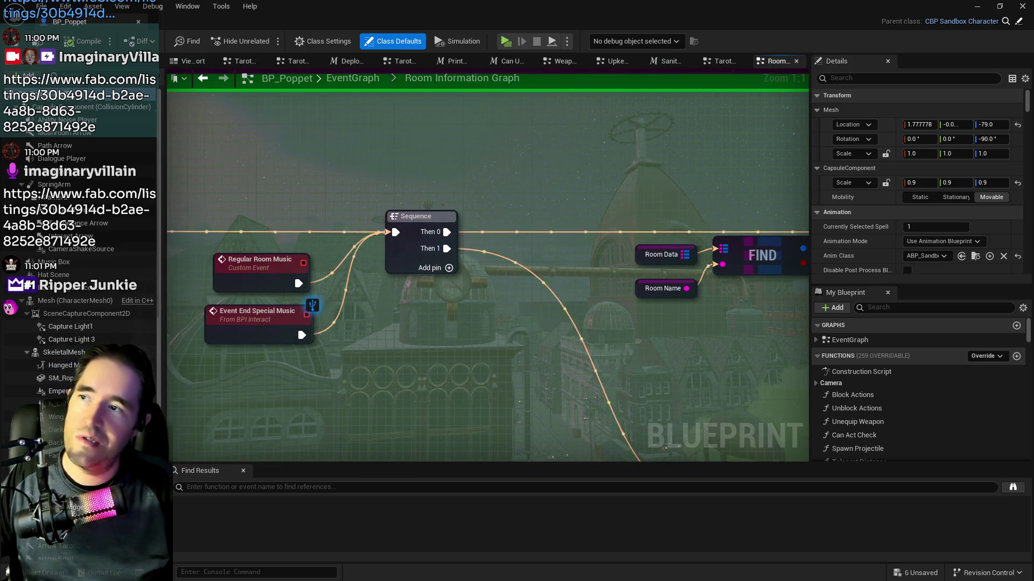
- Pan to the Sequence and FIND nodes, close the Plugins window, and bring up the Fab RGB Nodes listing
left_click_drag(576, 332, 549, 266)
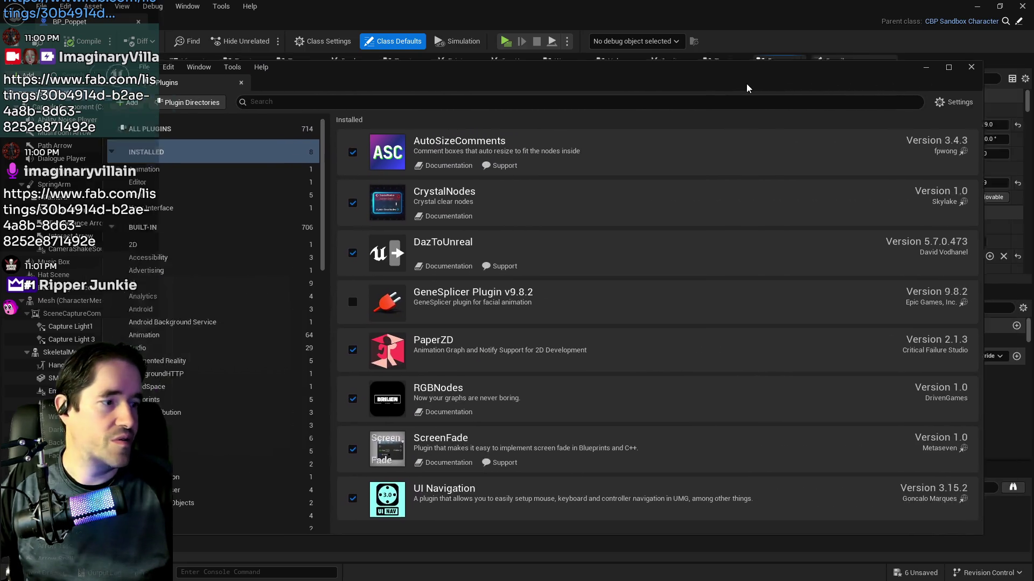
left_click_drag(747, 87, 715, 87)
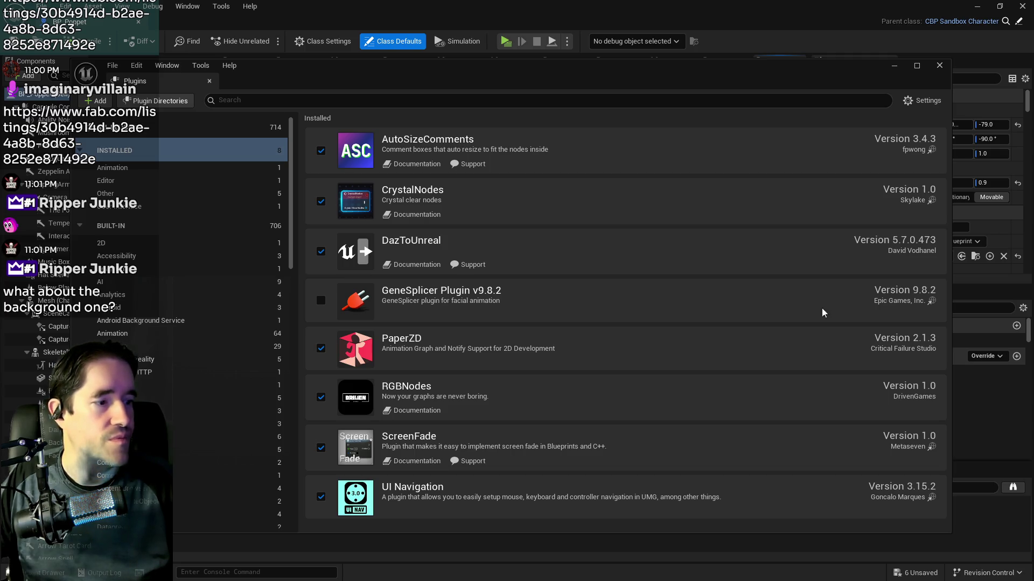
left_click(940, 65)
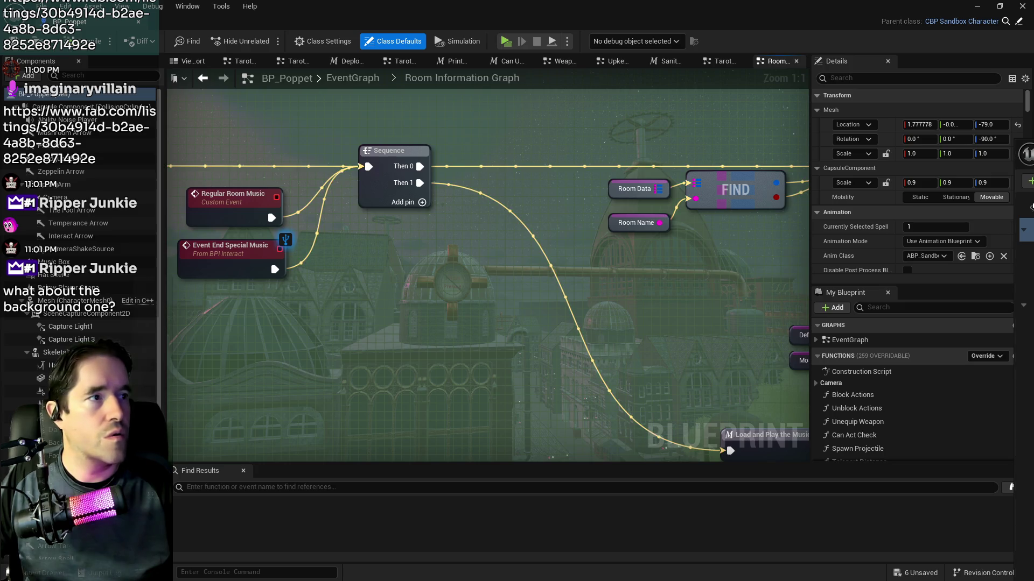
key("alt+Tab")
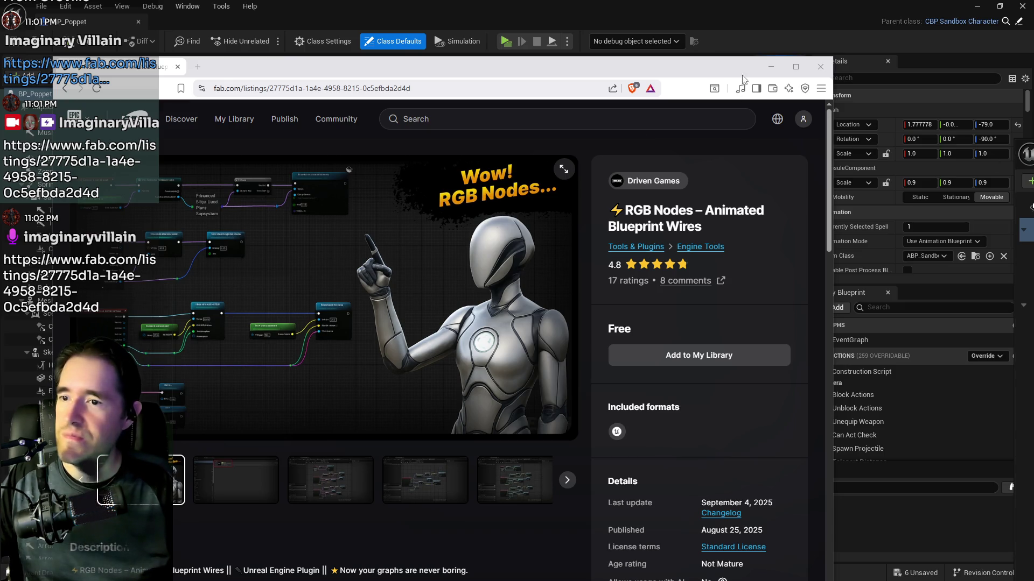
left_click(770, 66)
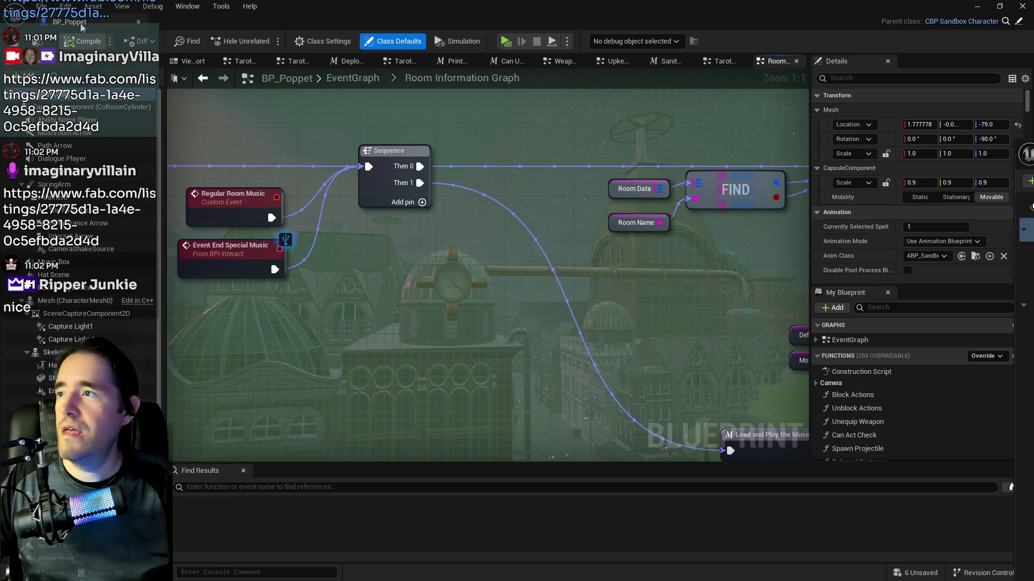
left_click(81, 6)
left_click(90, 133)
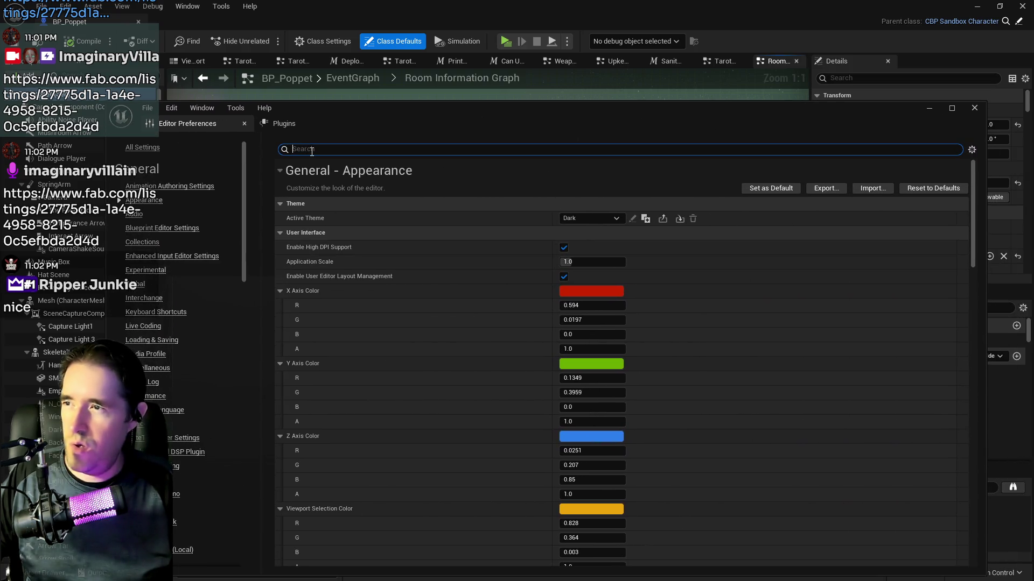
type("backgrou")
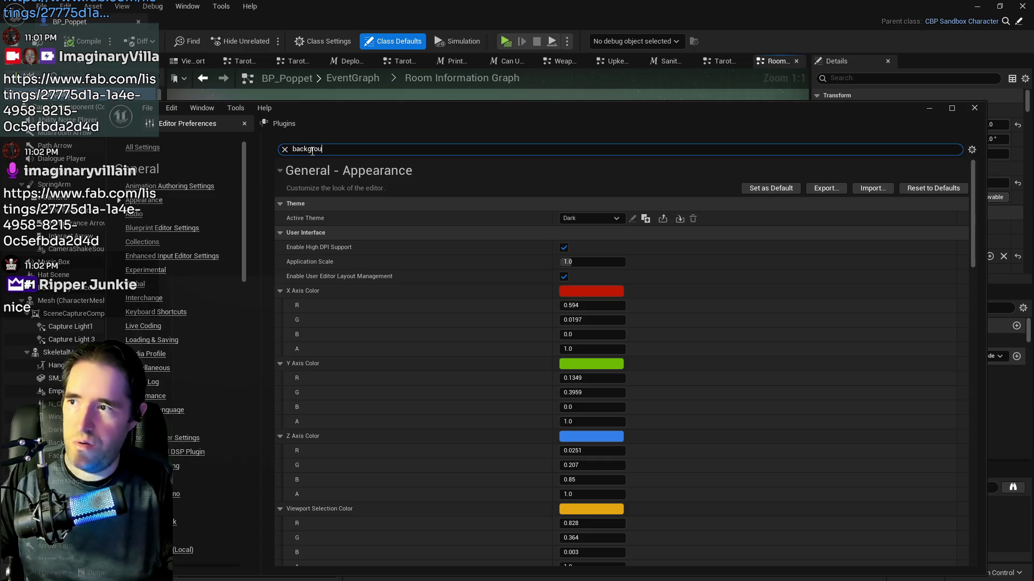
type("nd")
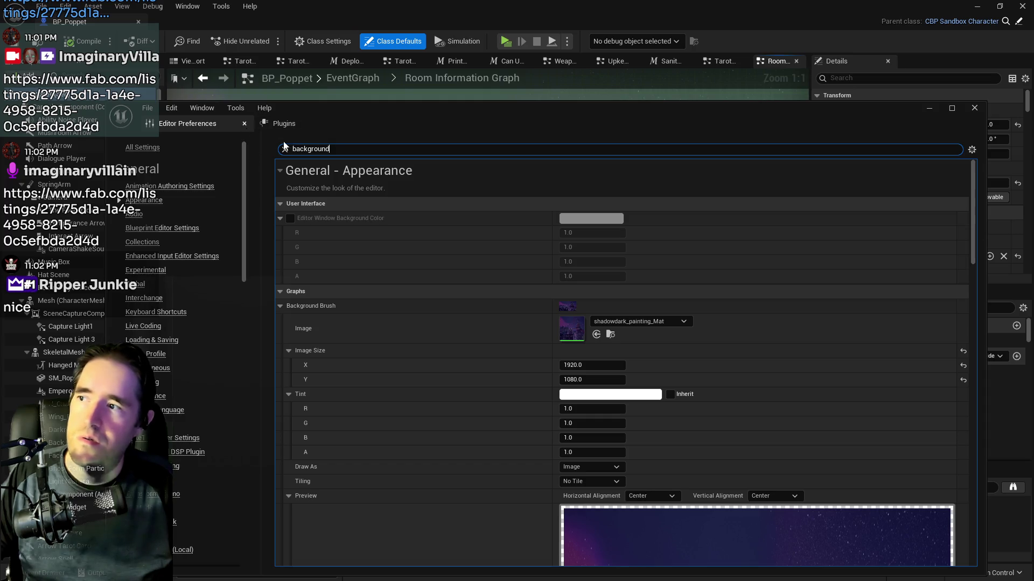
scroll(410, 264, "down", 2)
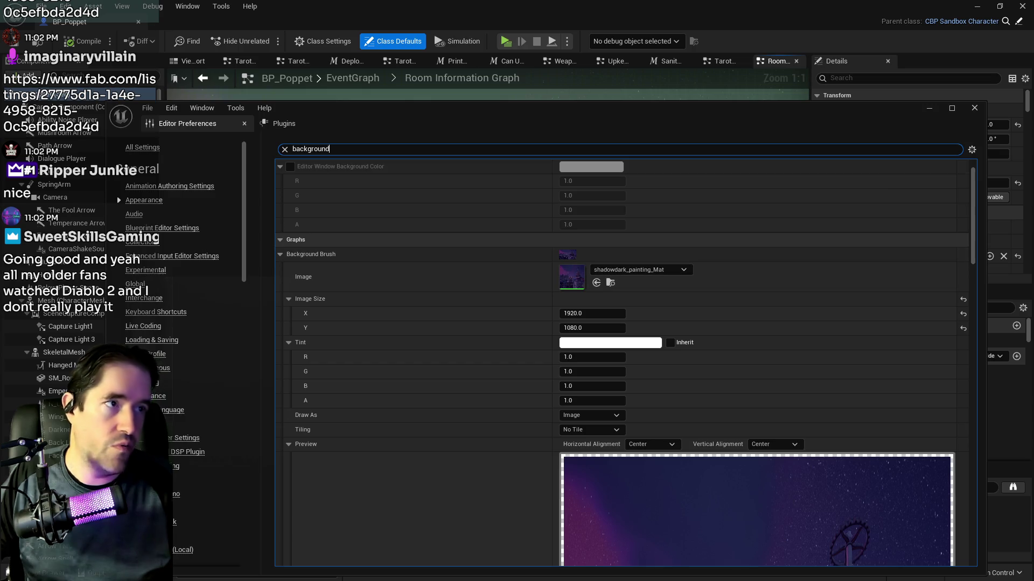
scroll(618, 371, "down", 10)
scroll(618, 371, "up", 5)
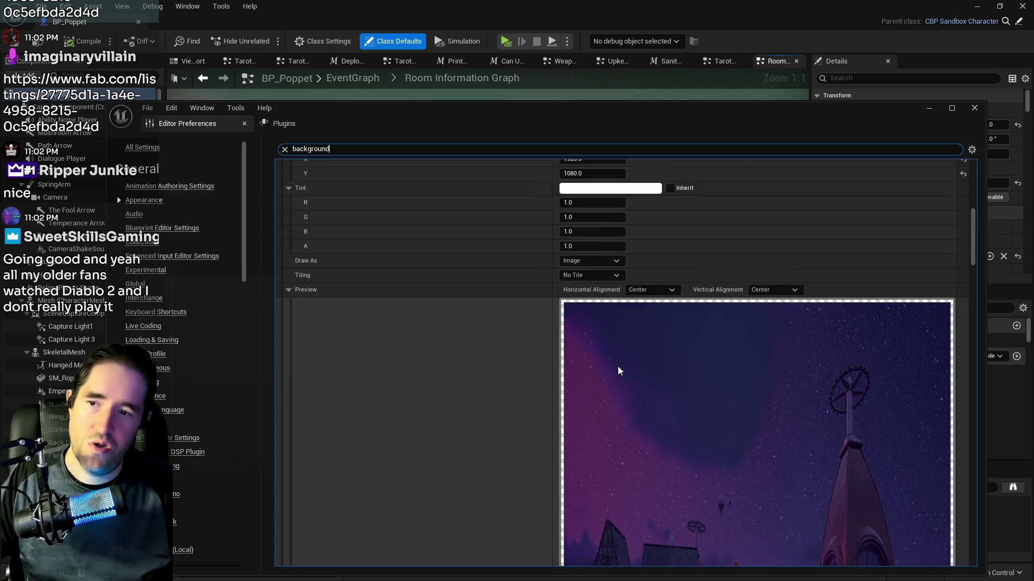
scroll(618, 370, "up", 5)
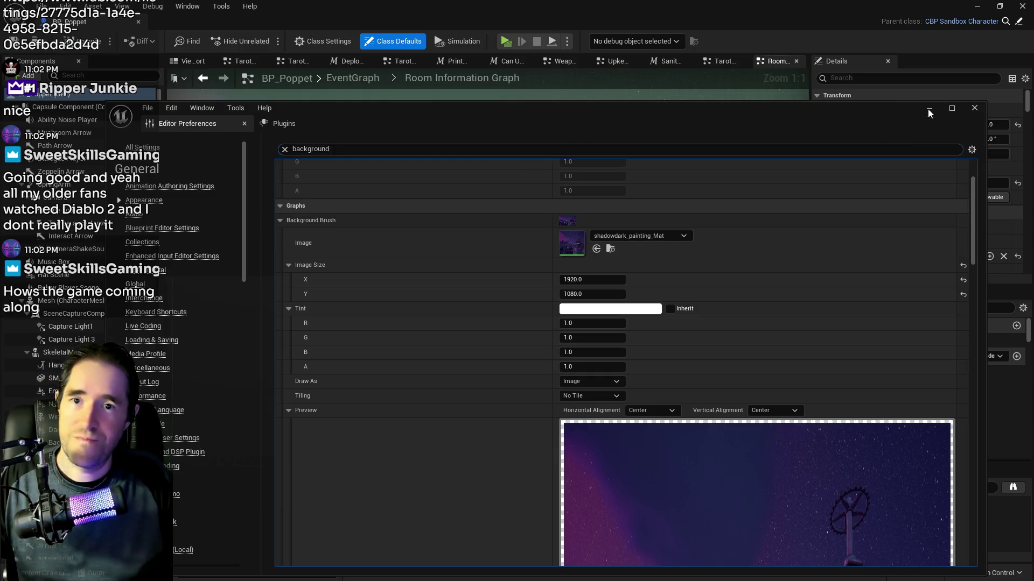
left_click(975, 108)
scroll(558, 298, "down", 12)
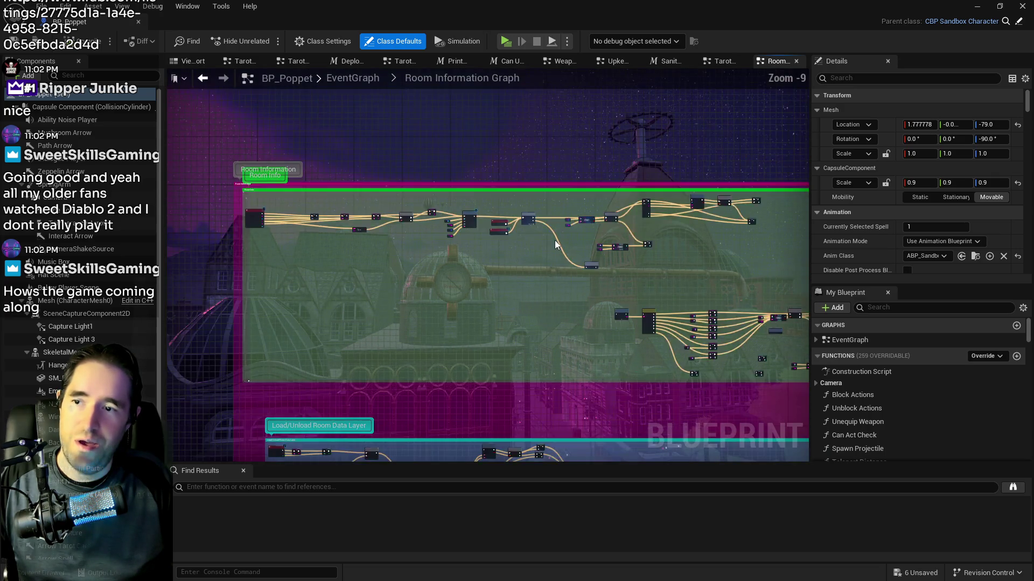
mouse_move(537, 118)
left_mouse_down()
mouse_move(401, 166)
mouse_move(527, 157)
mouse_move(457, 150)
mouse_move(500, 158)
left_mouse_up()
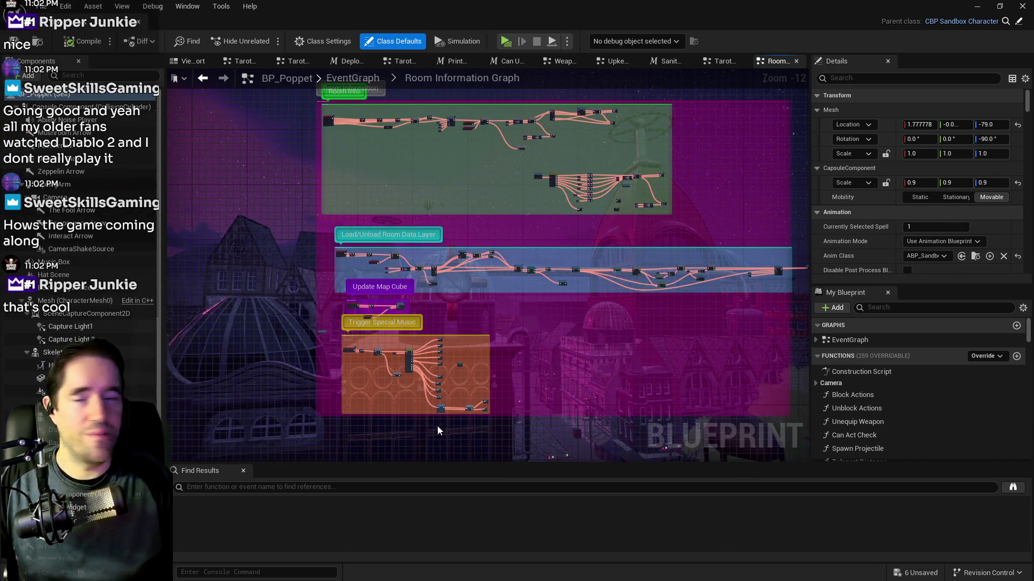
scroll(537, 211, "up", 5)
scroll(537, 213, "up", 5)
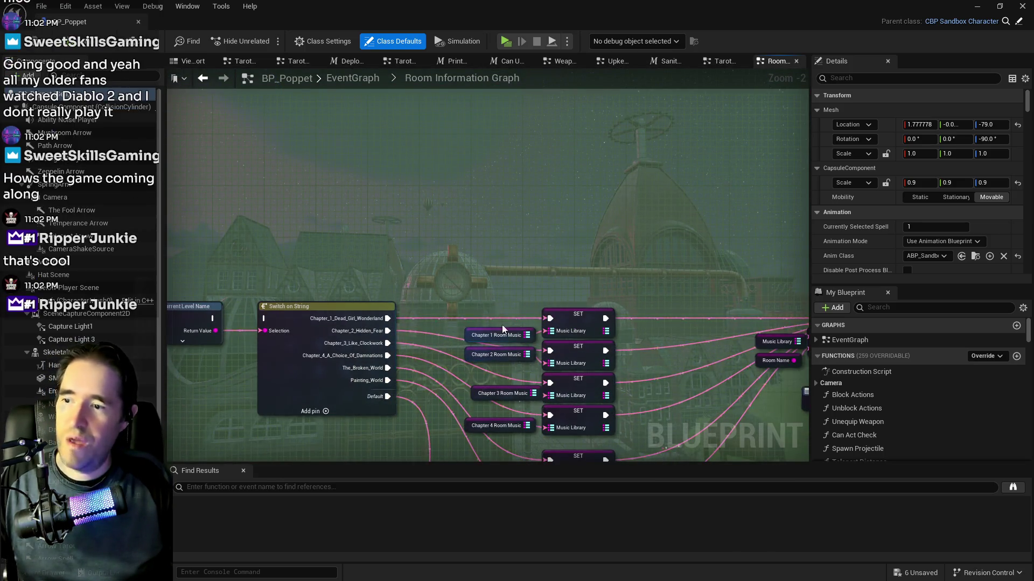
scroll(681, 404, "up", 2)
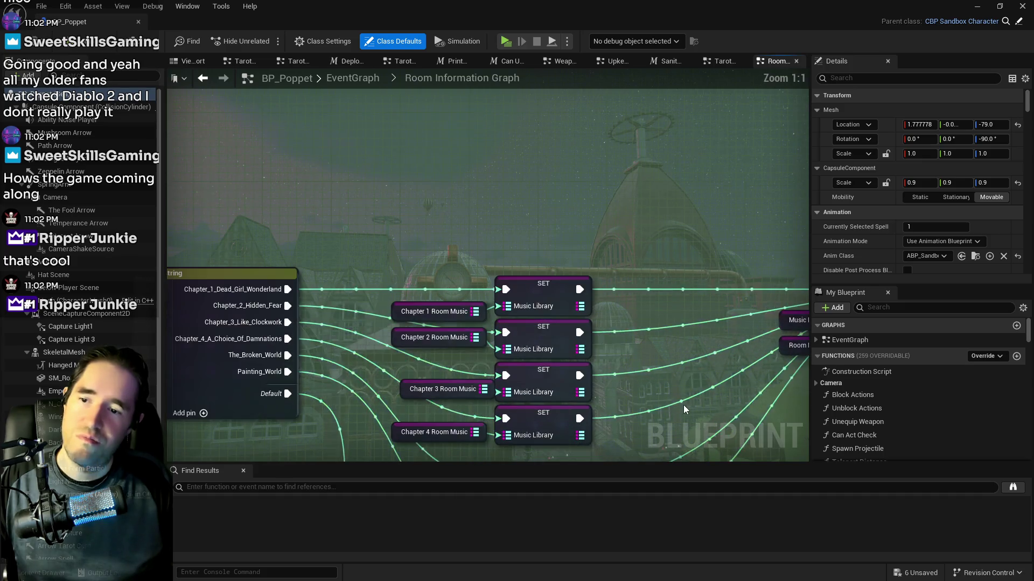
mouse_move(502, 367)
left_mouse_down()
mouse_move(330, 269)
mouse_move(342, 234)
mouse_move(231, 336)
mouse_move(260, 342)
left_mouse_up()
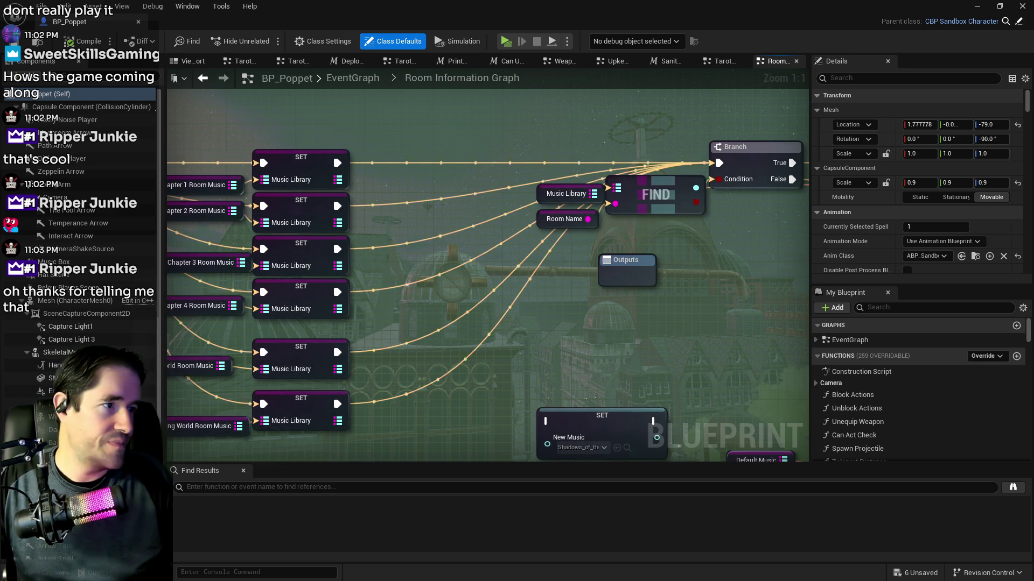
scroll(642, 321, "down", 5)
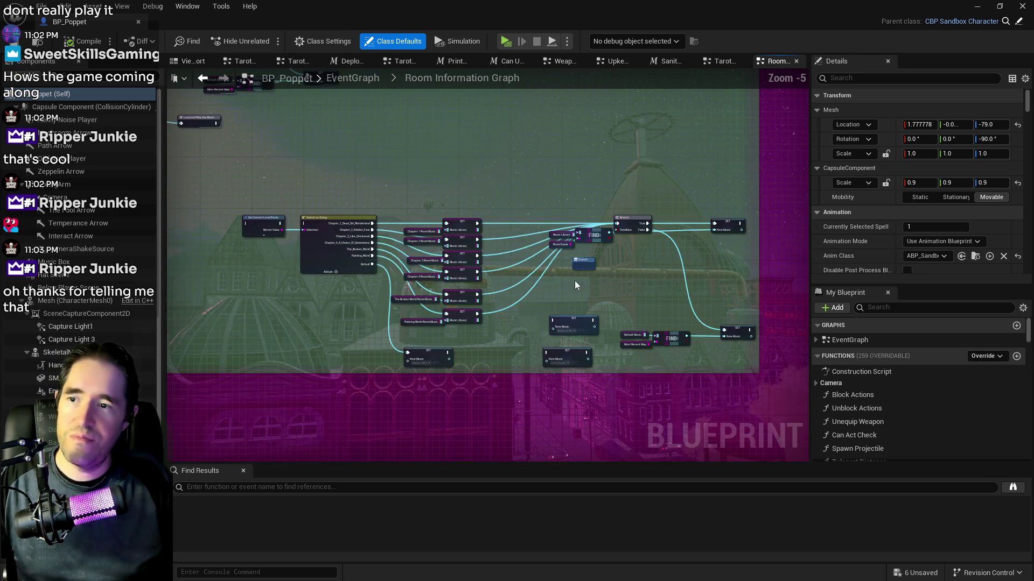
- Slide the double doors along the wall to Y -404
key("alt+Tab")
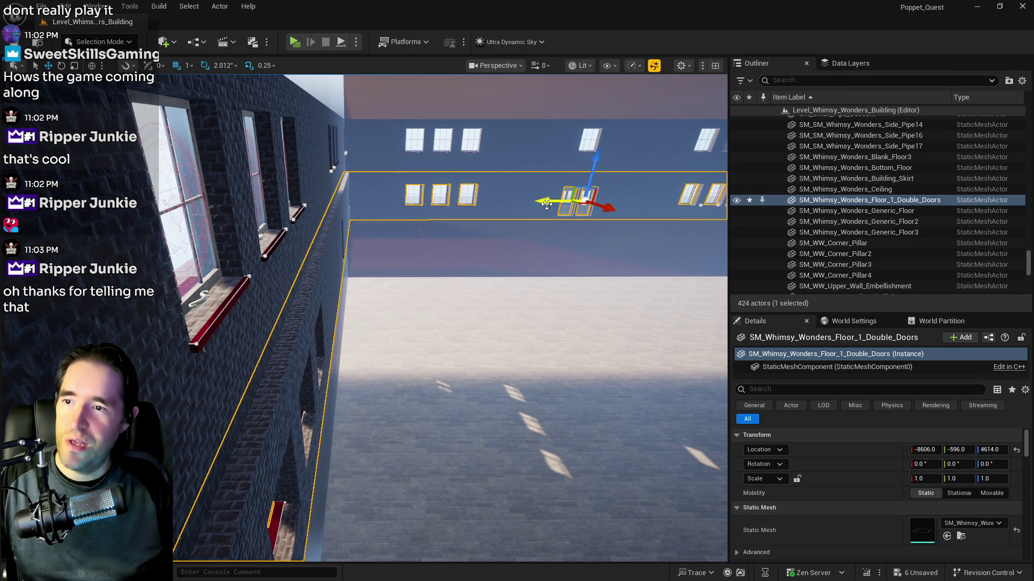
left_click_drag(546, 201, 542, 201)
mouse_move(462, 270)
left_mouse_down()
mouse_move(462, 280)
mouse_move(462, 262)
left_mouse_up()
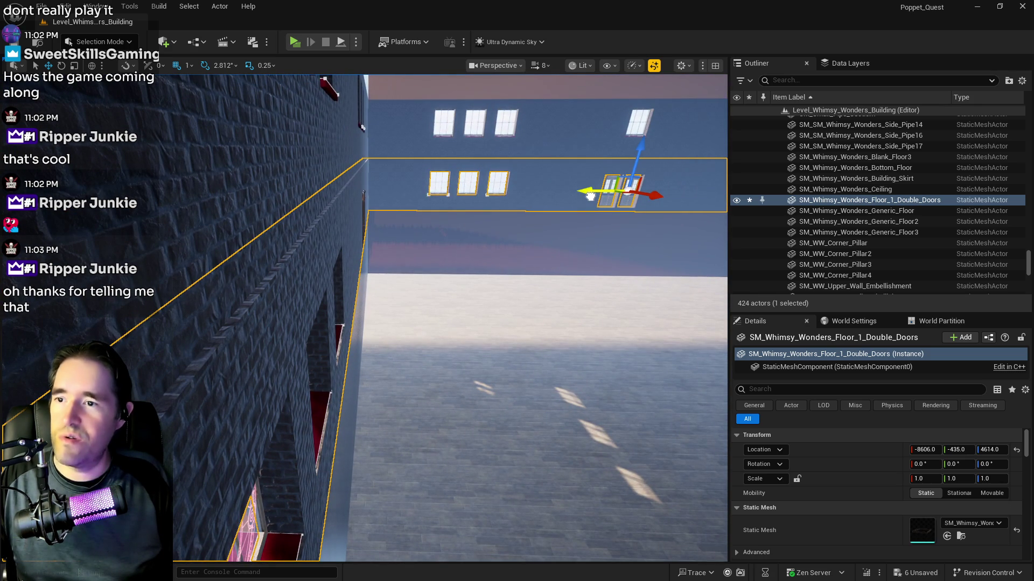
left_click_drag(589, 196, 590, 196)
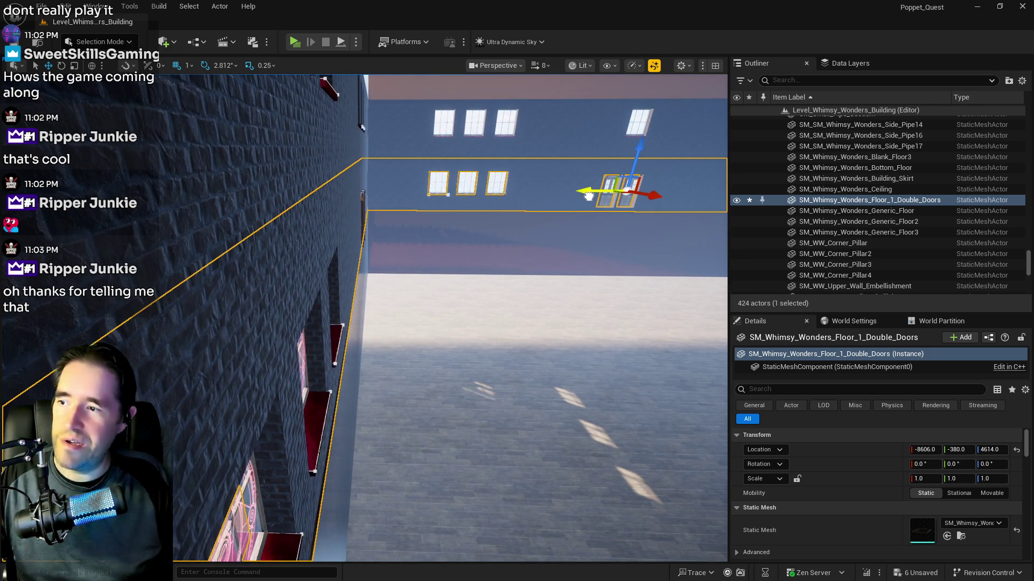
left_click_drag(531, 265, 529, 267)
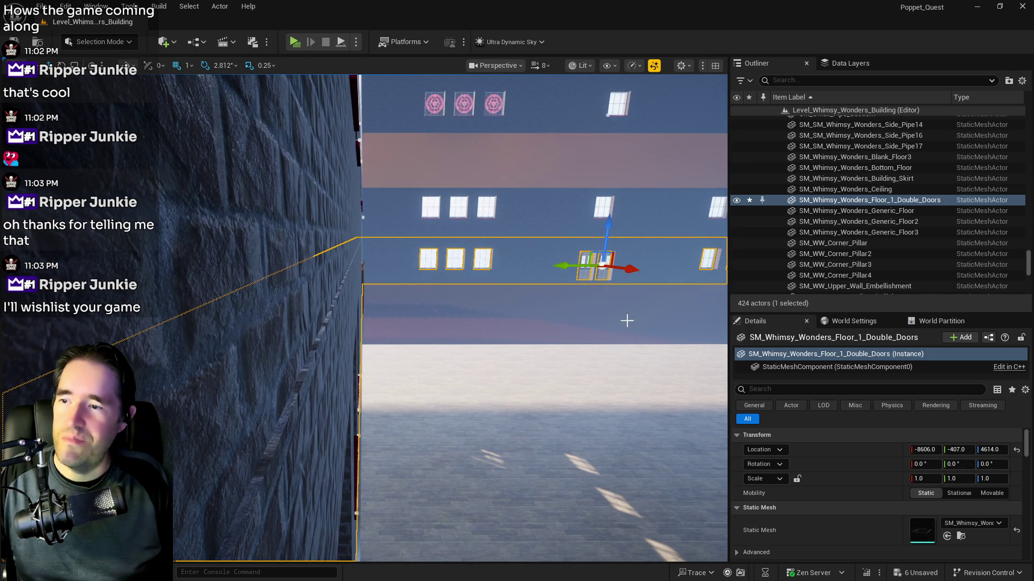
left_click_drag(958, 450, 962, 450)
key("f")
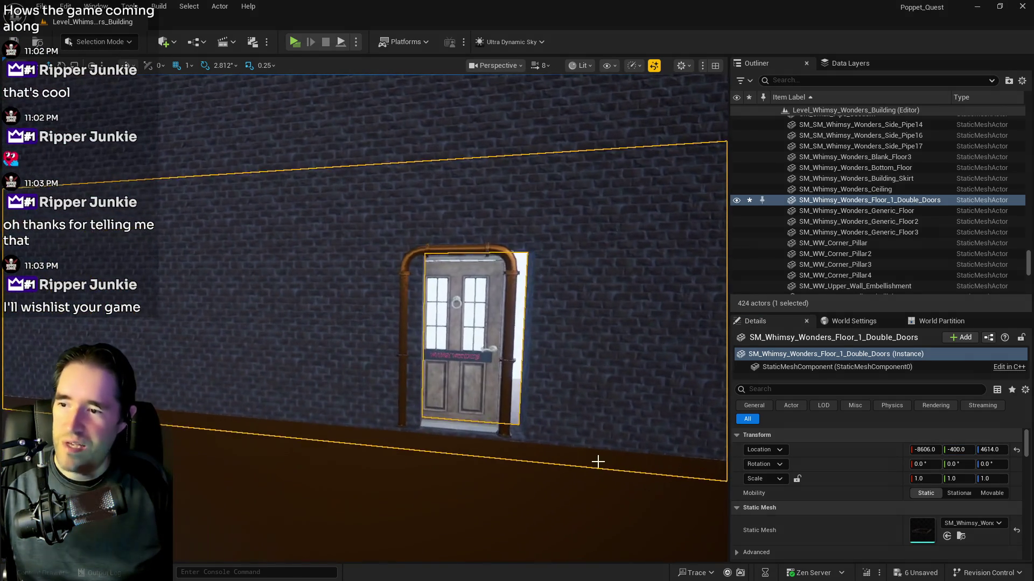
- Move BP_Door_36 along Y to -292 and shift BP_Door_37 left along X
left_click(466, 429)
left_click_drag(447, 425, 463, 426)
key("s")
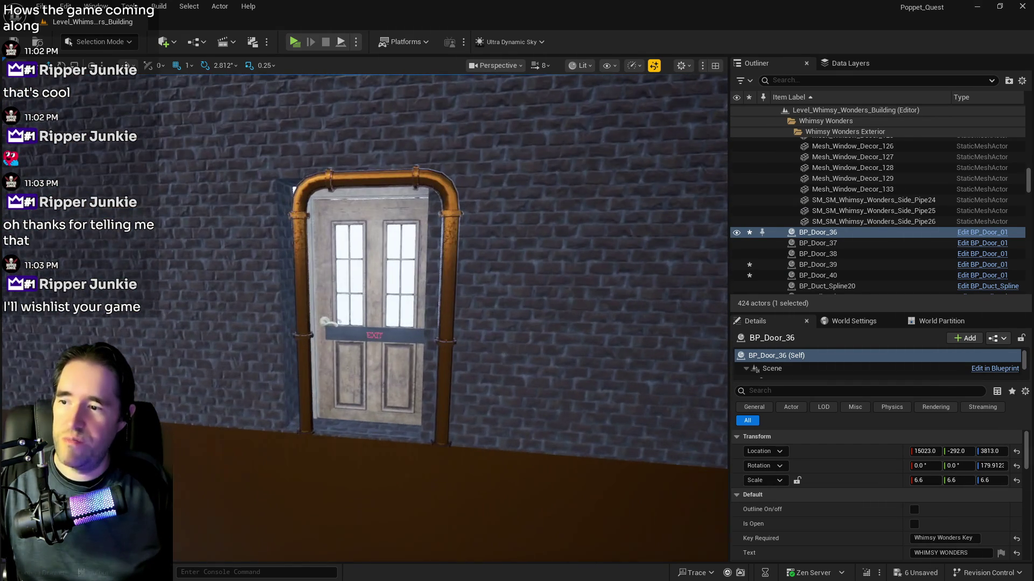
key("Down")
key("f")
left_click_drag(587, 413, 578, 376)
- Raise the Building_Skirt mesh to about Z 1649
scroll(578, 376, "down", 6)
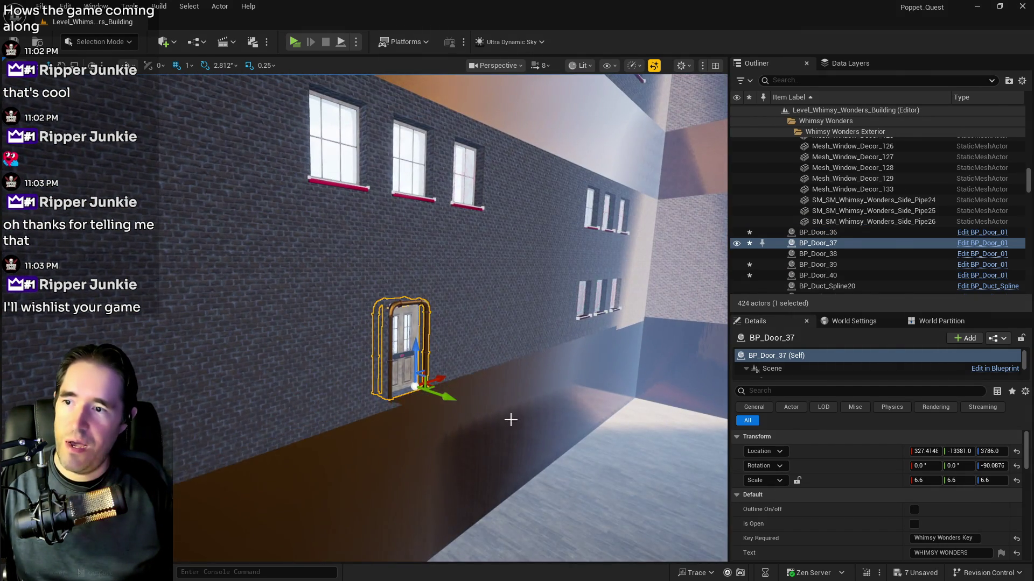
left_click(510, 417)
key("f")
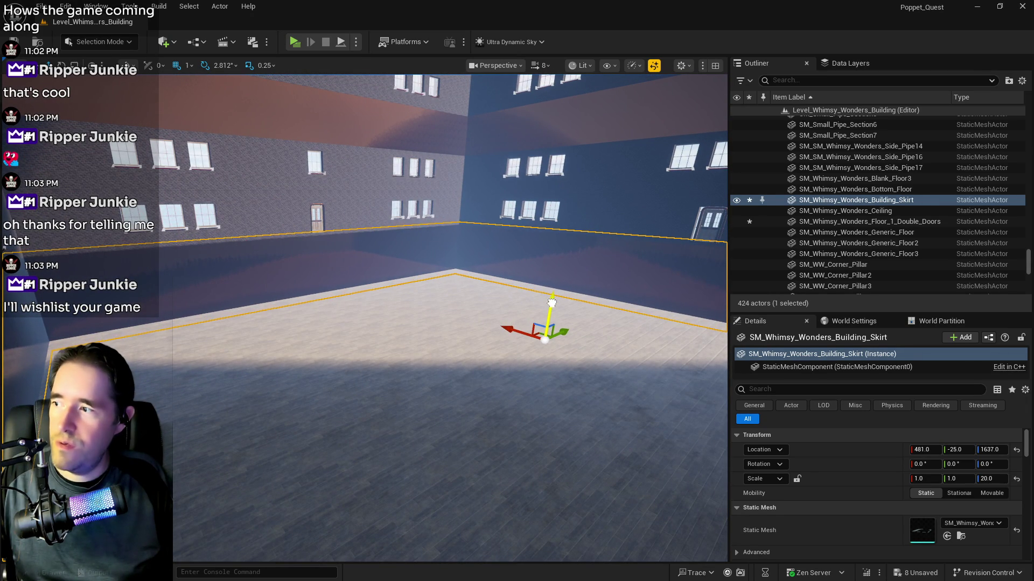
left_click_drag(553, 303, 551, 303)
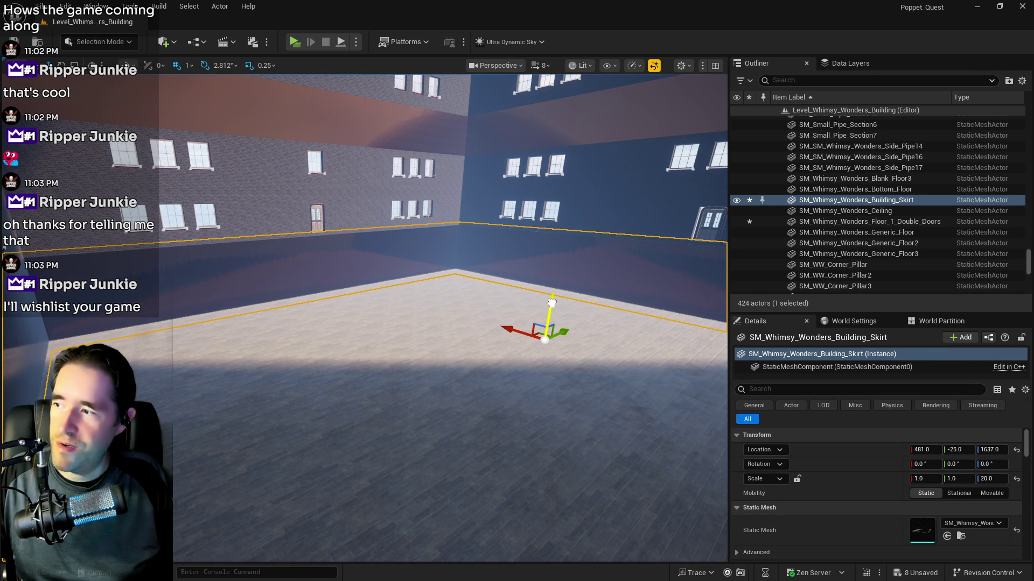
- Shift exit doors BP_Door_40 and BP_Door_39 left along the wall, then save all changes
left_click_drag(484, 316, 328, 323)
left_click(285, 358)
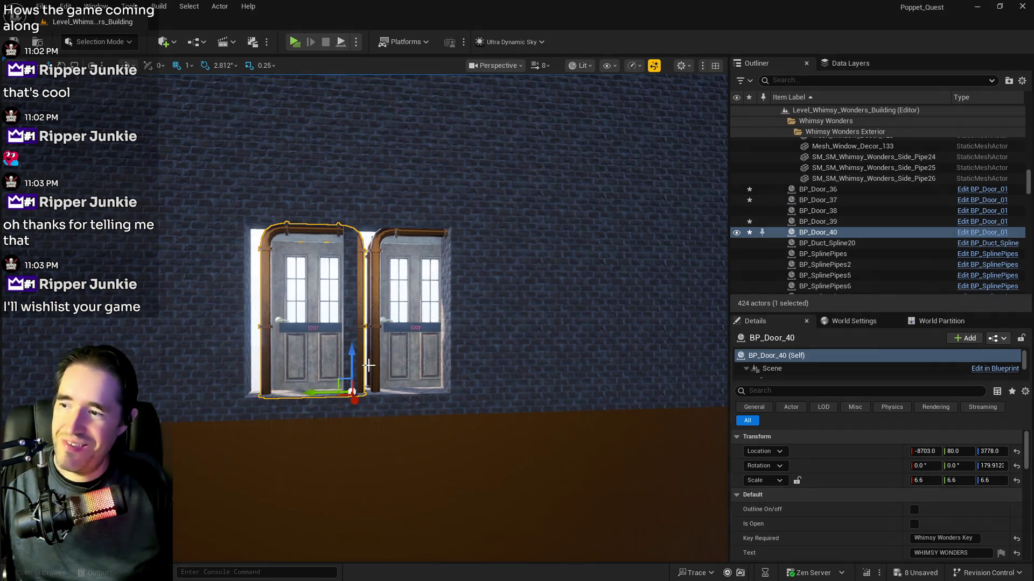
left_click(405, 373, "ctrl")
left_click_drag(410, 392, 395, 392)
left_click_drag(372, 428, 346, 405)
mouse_move(362, 351)
left_mouse_down()
mouse_move(353, 390)
mouse_move(506, 402)
left_mouse_up()
key("ctrl+s")
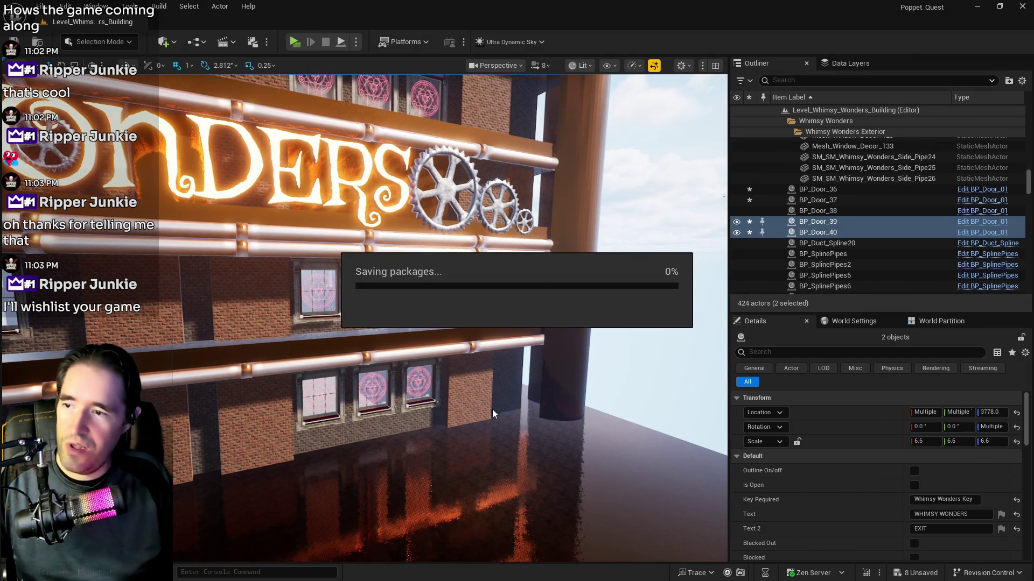
- Find Ultra_Dynamic_Sky in the Outliner with 'ult', delete it, and save the level
left_click(829, 81)
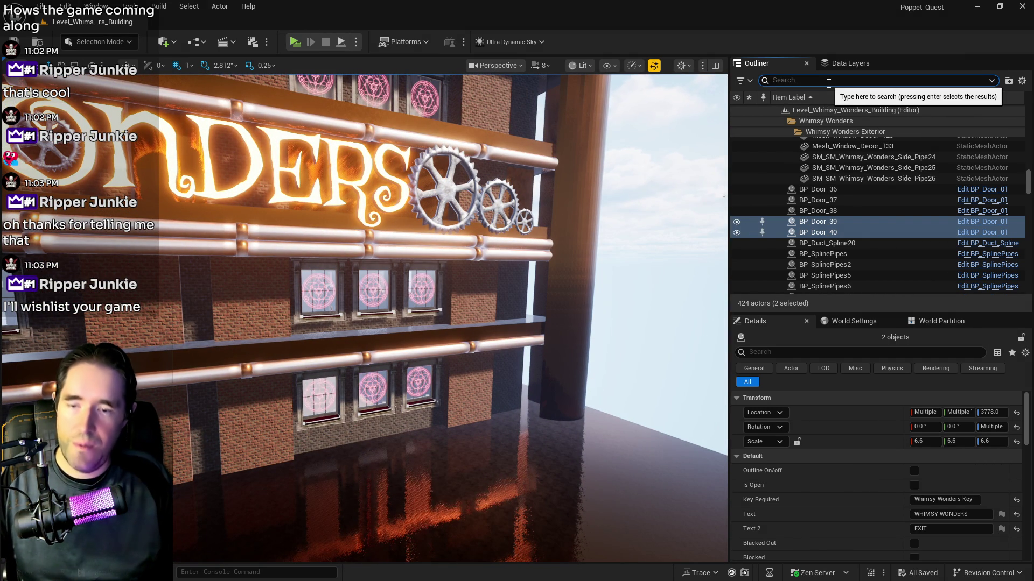
type("ult")
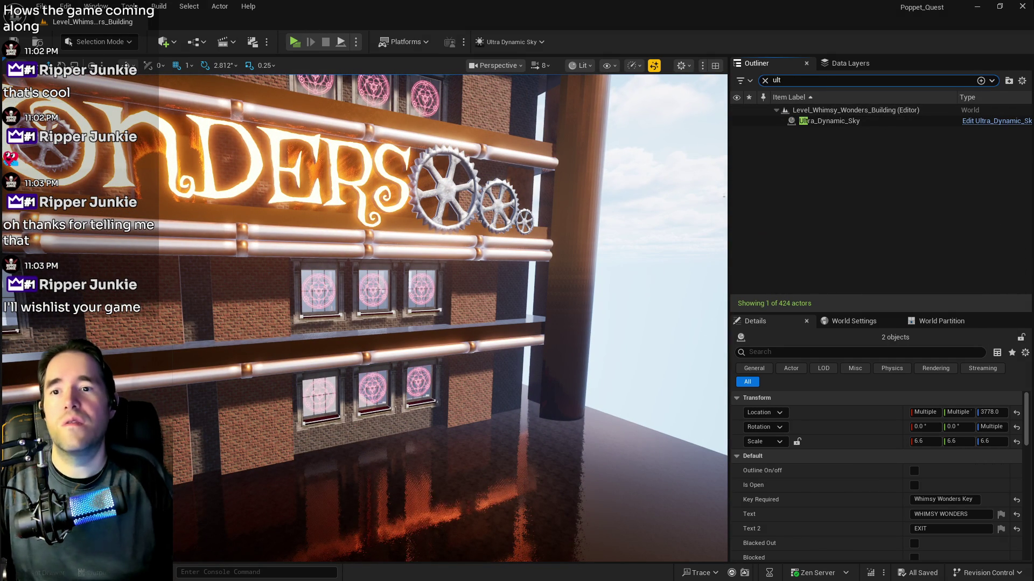
left_click(855, 122)
key("Delete")
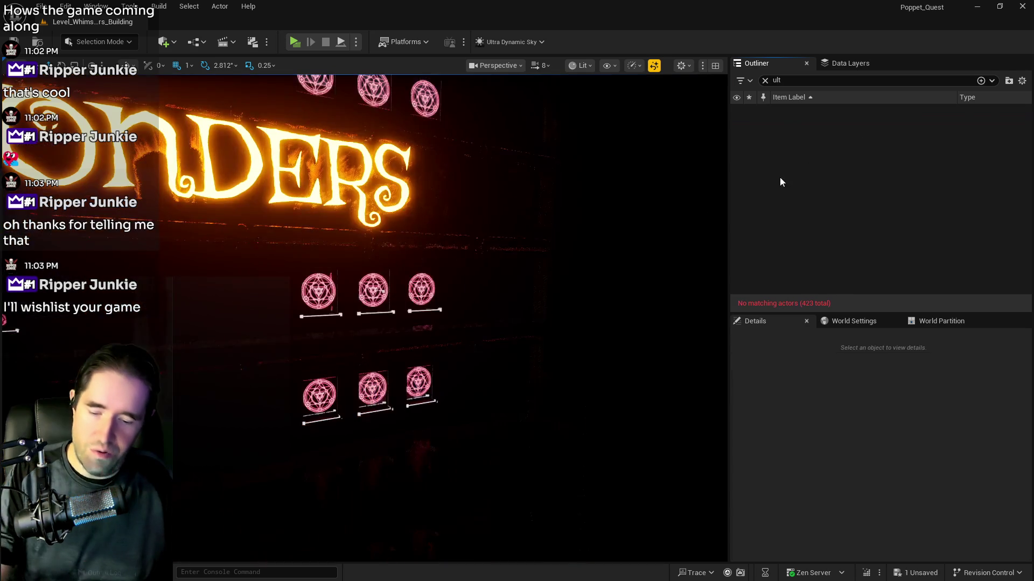
key("ctrl+s")
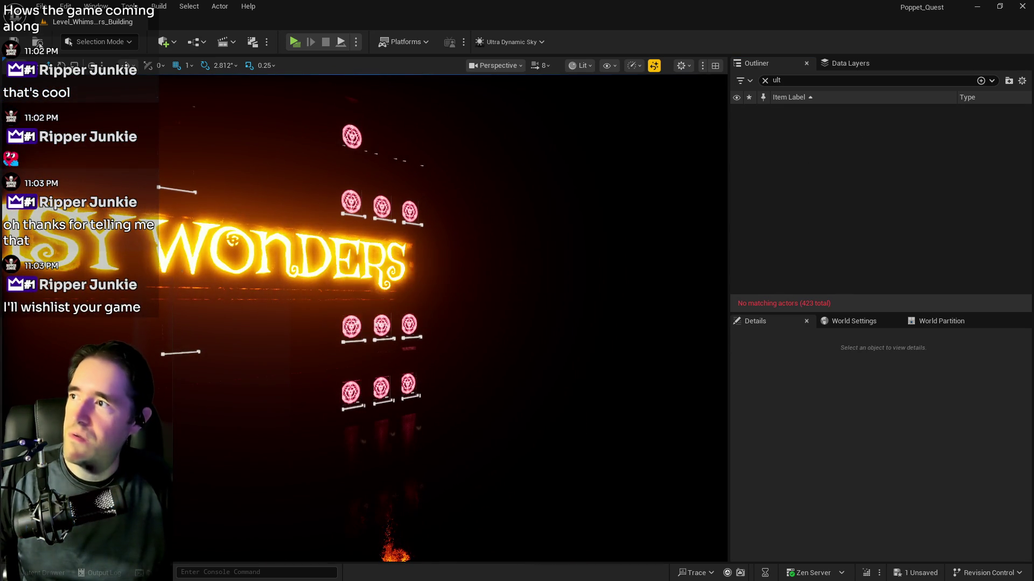
- Open Chapter_1_Dead_Girl_Wonderland from File > Recent Levels
left_click(41, 6)
mouse_move(93, 87)
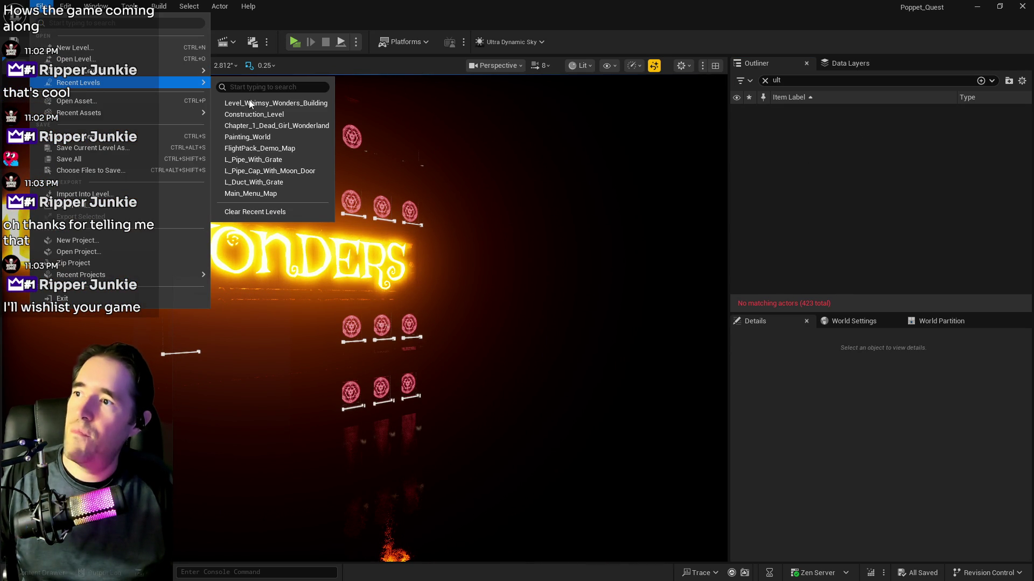
left_click(258, 126)
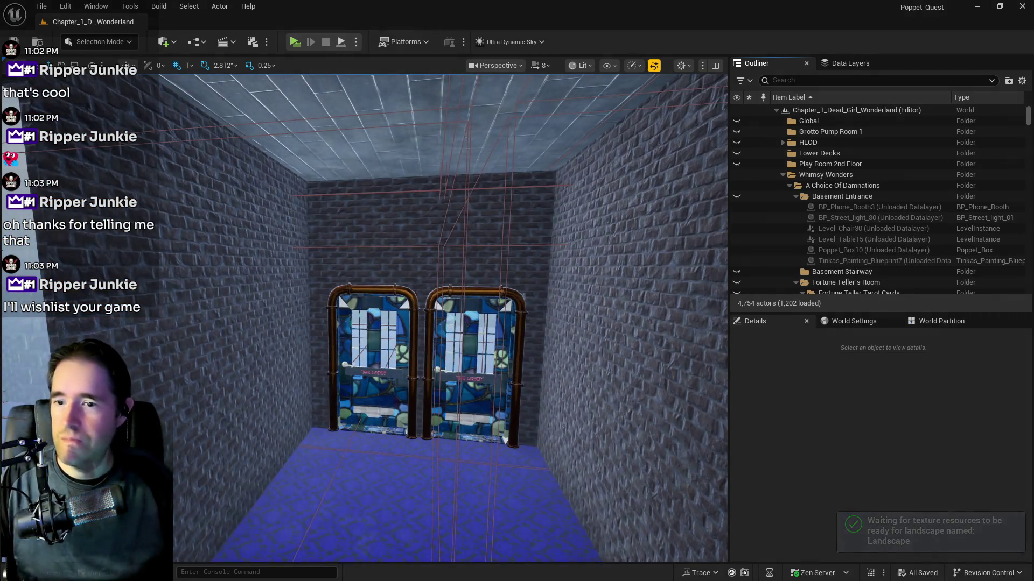
- Set the Magician Room door BP_Door_48 and Waiting Room door BP_Door_3 to open
left_click_drag(487, 516, 487, 517)
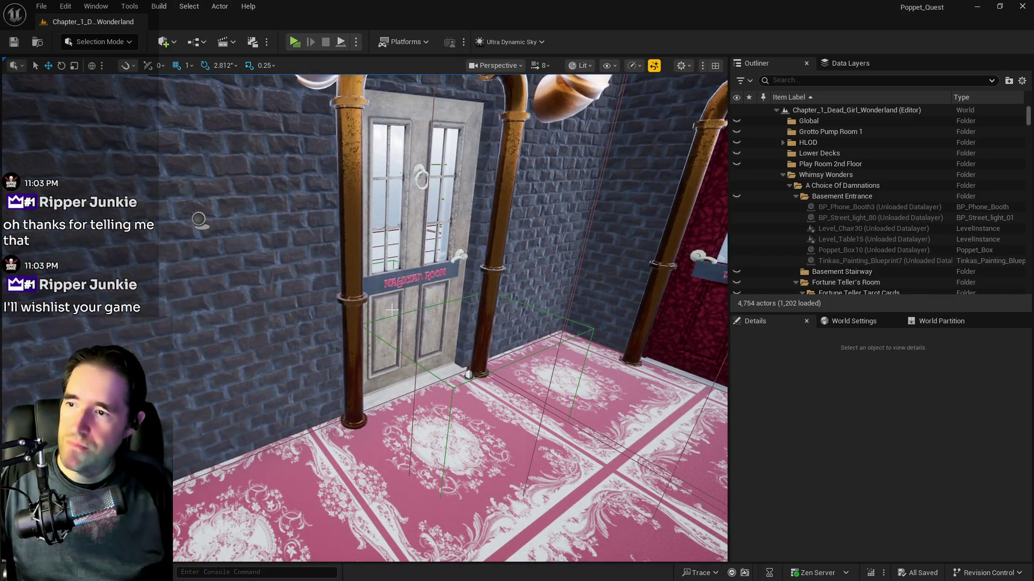
left_click(392, 309)
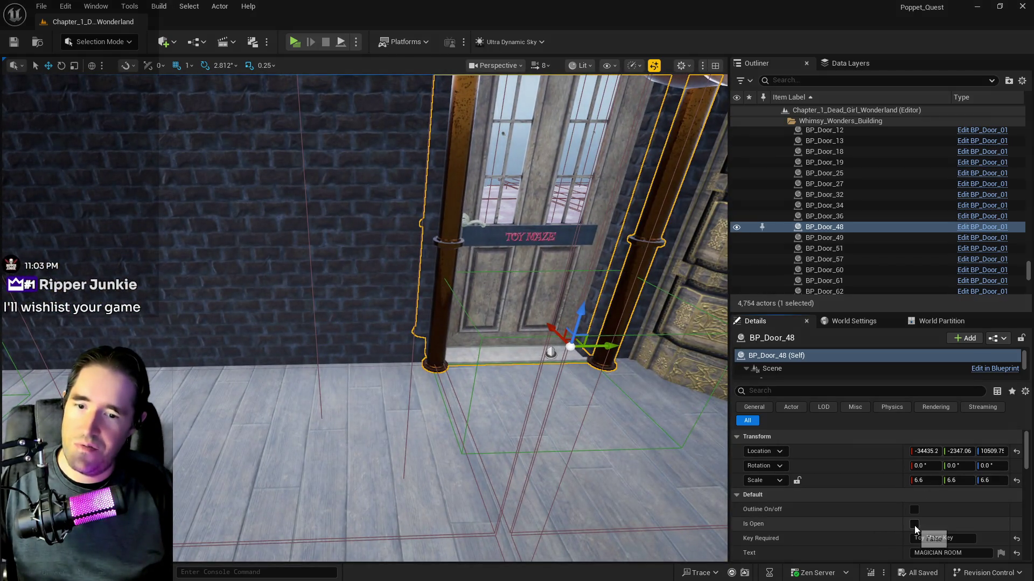
left_click(914, 524)
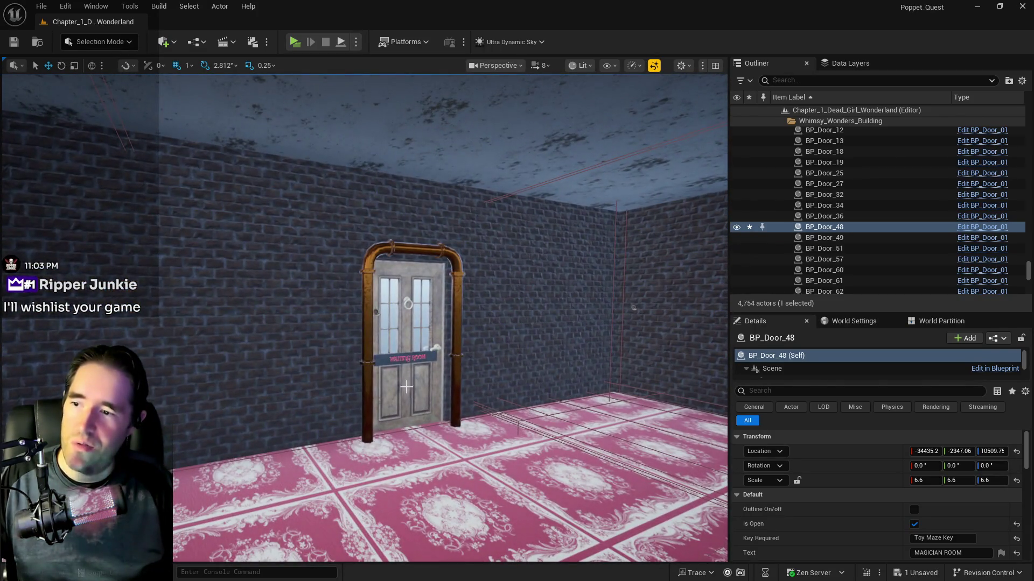
left_click(406, 386)
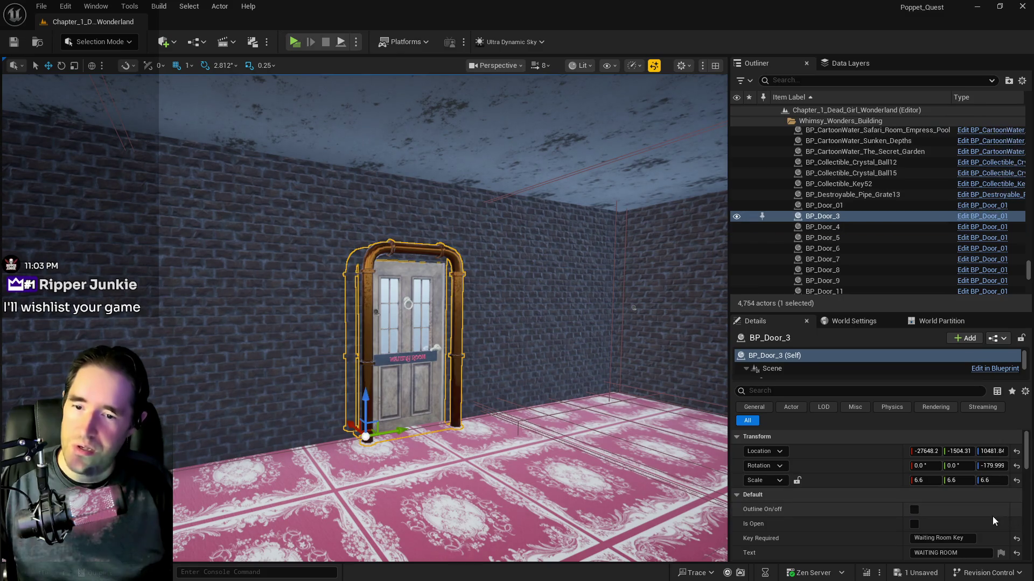
left_click(914, 524)
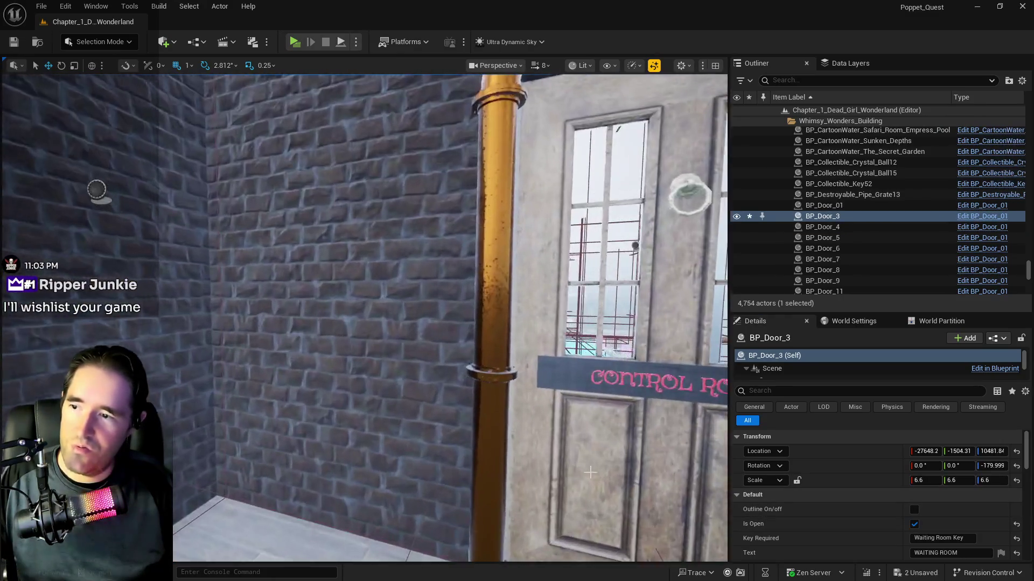
- After checking BP_Door_01, tick Is Open on garden door BP_Door_43 and start Play
left_click(501, 323)
left_click(914, 524)
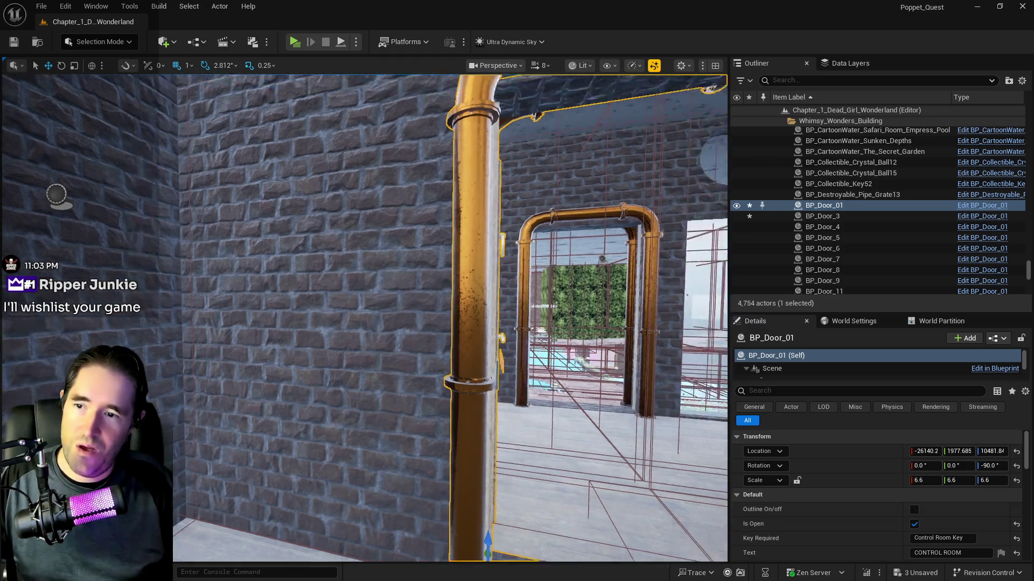
scroll(592, 357, "down", 10)
scroll(592, 357, "up", 10)
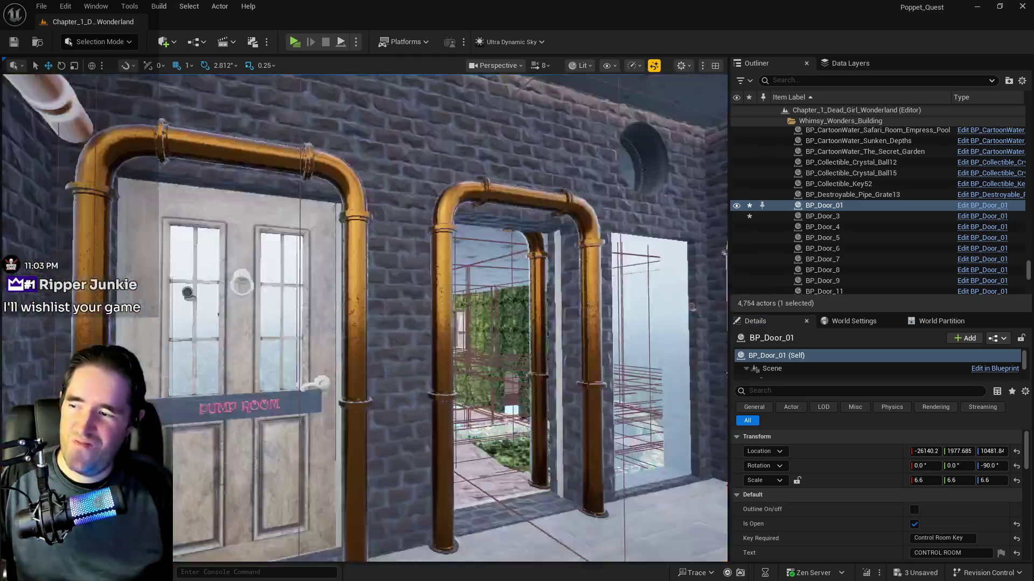
scroll(377, 366, "up", 3)
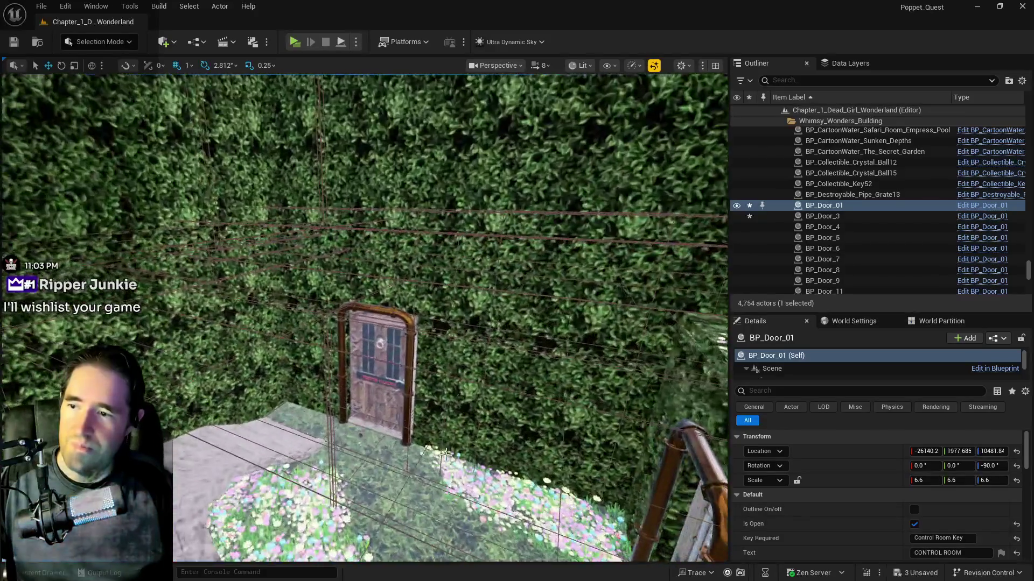
left_click(377, 366)
left_click(914, 525)
left_click(914, 524)
scroll(233, 377, "down", 5)
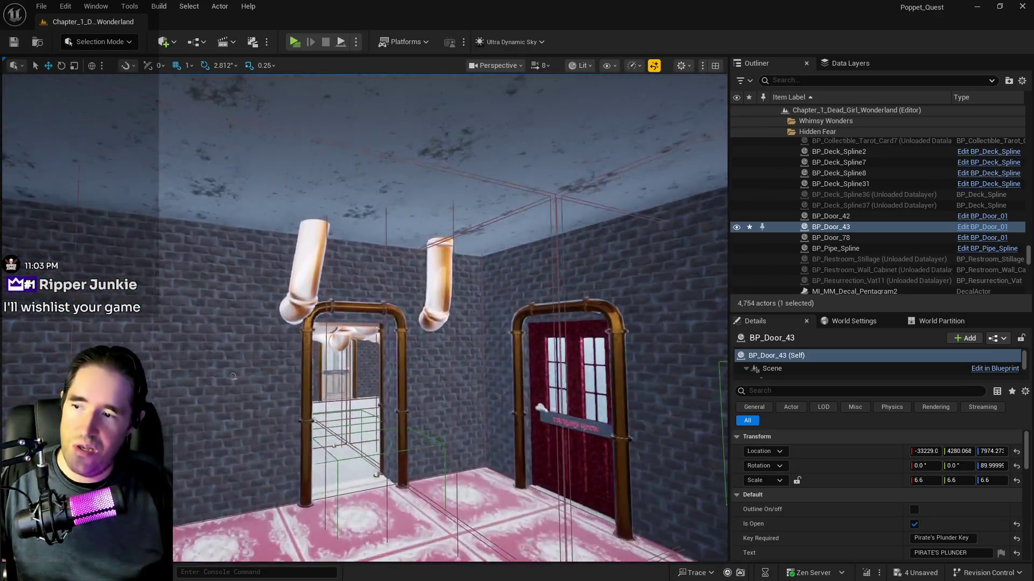
left_click_drag(233, 376, 269, 269)
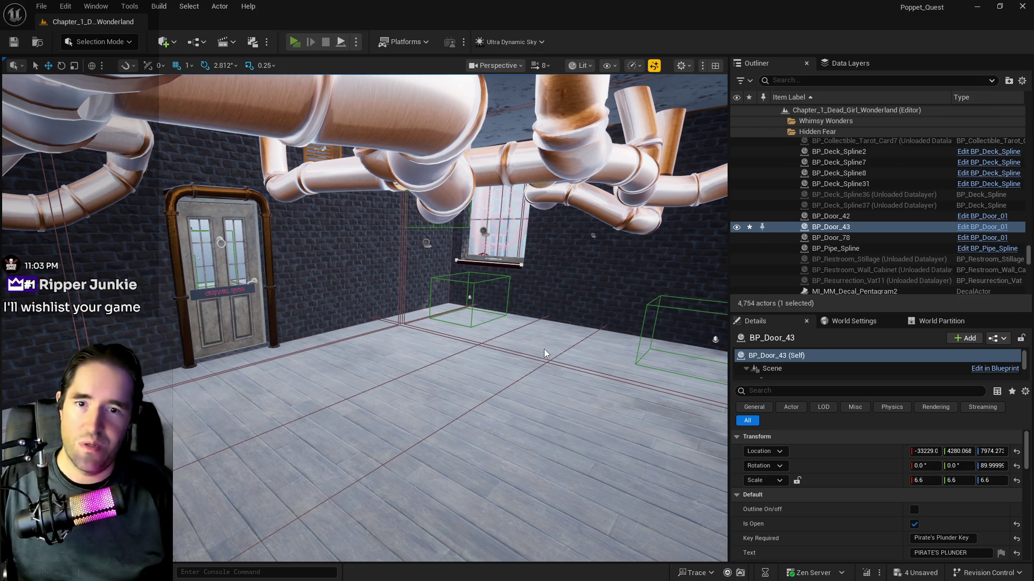
key("alt+p")
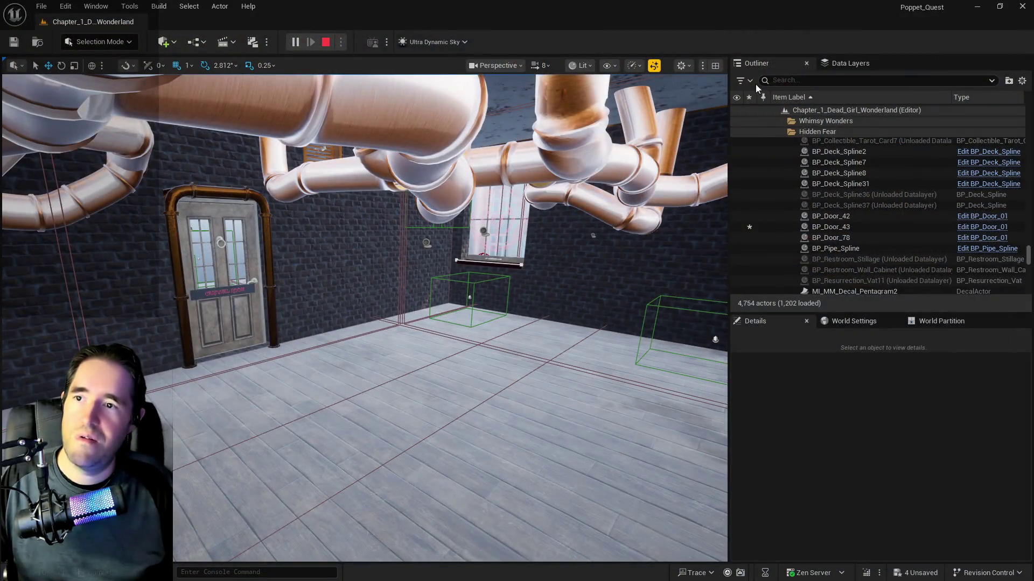
- Stop the preview, set Ultra_Dynamic_Sky's Time Of Day to 2400, and relaunch Play
key("Escape")
left_click(850, 63)
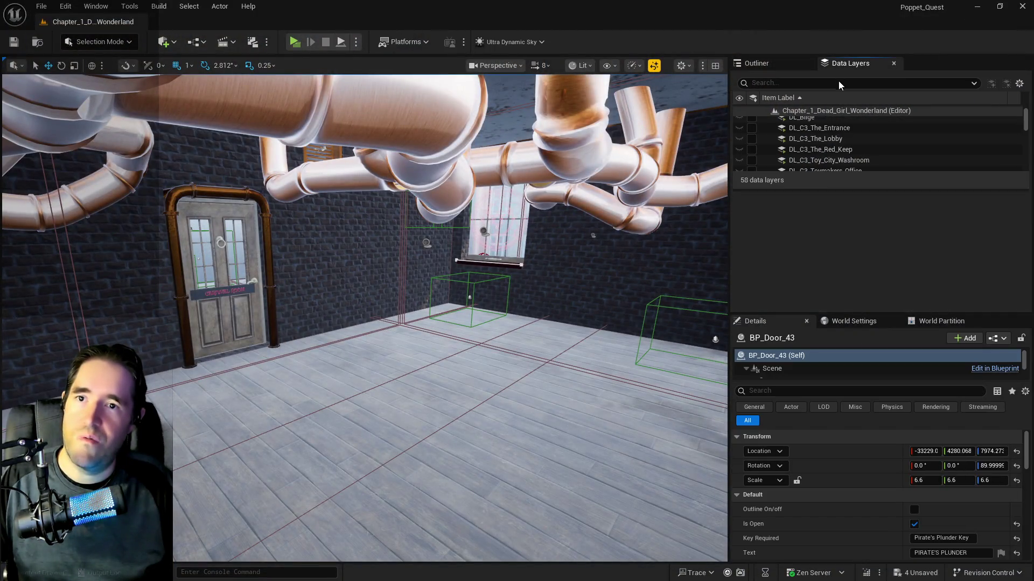
left_click(835, 84)
left_click(756, 63)
type("ultra")
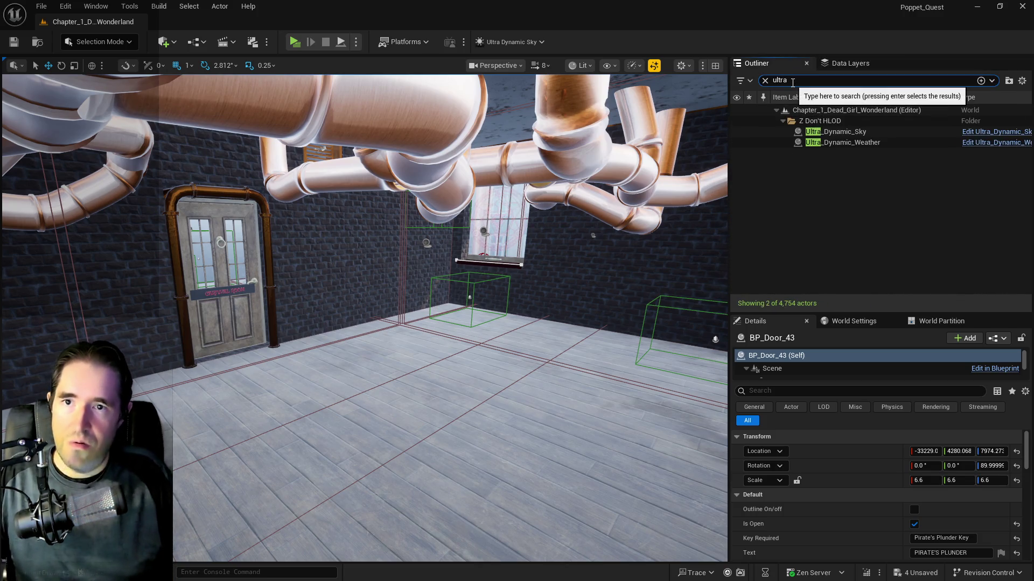
left_click(836, 132)
left_click_drag(921, 525, 972, 525)
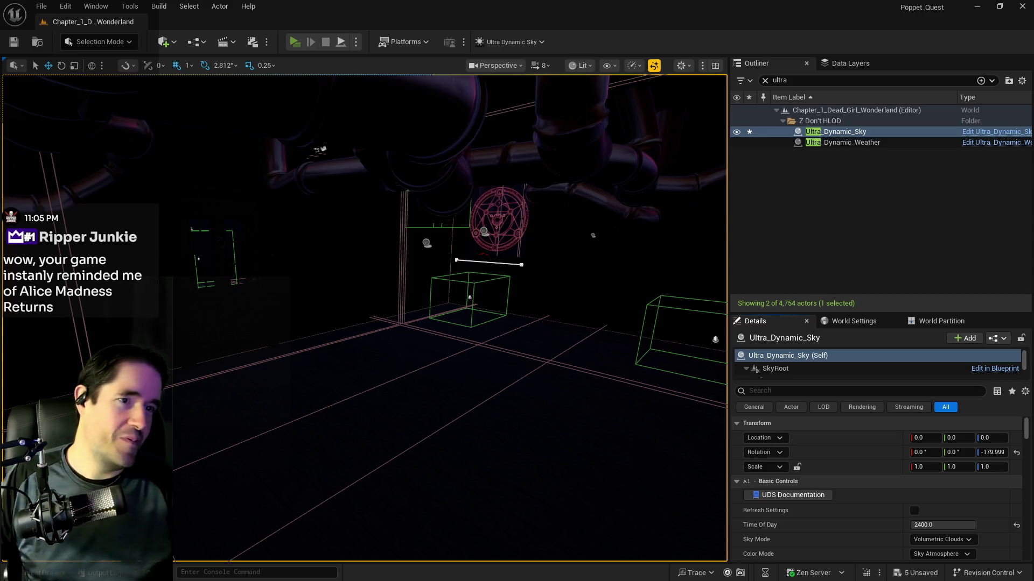
key("alt+p")
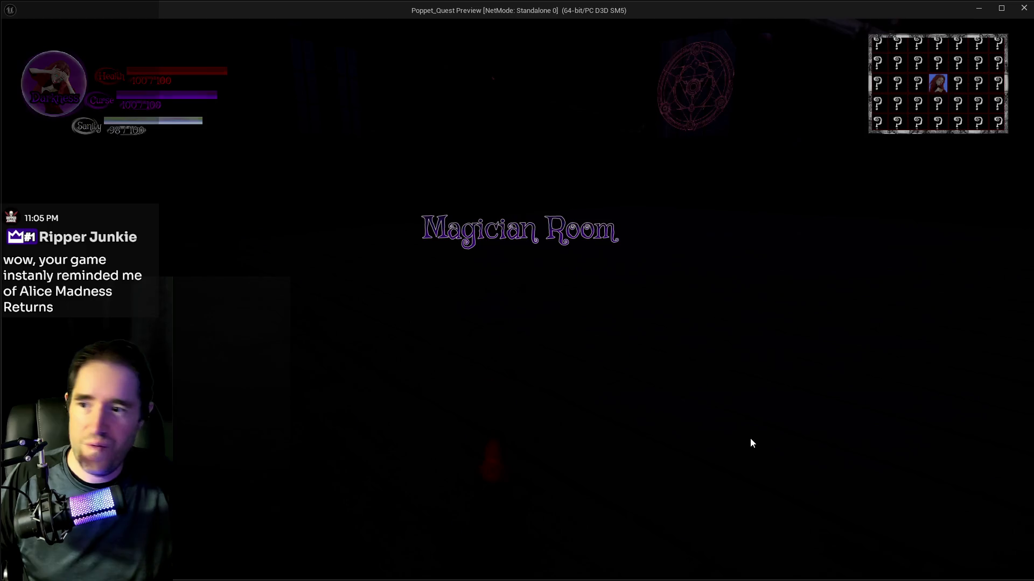
- Run the character from the Magician Room through the pipe rooms, courtyard and sigil room
key("w")
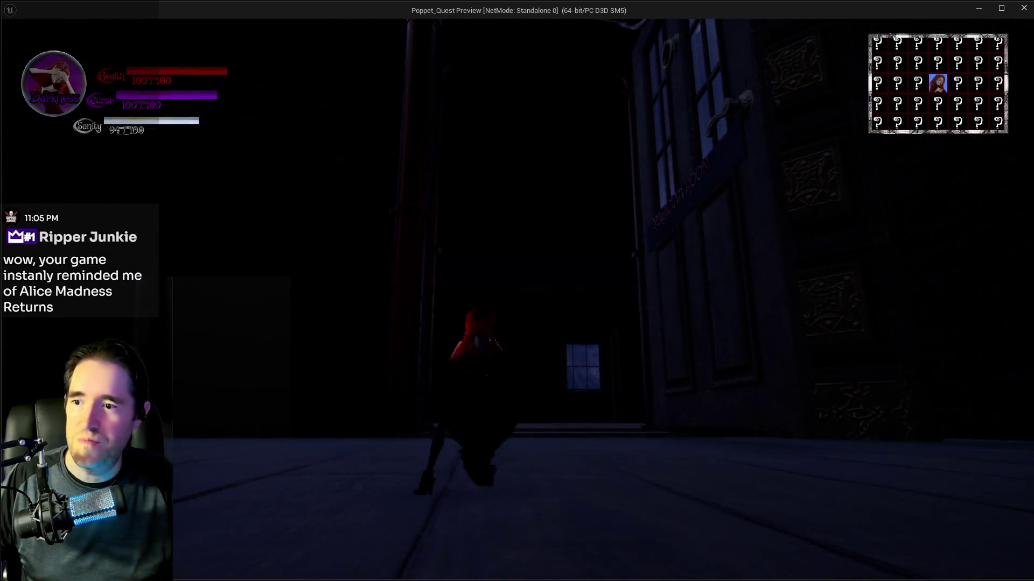
key("w")
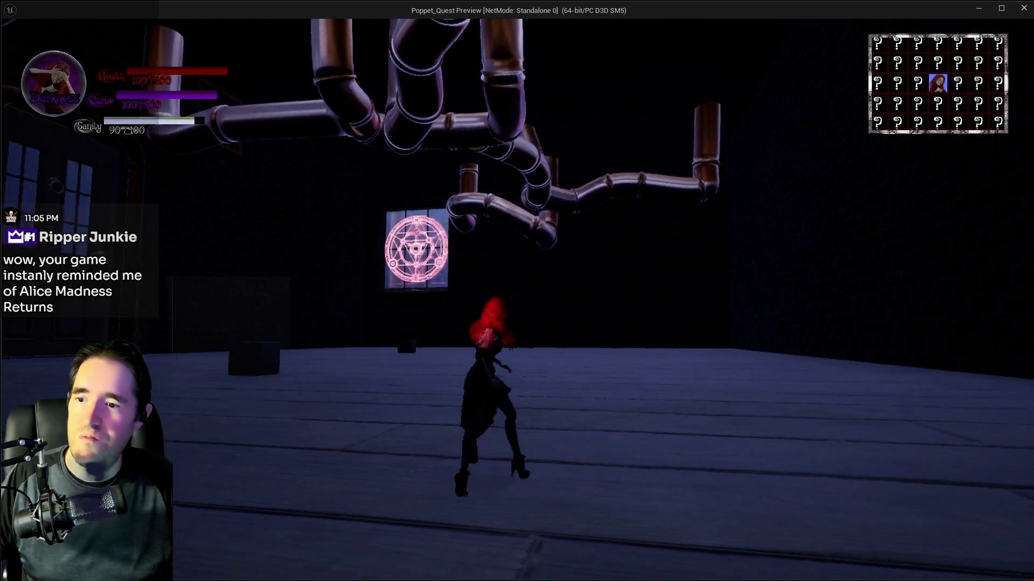
key("w")
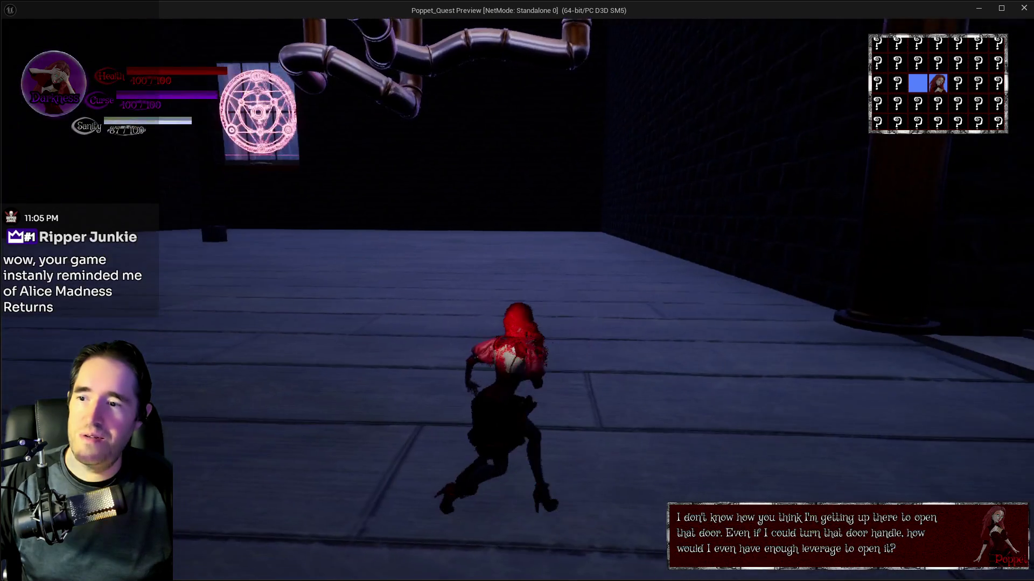
key("w")
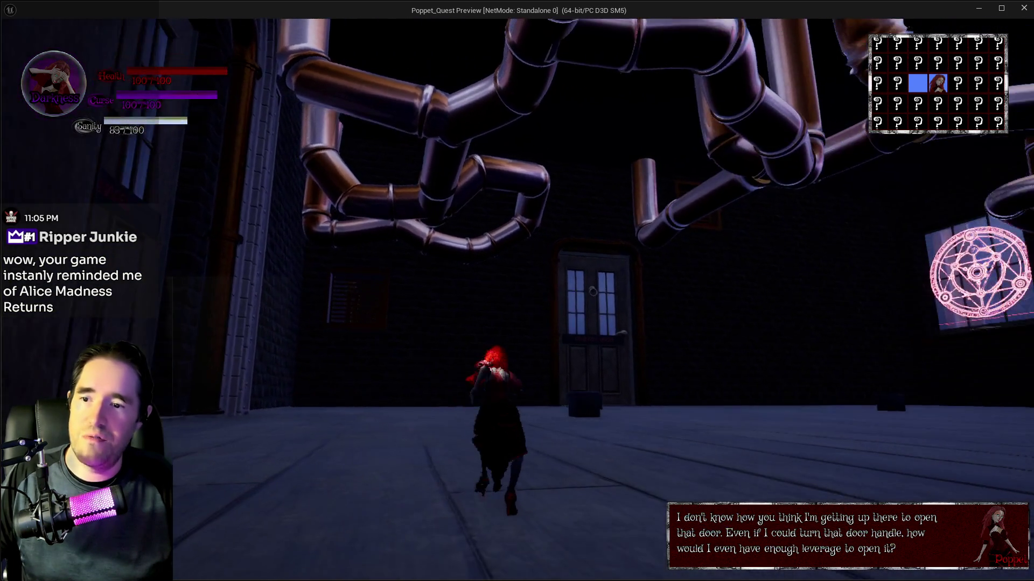
key("w")
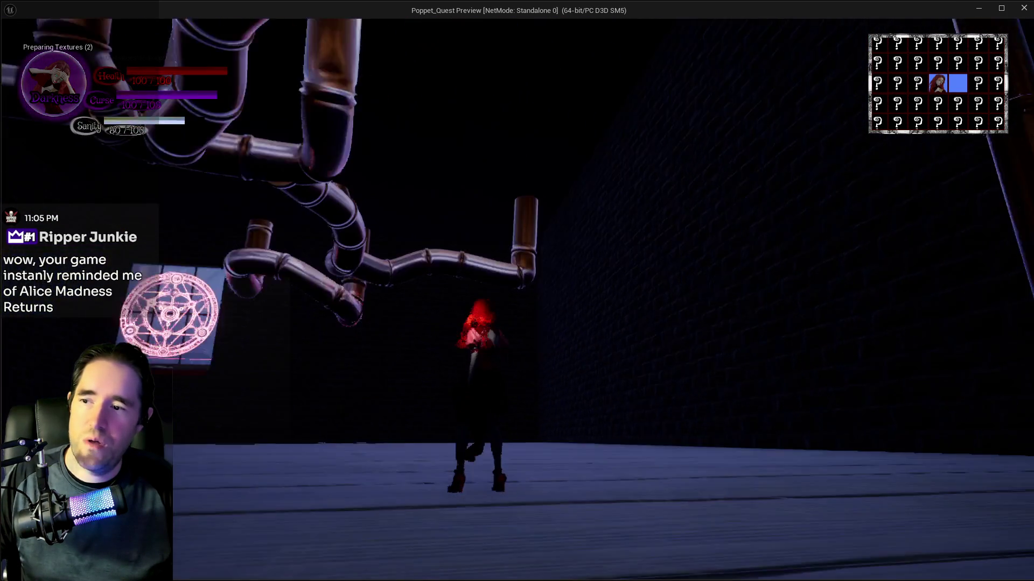
key("w")
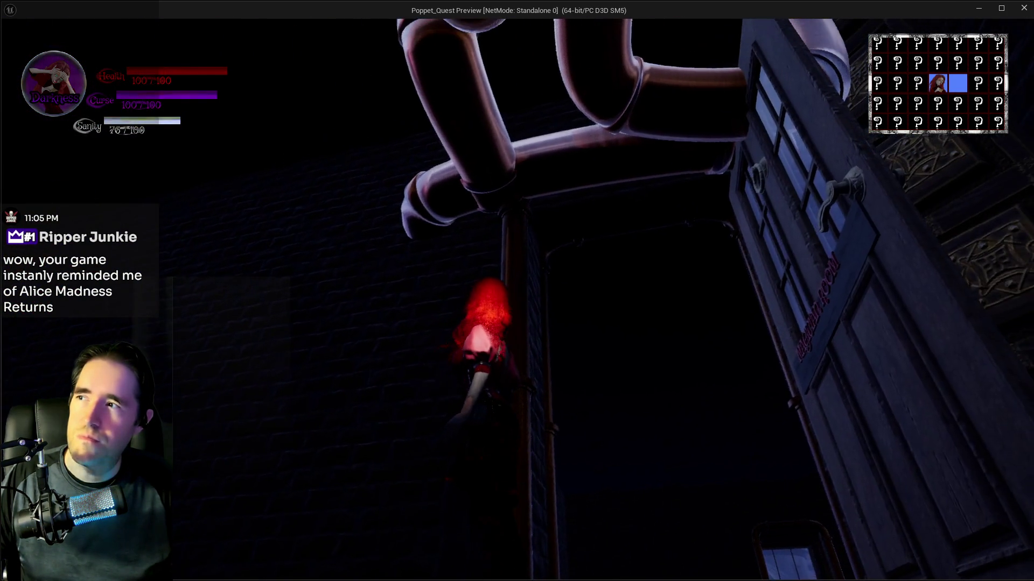
key("w")
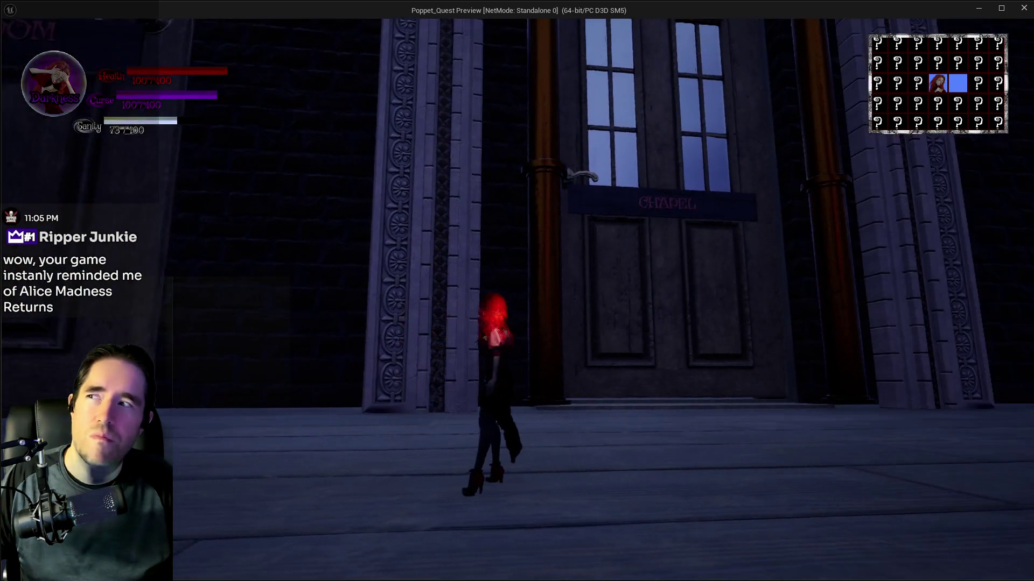
key("w")
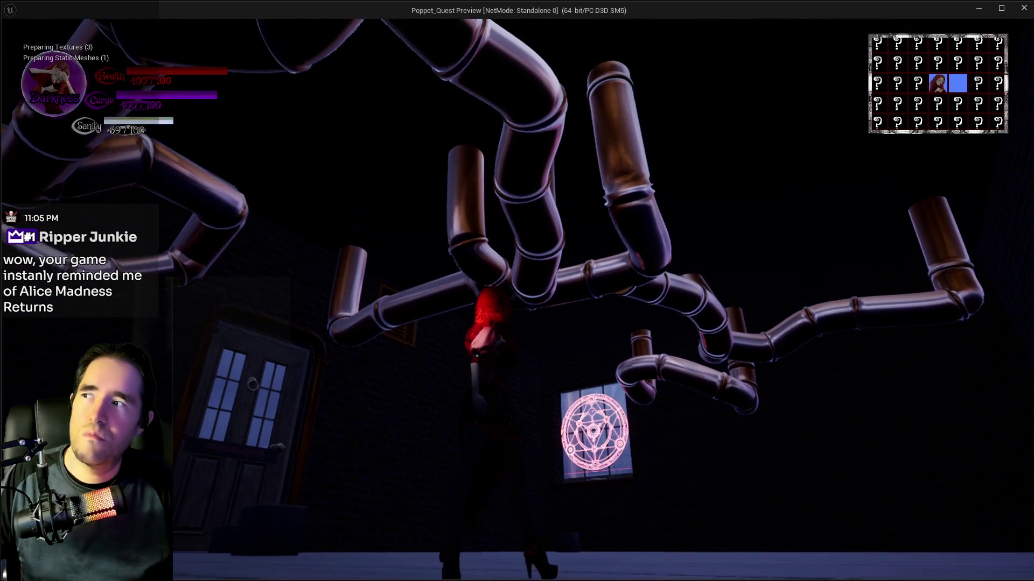
key("w")
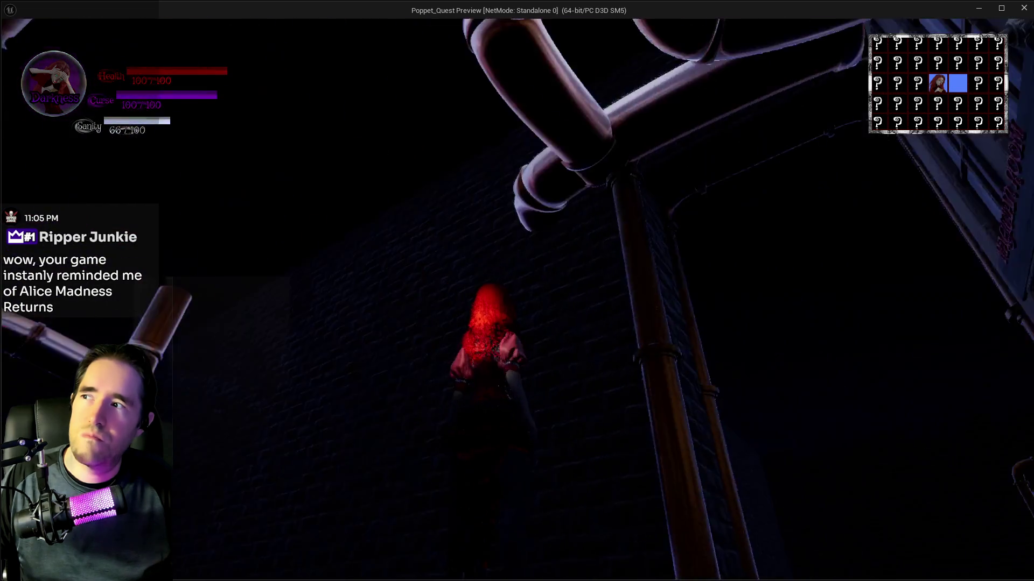
key("w")
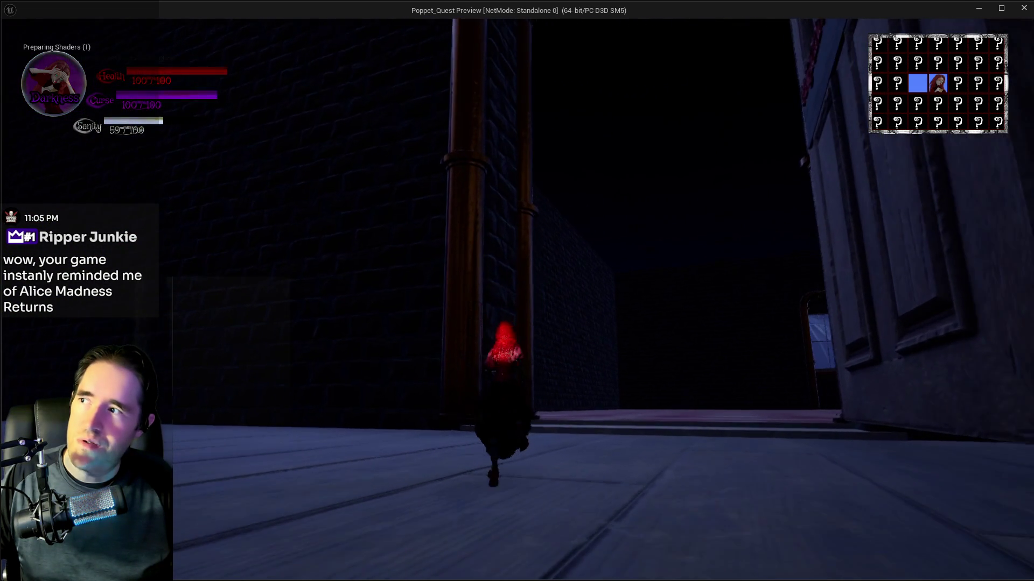
- Walk past the Toy Maze Rules sign into the Toy Maze, then pause and return to the editor
key("w")
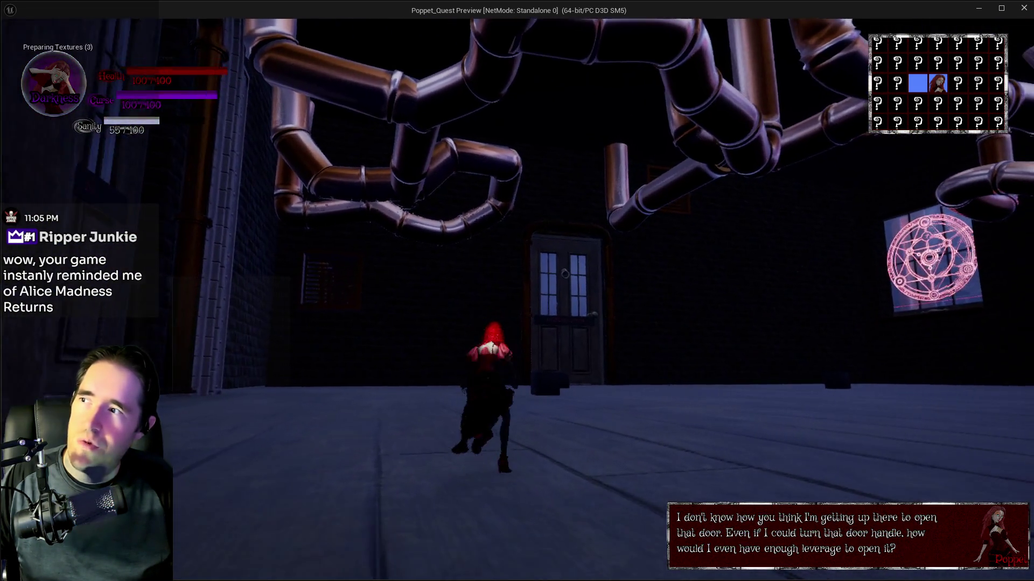
key("w")
key("w")
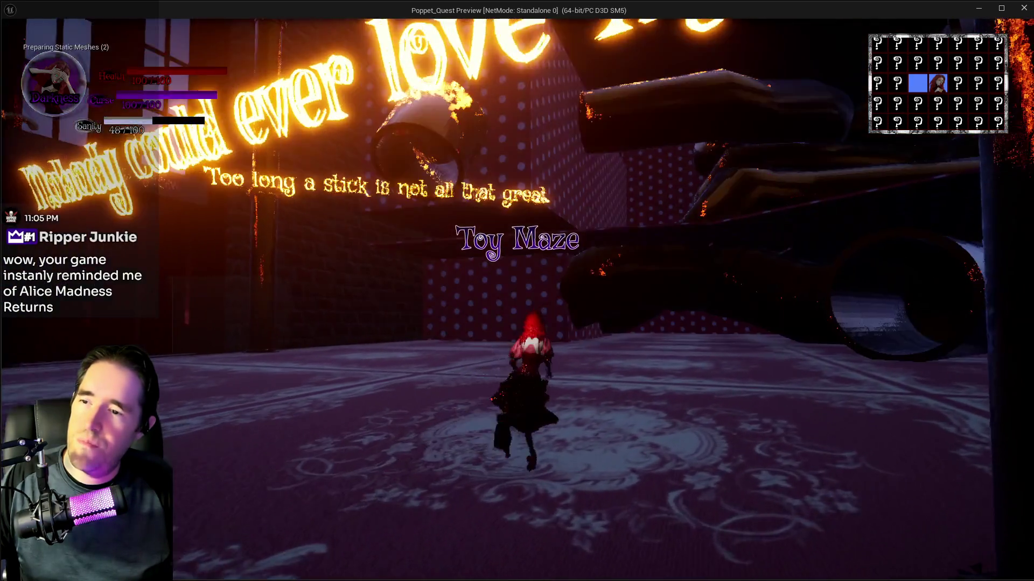
key("w")
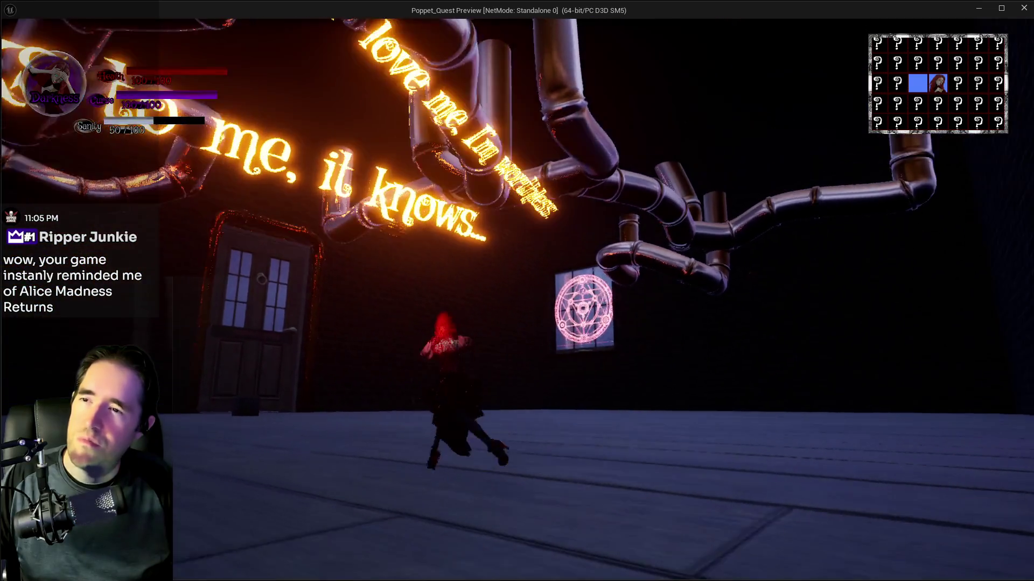
key("w")
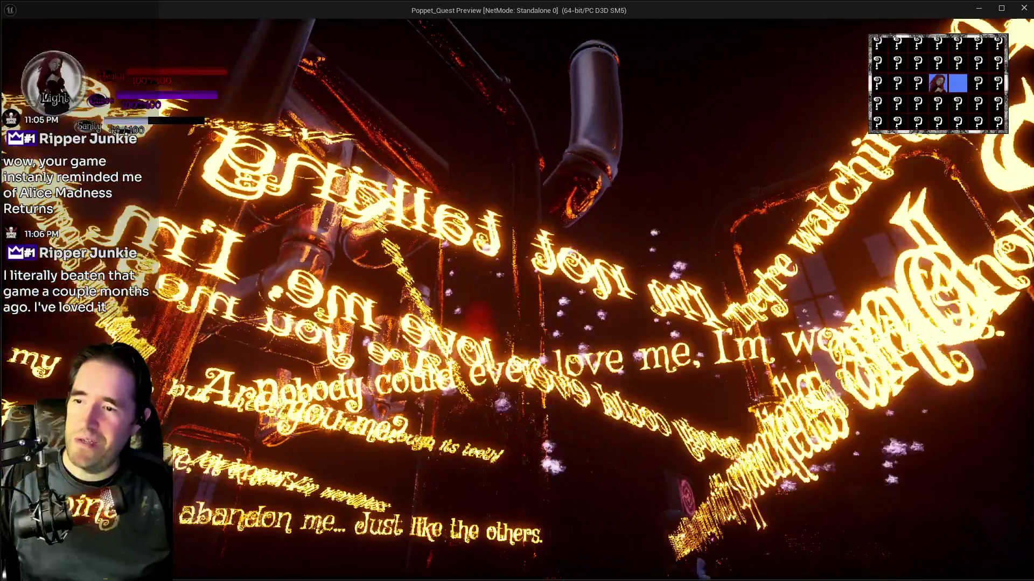
key("w")
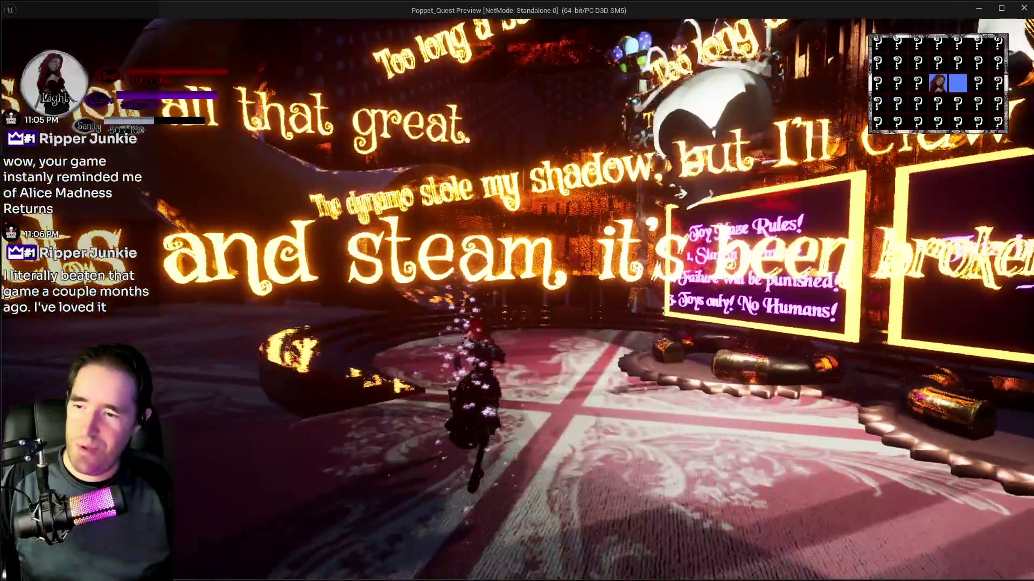
key("w")
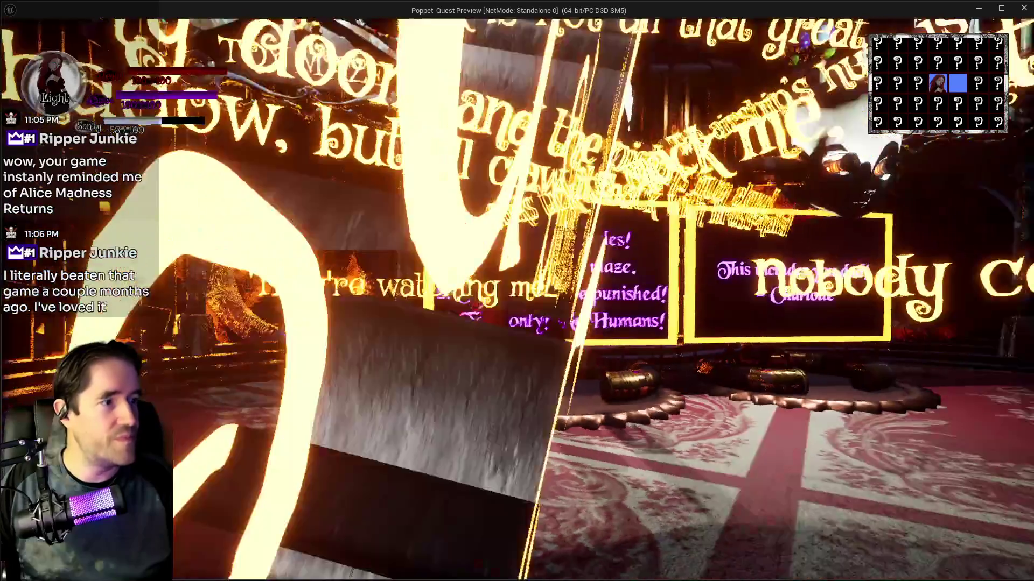
key("w")
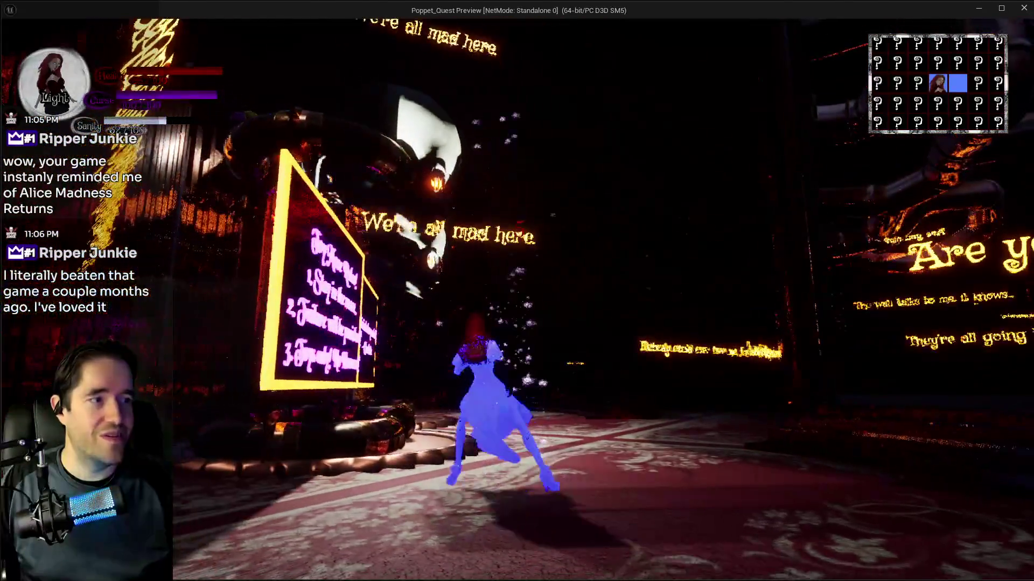
key("w")
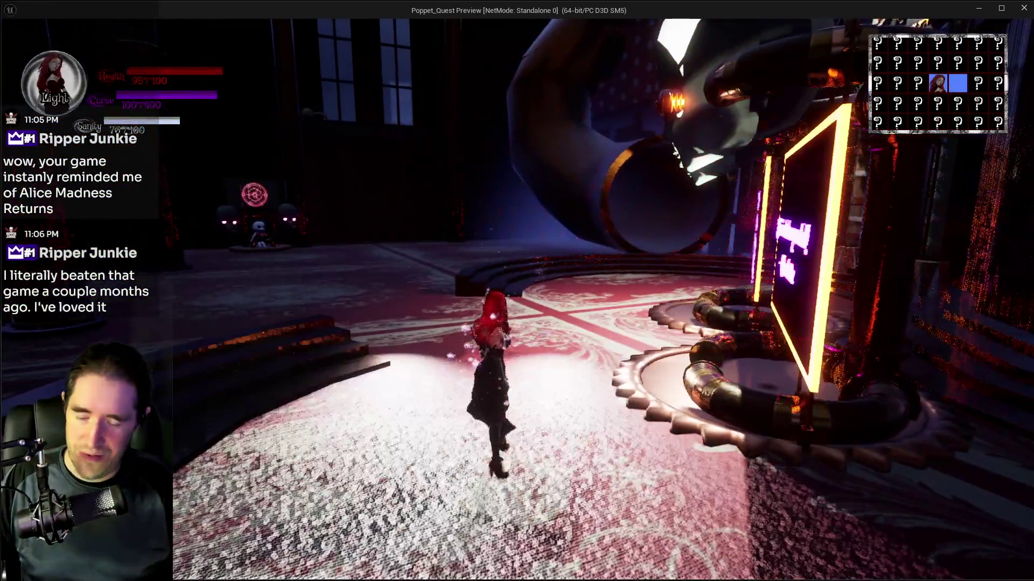
key("Escape")
key("alt+Tab")
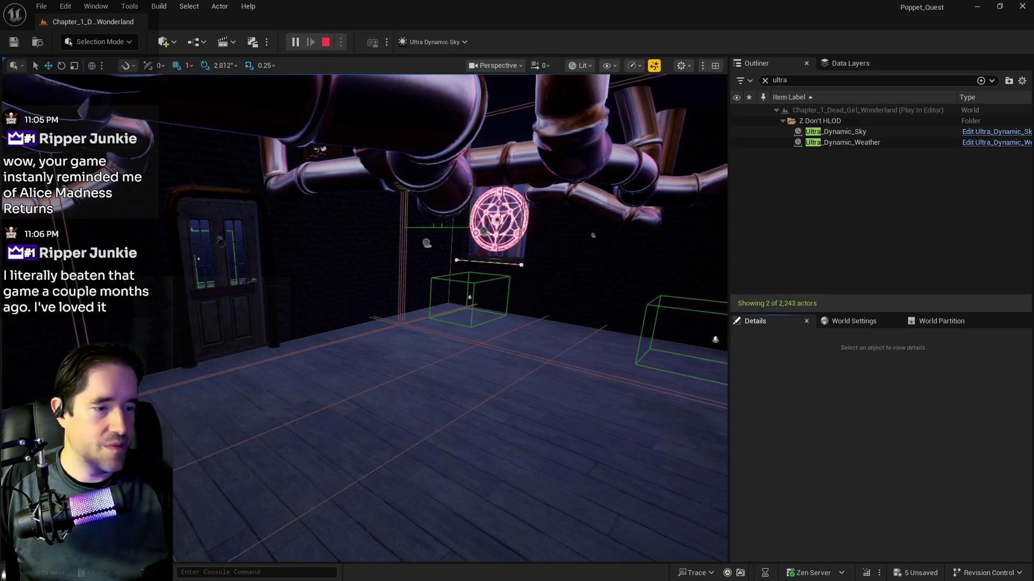
- Close the map check Message Log and resume gameplay in the Poppet_Quest preview
key("alt+Tab")
key("alt+Tab")
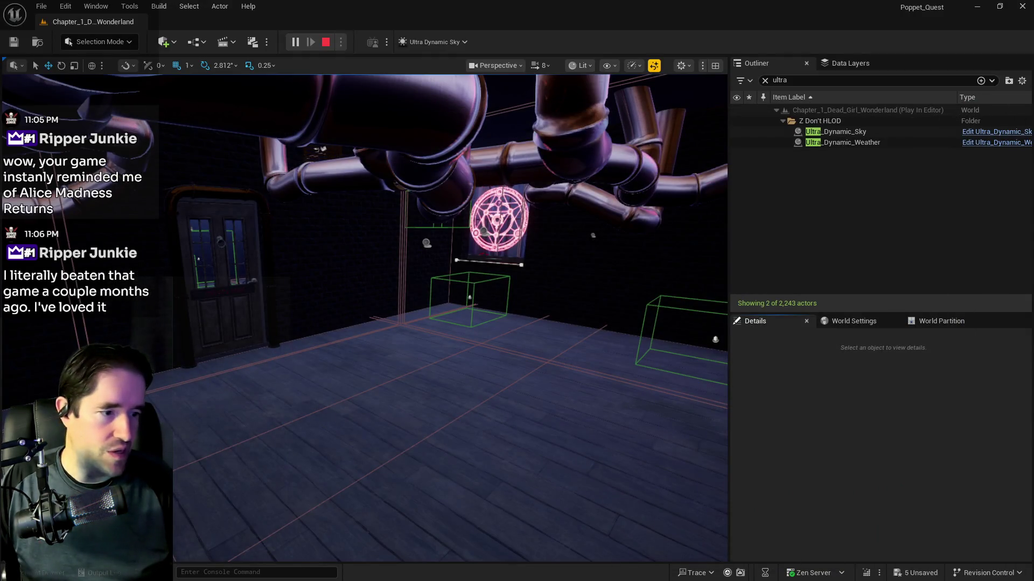
key("alt+Tab")
left_click(844, 176)
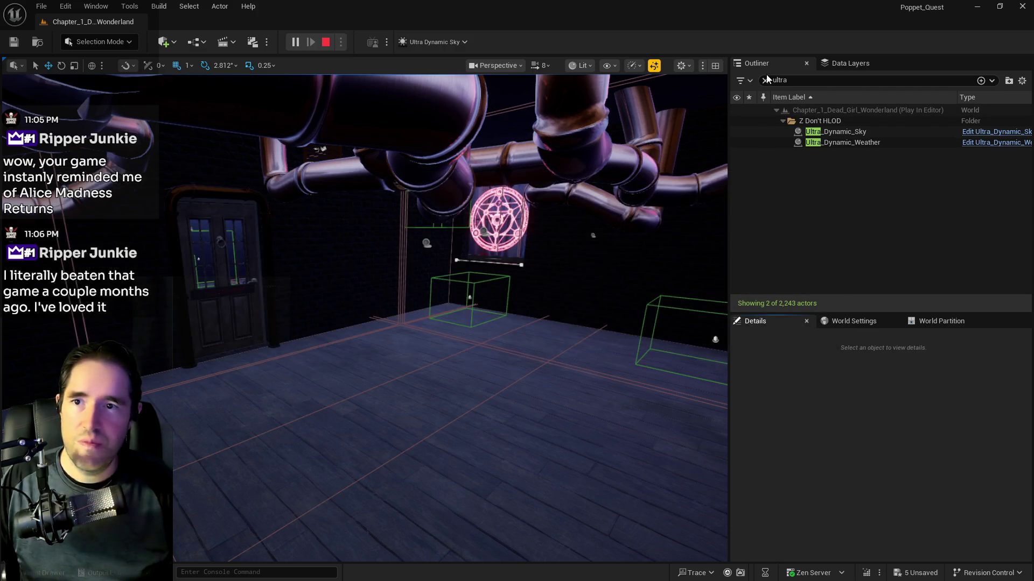
left_click(976, 8)
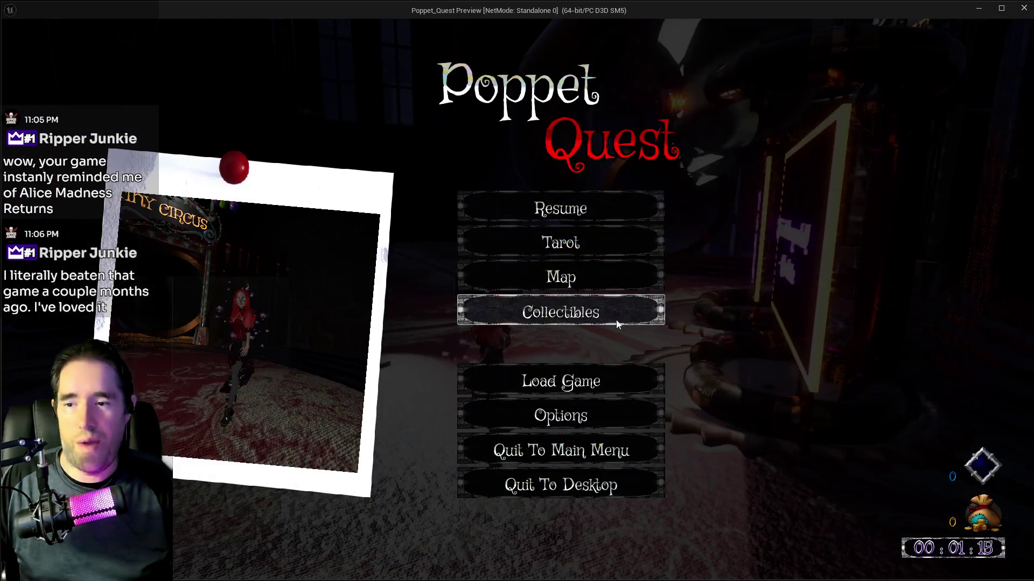
left_click(560, 205)
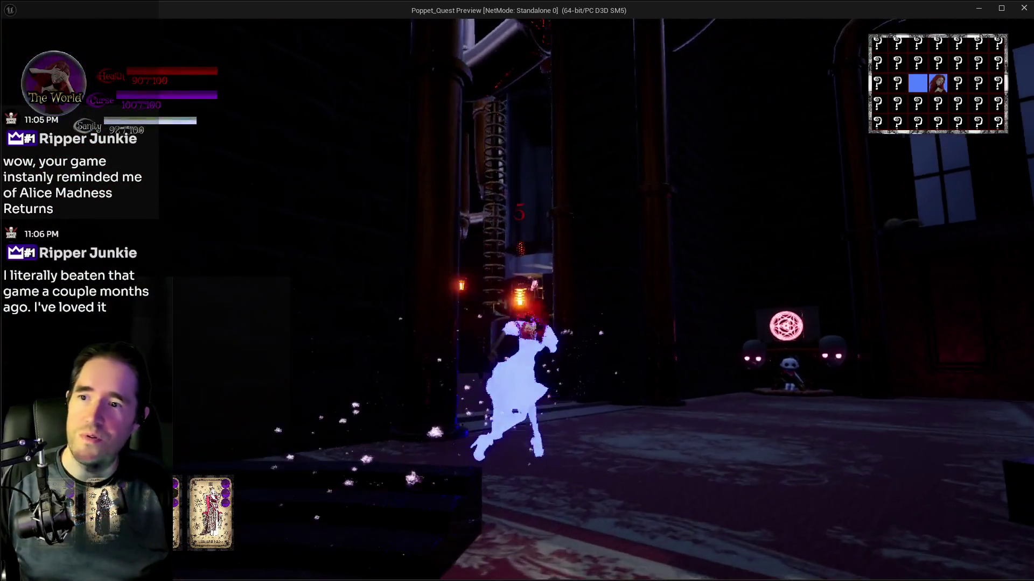
- Run and glide the character past the table and chair to the shop window, then open the tarot card menu
key("w")
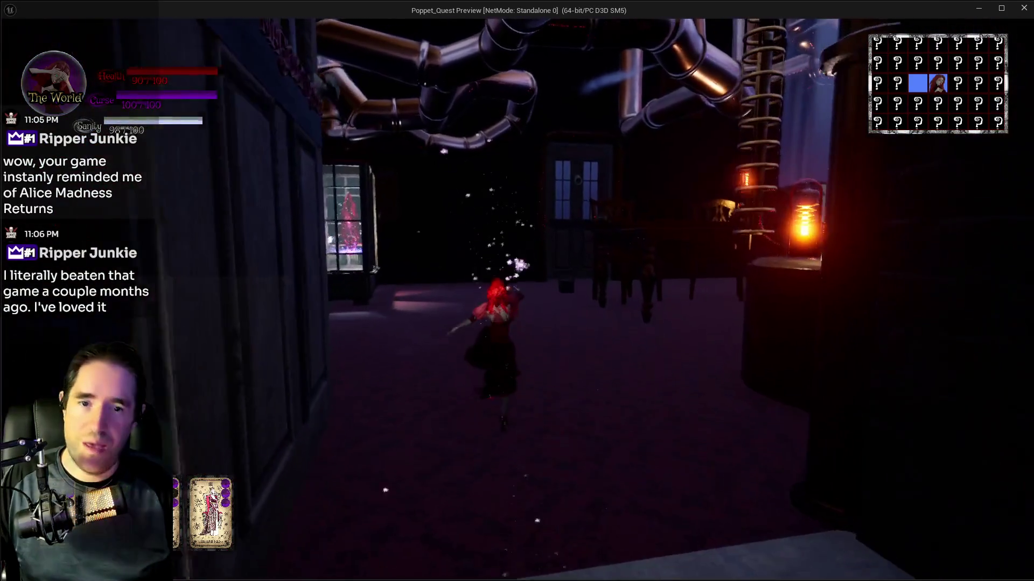
key("d")
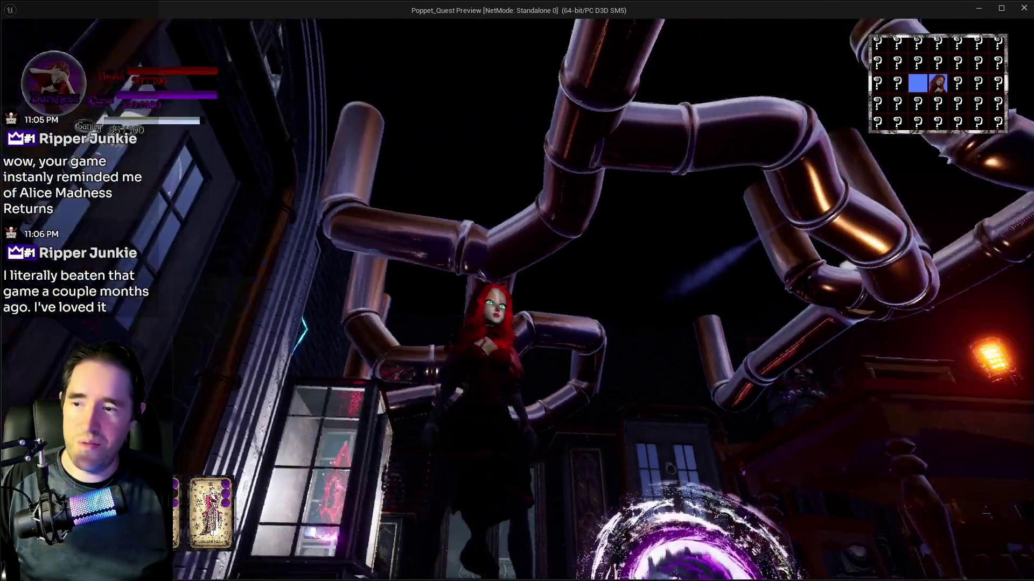
key("w")
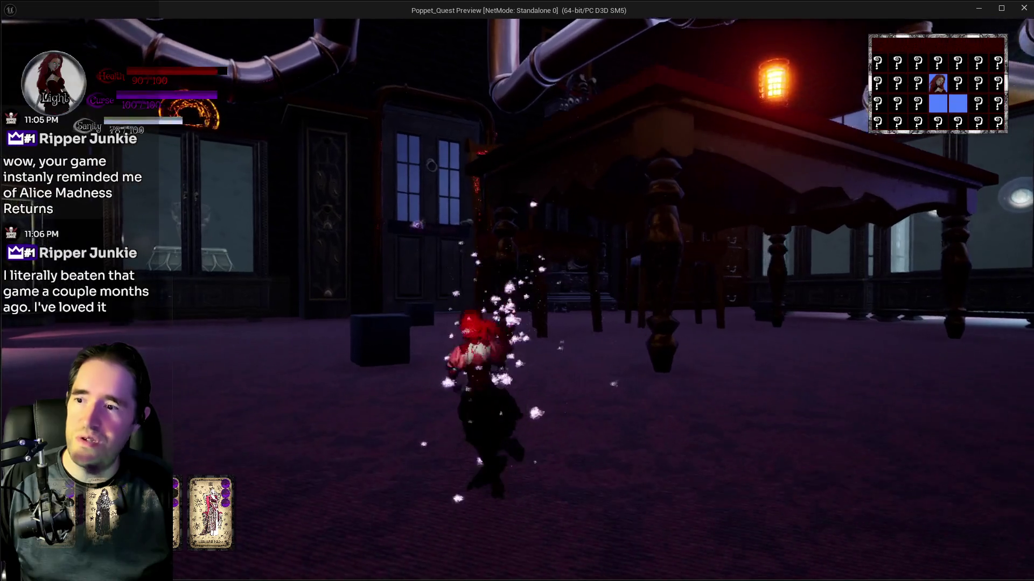
key("w")
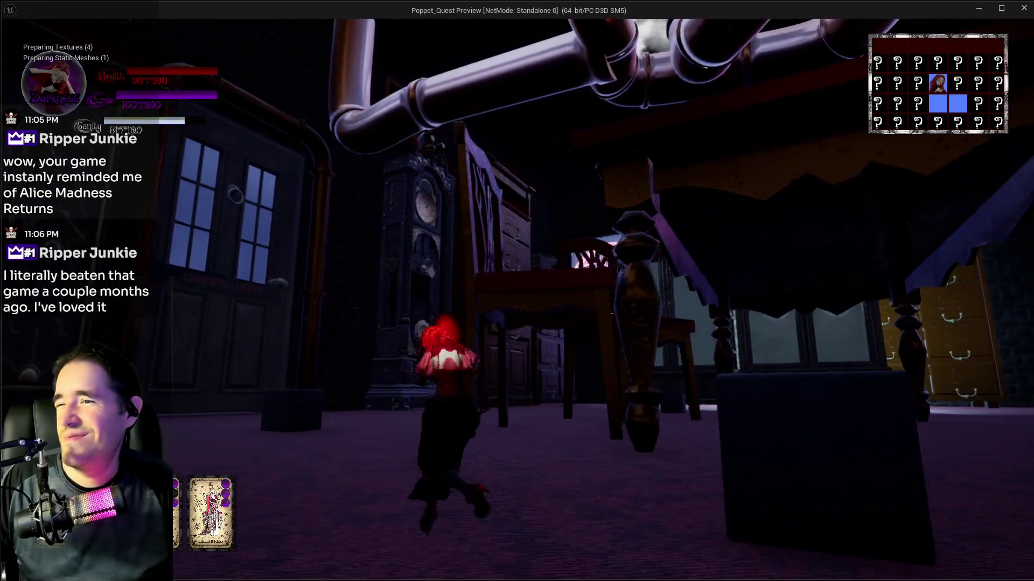
key("w")
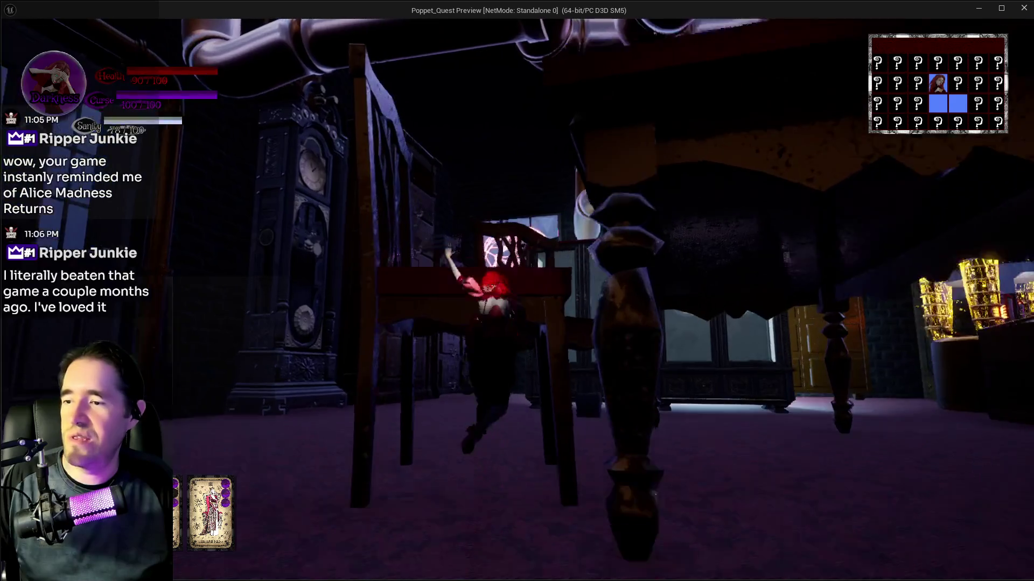
key("space")
key("w")
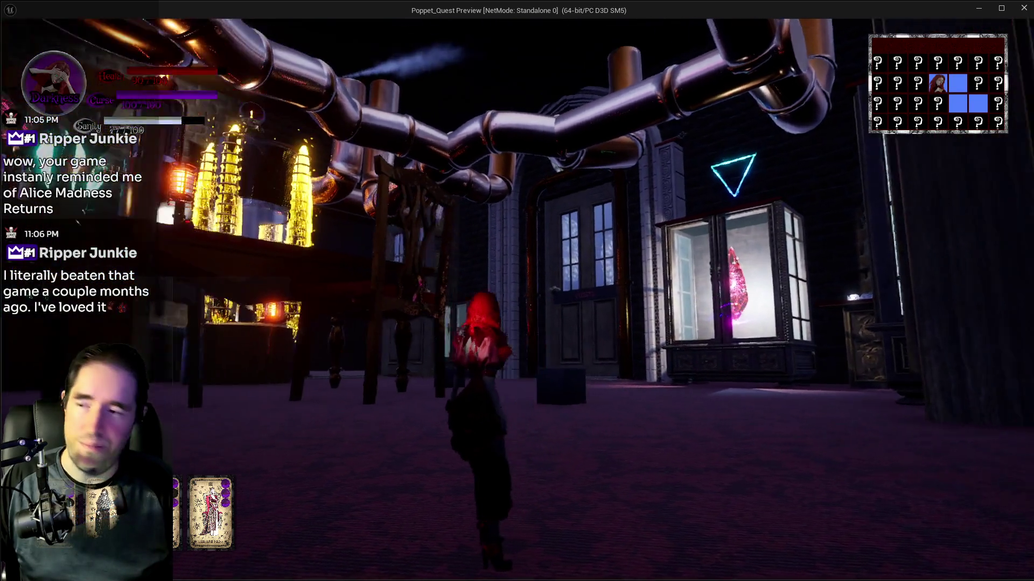
key("w")
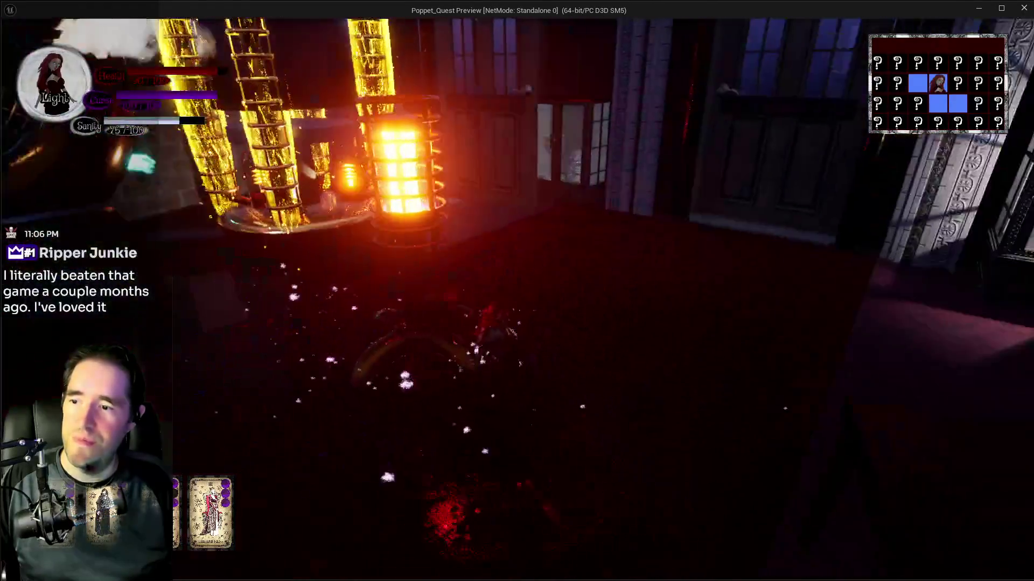
key("Tab")
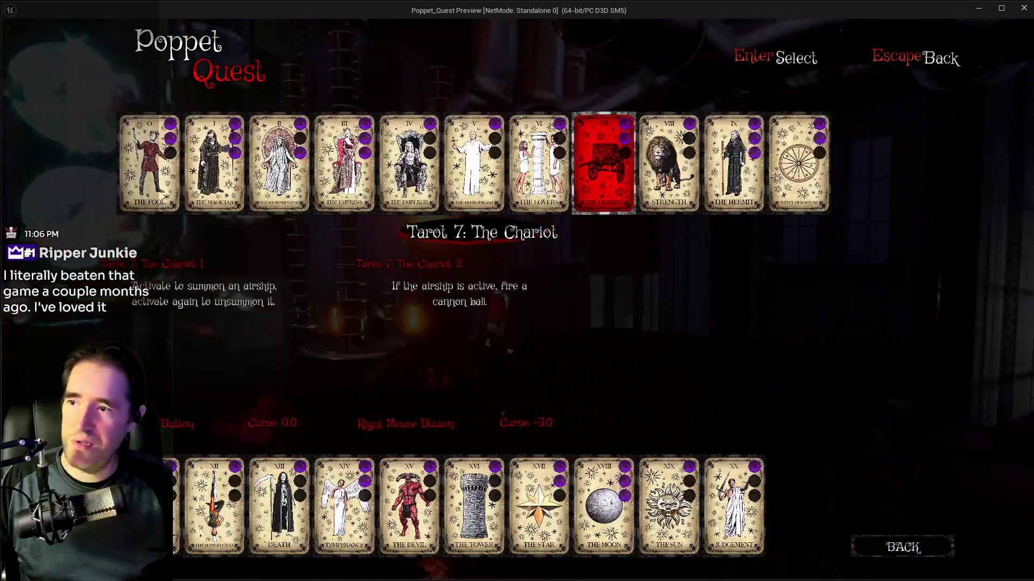
- Choose The Fool tarot card, keep playing with hammer attacks, then stop the play session
key("Tab")
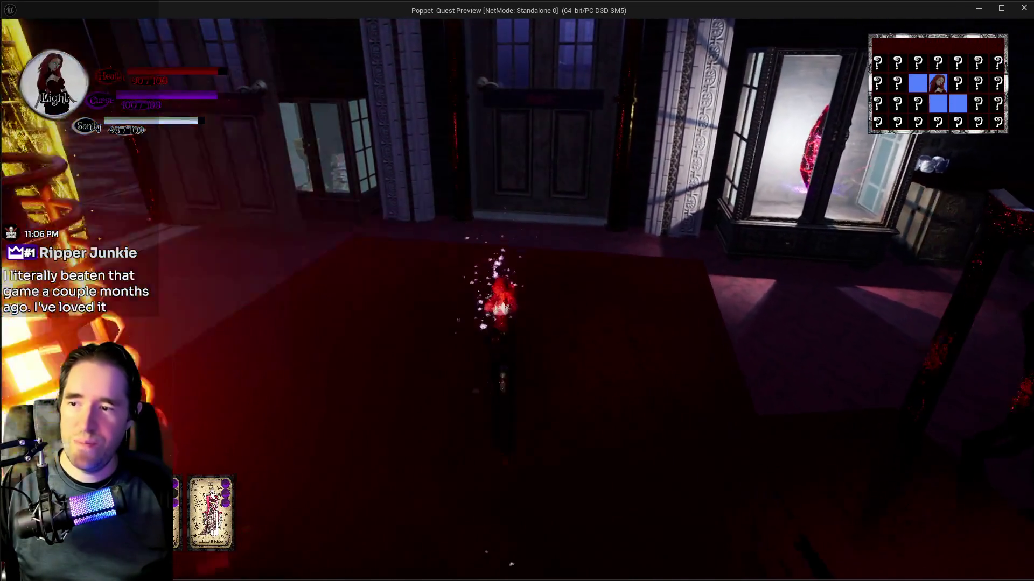
left_click(517, 290)
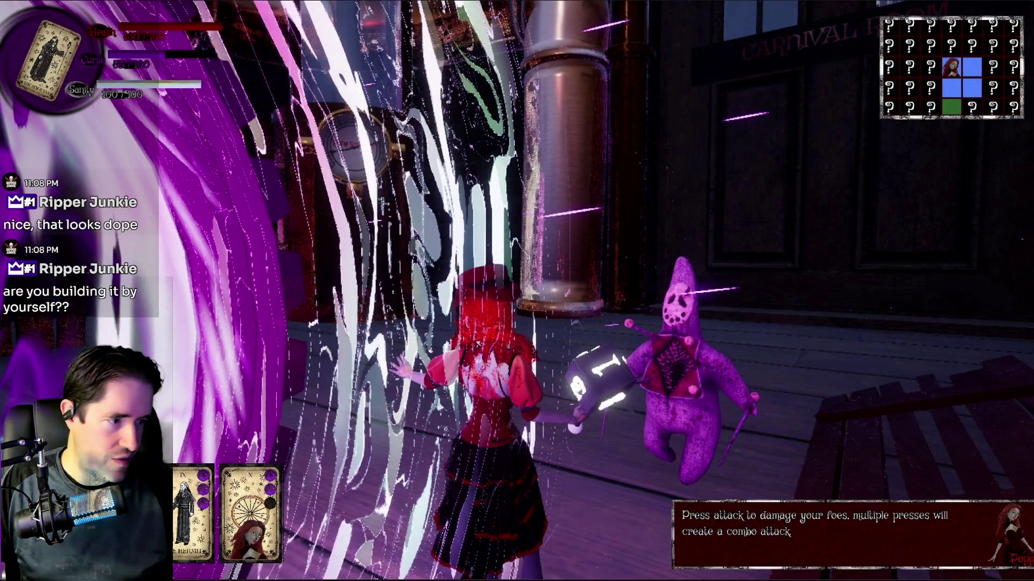
key("Escape")
- Clear the 'ultra' Outliner filter and bring up the Content Drawer showing the Bosses/Charlotte assets
left_click_drag(707, 99, 707, 99)
left_click(765, 81)
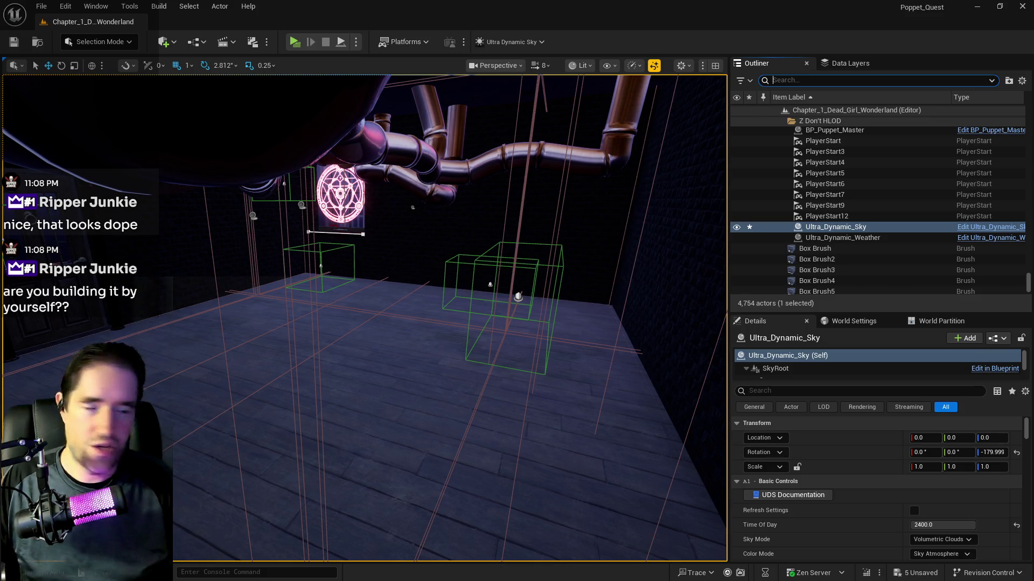
key("ctrl+space")
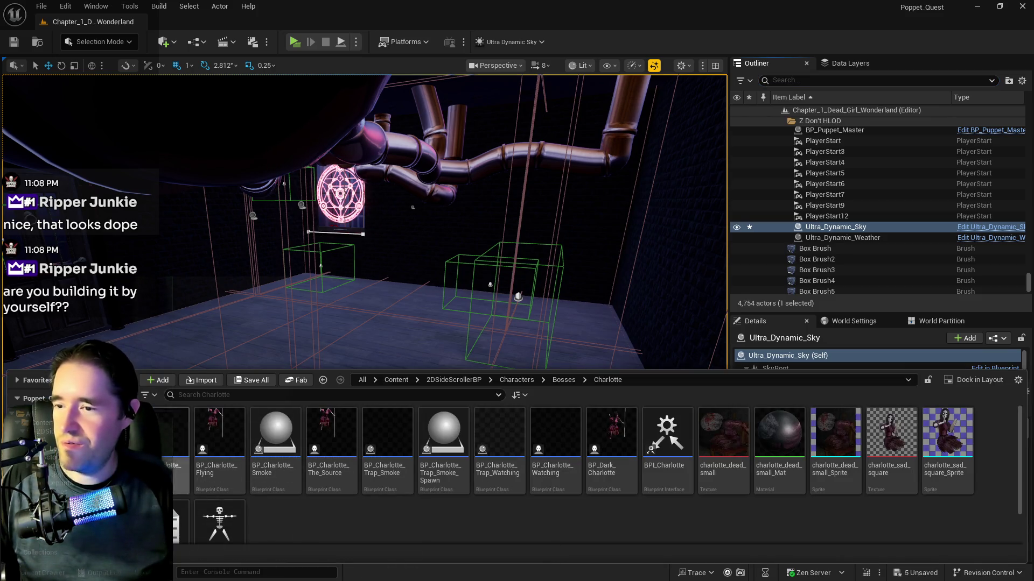
- Go up from the Charlotte folder to the Characters folder in the Content Browser
key("BackSpace")
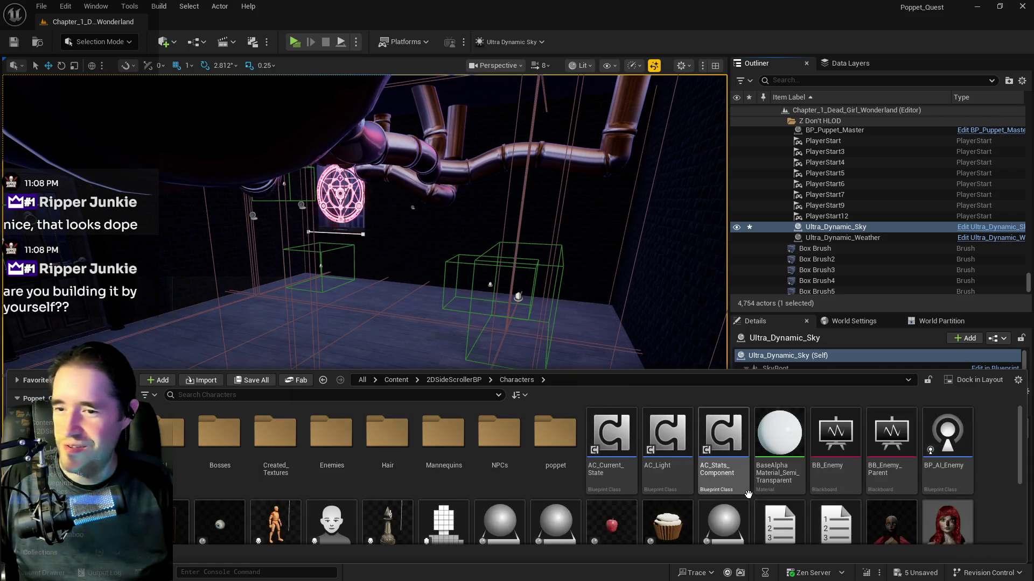
scroll(430, 498, "down", 1)
scroll(485, 500, "up", 1)
scroll(529, 501, "down", 1)
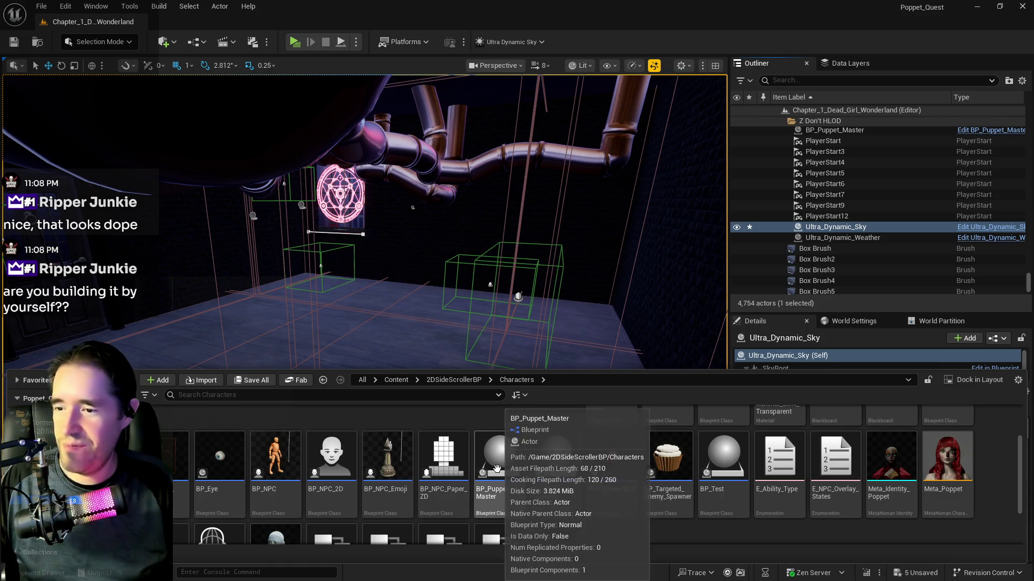
- Filter the Outliner by 'puppet' and select BP_Puppet_Master
left_click(810, 81)
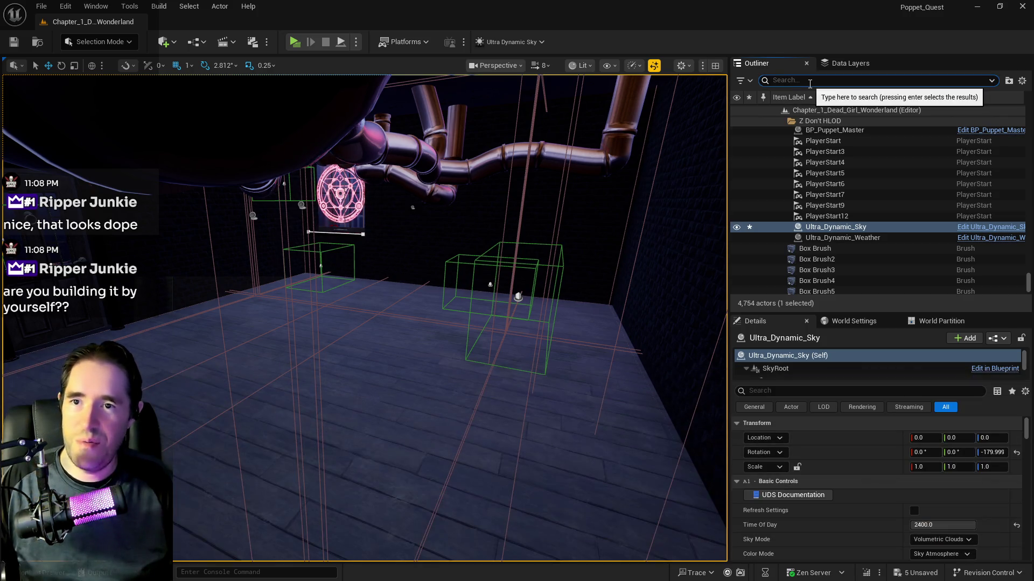
type("puppet")
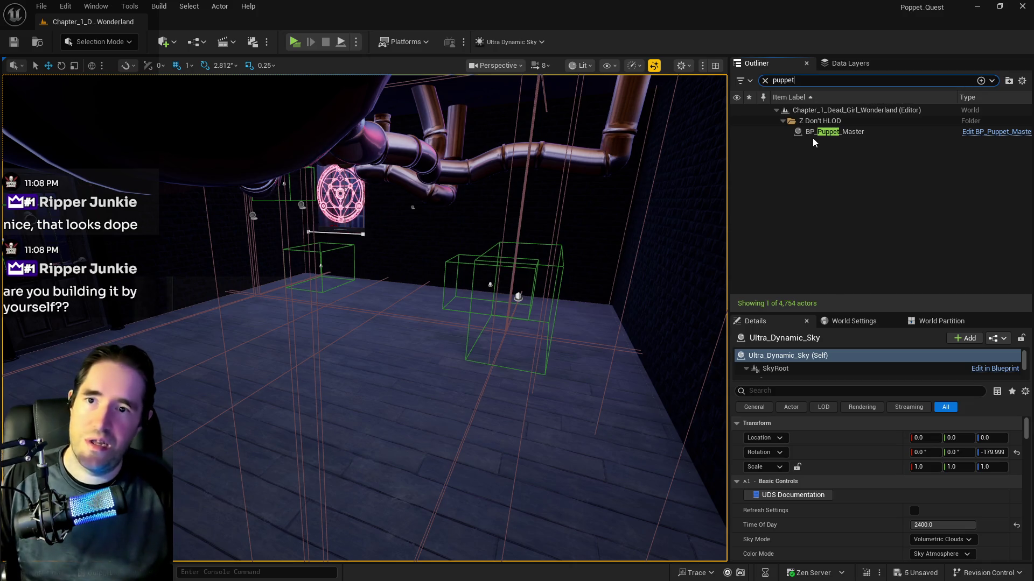
left_click(813, 133)
- Look over the level's data layers, then open BP_Puppet_Master in the Blueprint editor
left_click(840, 64)
scroll(814, 133, "down", 10)
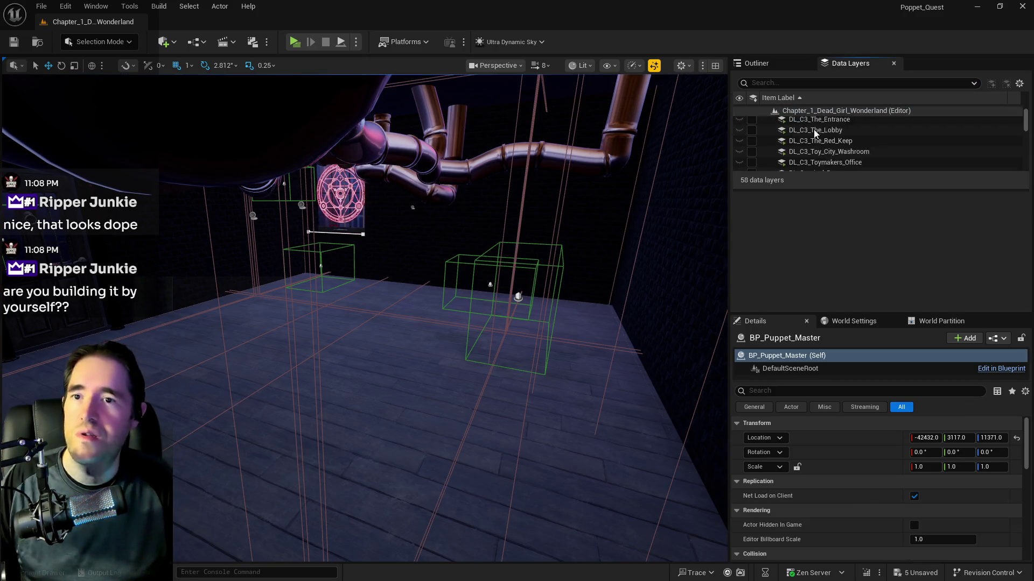
scroll(814, 133, "down", 5)
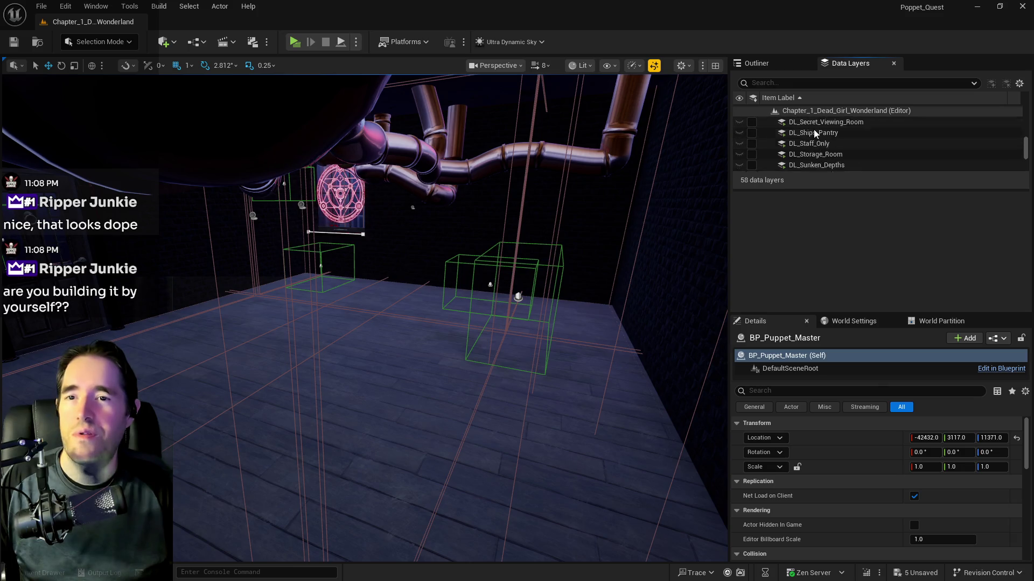
scroll(814, 133, "down", 3)
left_click(790, 61)
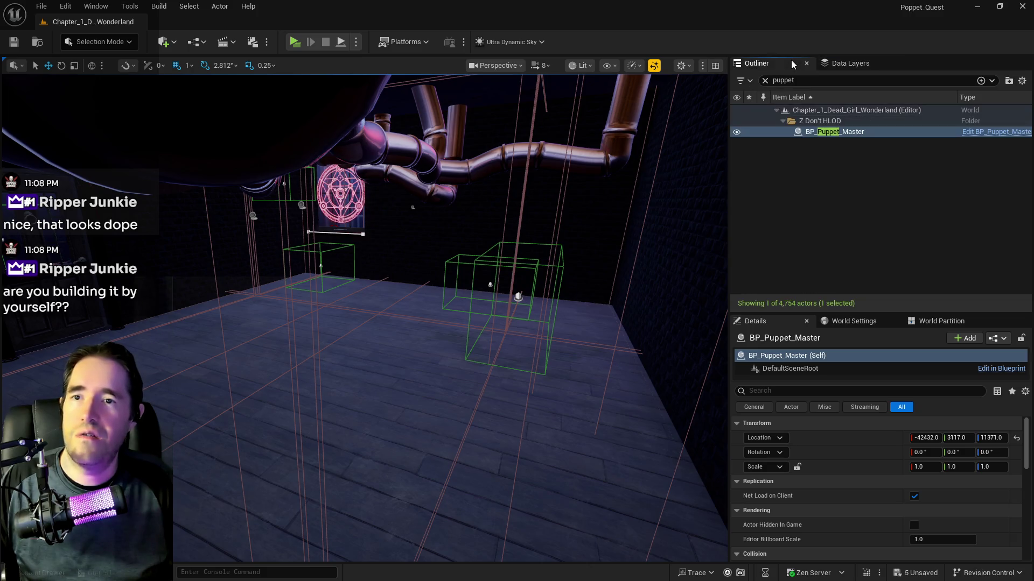
right_click(812, 134)
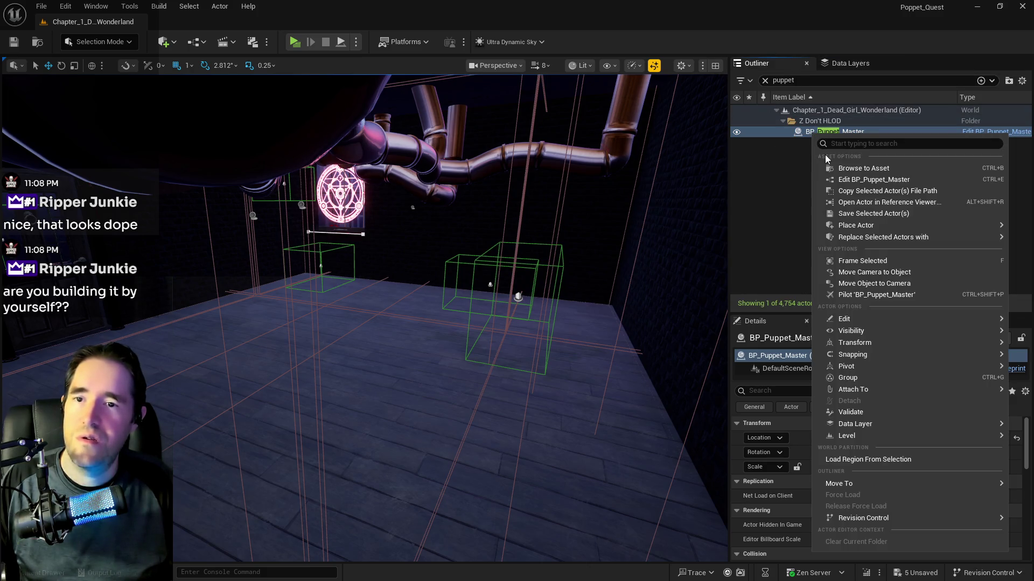
left_click(835, 180)
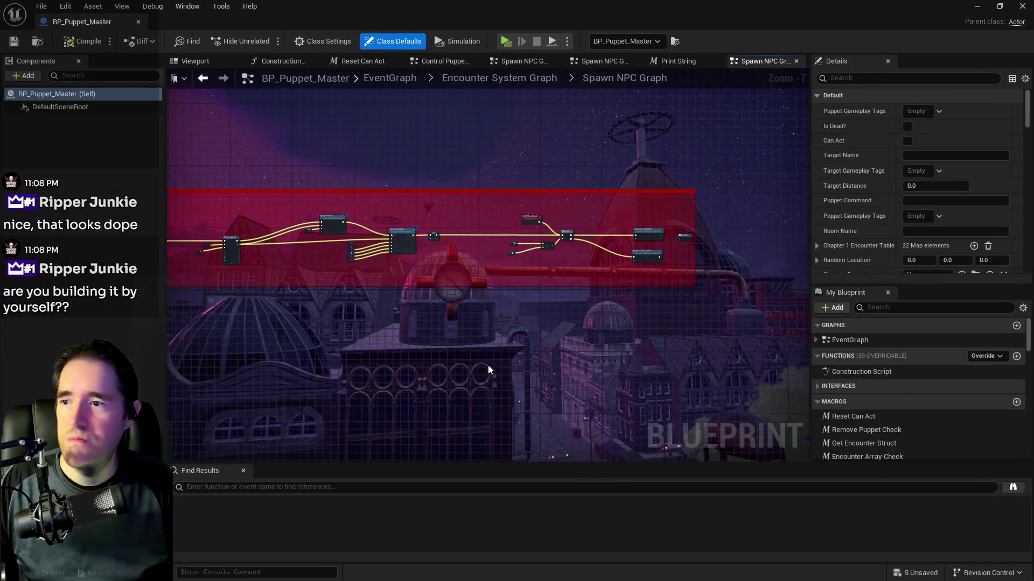
mouse_move(489, 364)
left_mouse_down()
mouse_move(560, 265)
mouse_move(586, 285)
mouse_move(579, 306)
mouse_move(738, 405)
left_mouse_up()
scroll(536, 323, "up", 6)
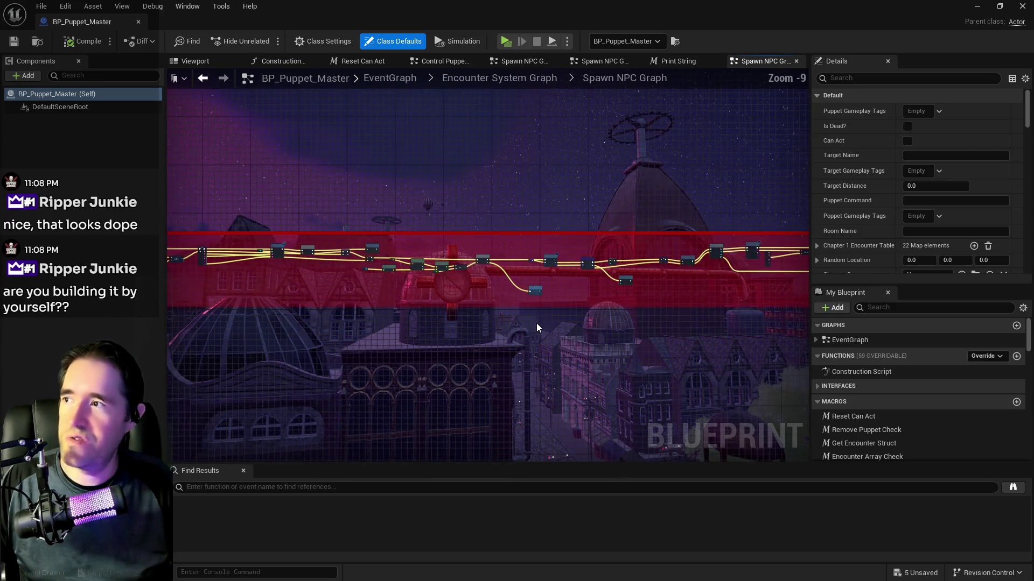
scroll(541, 186, "up", 1)
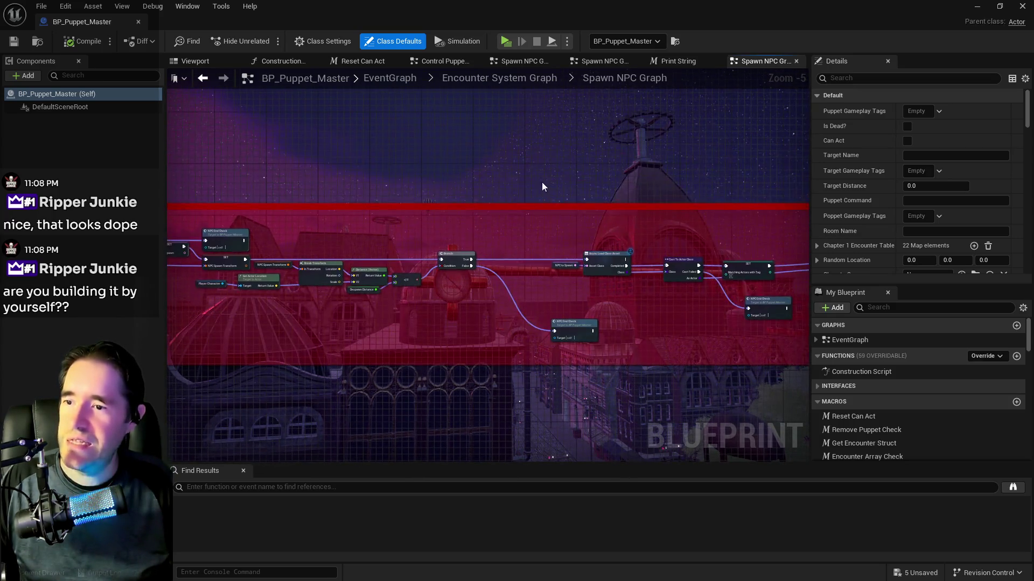
mouse_move(461, 208)
left_mouse_down()
mouse_move(734, 177)
mouse_move(696, 198)
mouse_move(593, 200)
left_mouse_up()
scroll(592, 199, "up", 3)
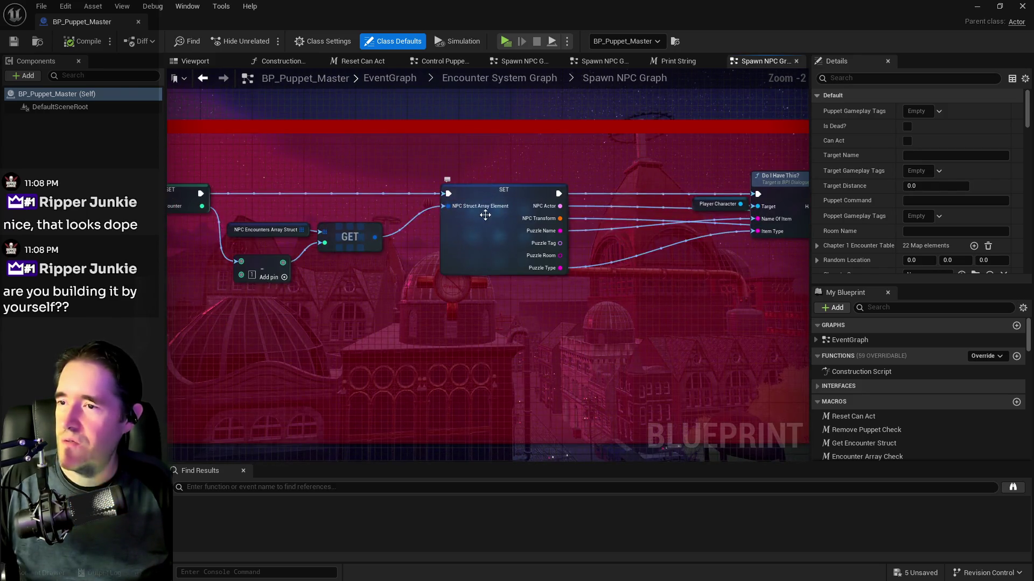
mouse_move(662, 201)
left_mouse_down()
mouse_move(818, 201)
mouse_move(526, 204)
left_mouse_up()
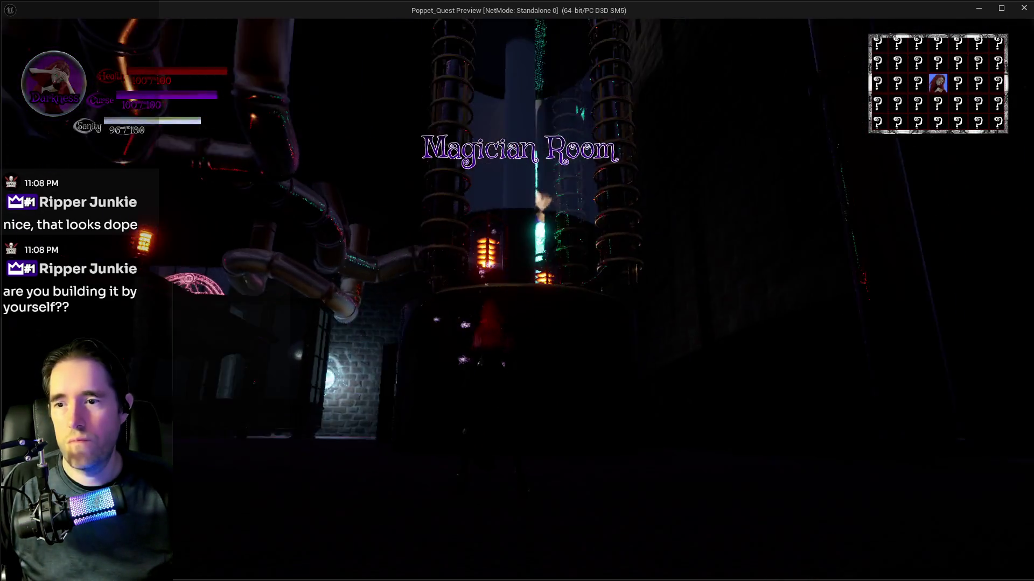
key("w")
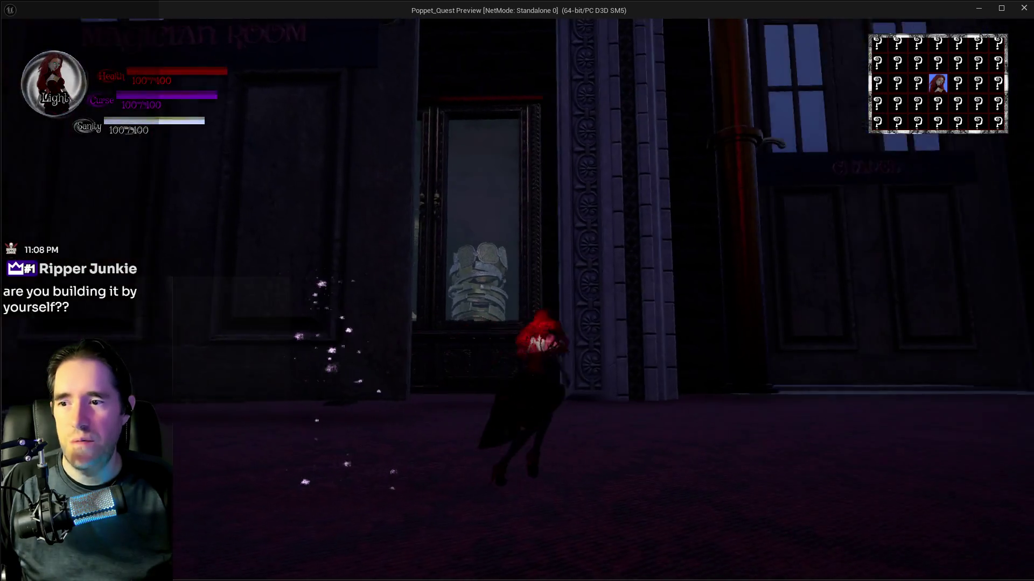
key("w")
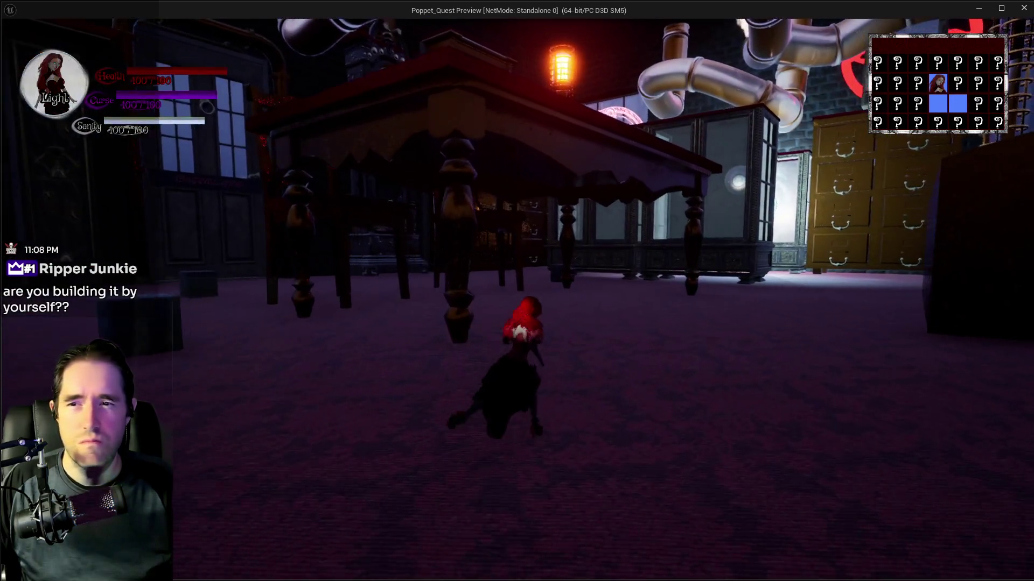
key("w")
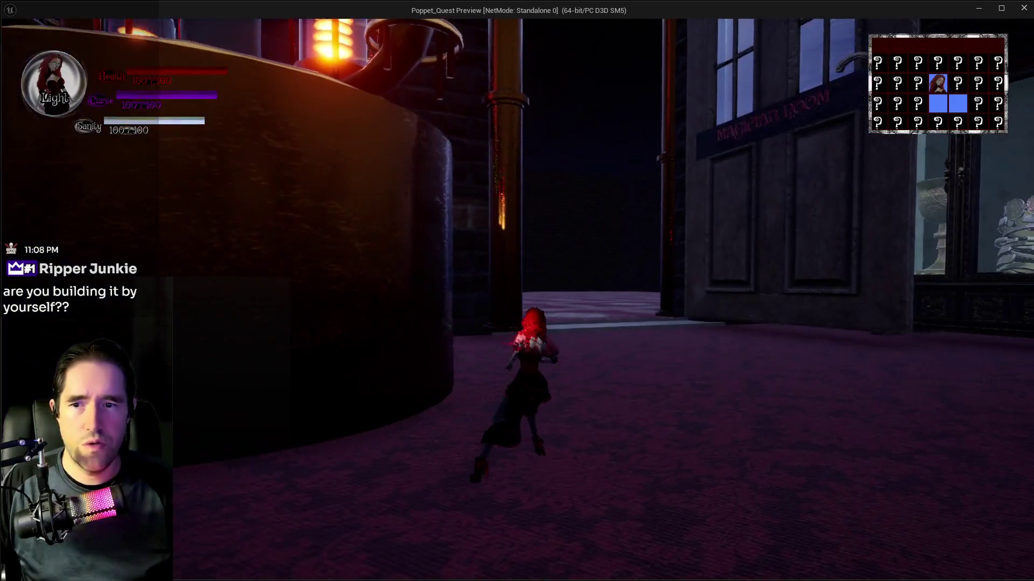
key("w")
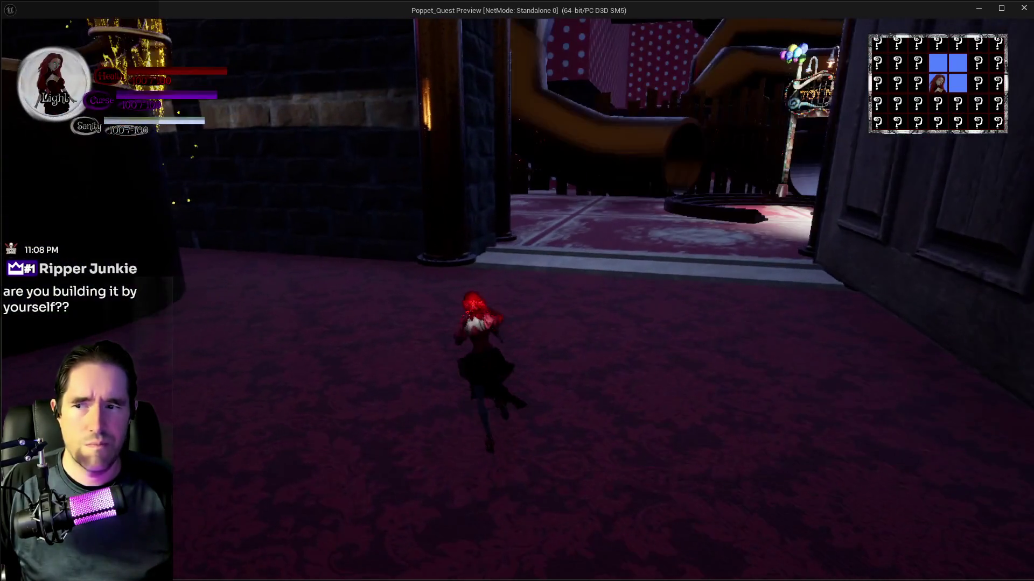
key("w")
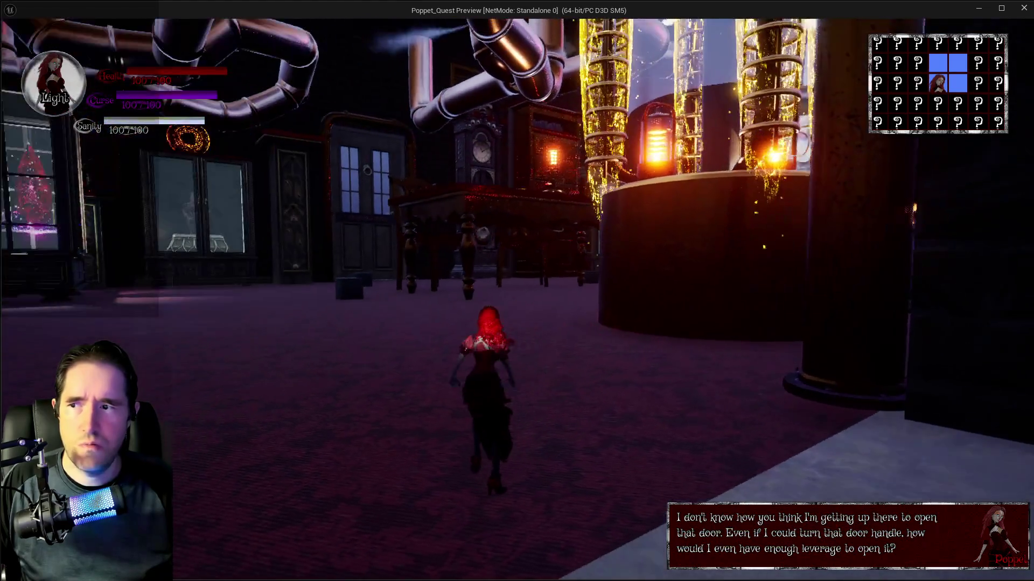
key("w")
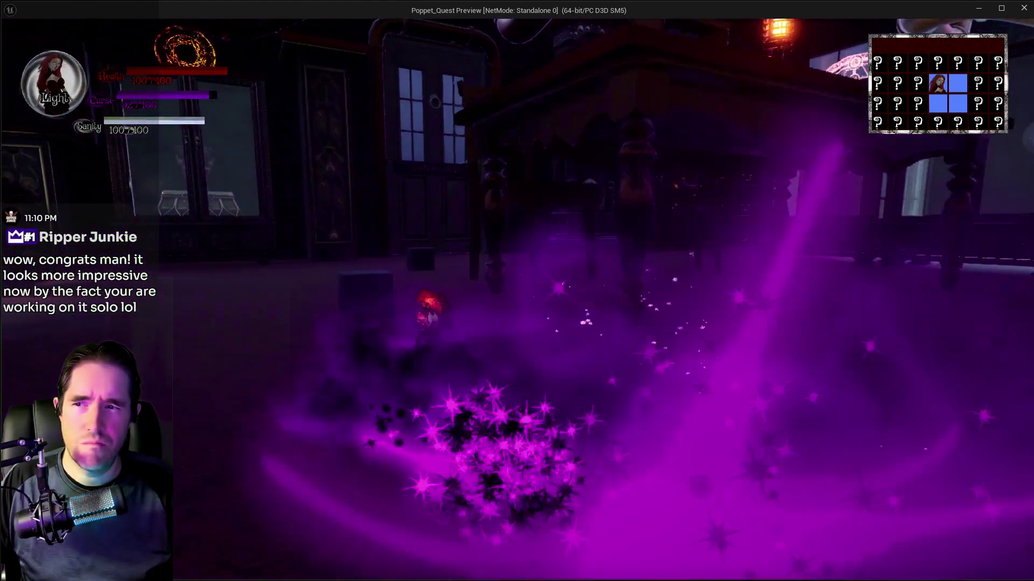
key("w")
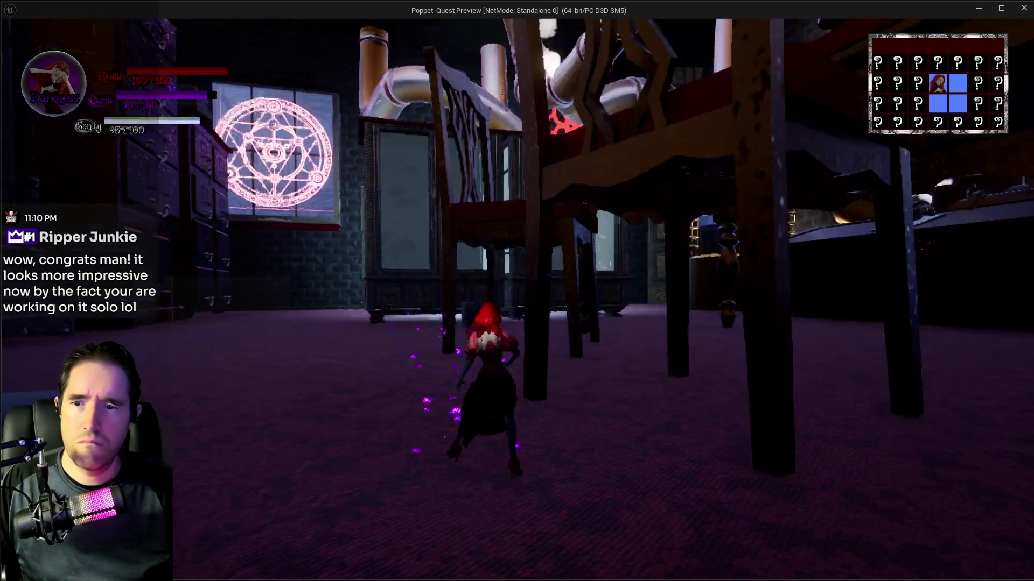
key("alt+Tab")
key("Escape")
left_click_drag(571, 270, 554, 349)
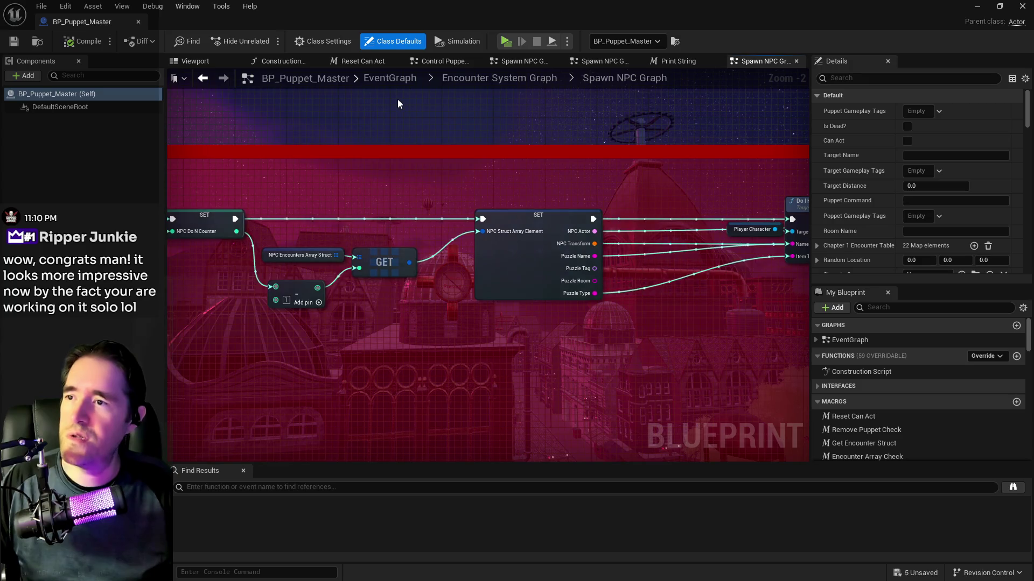
- Go back to the EventGraph and open the Control Puppets Graph to view its Branch and Update Gameplay Tags nodes
left_click(397, 79)
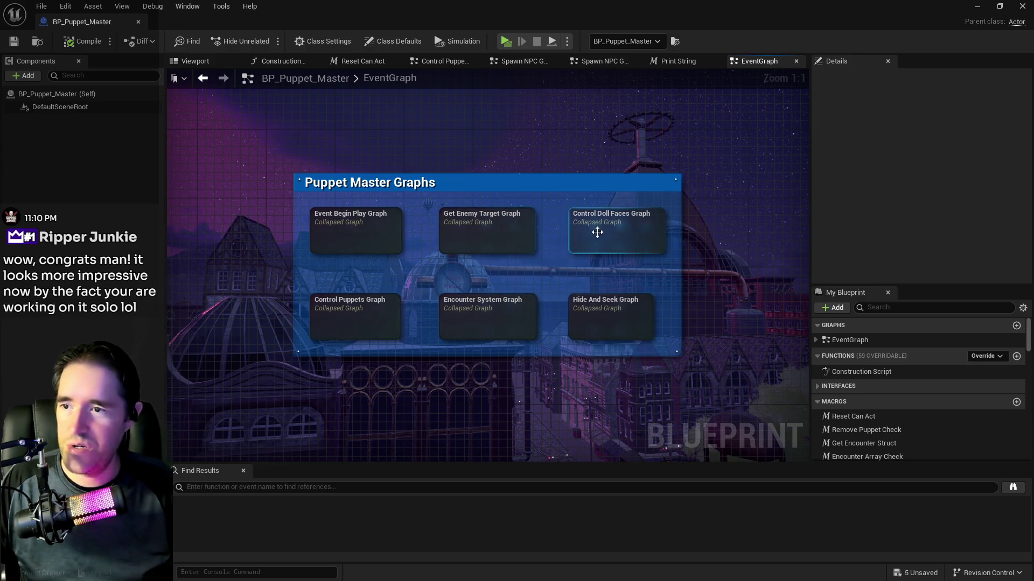
mouse_move(392, 320)
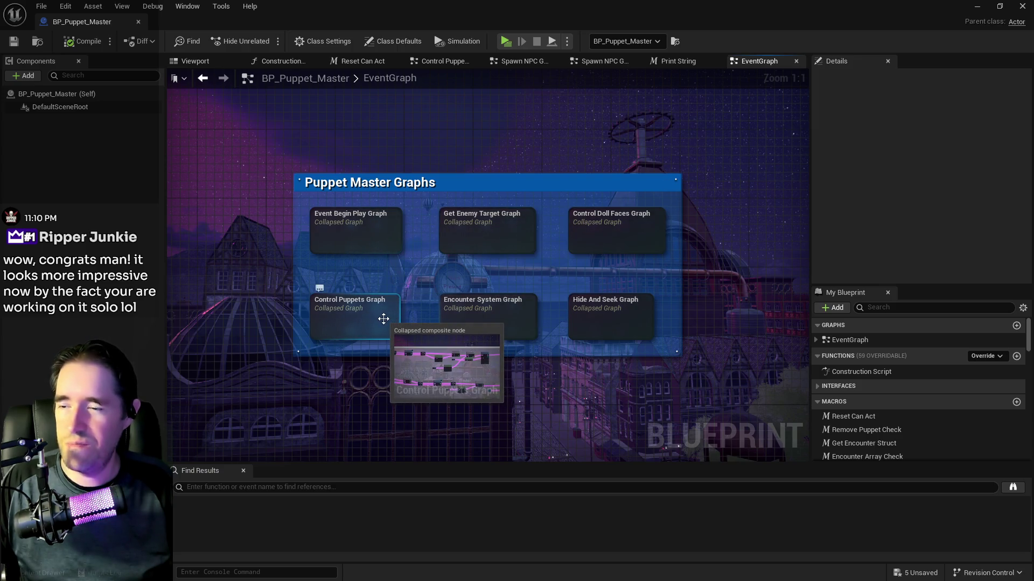
double_click(384, 323)
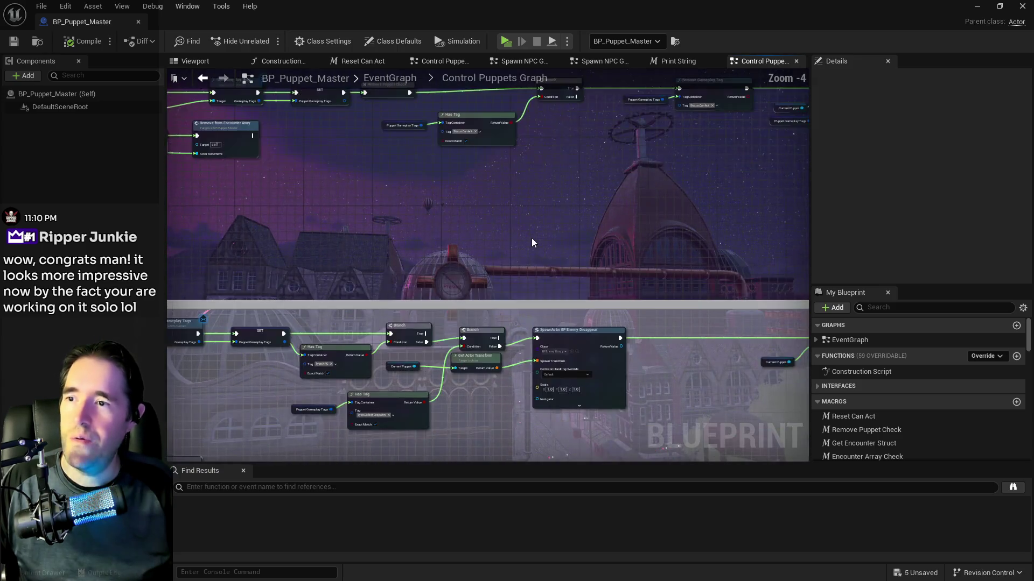
left_click_drag(584, 297, 450, 265)
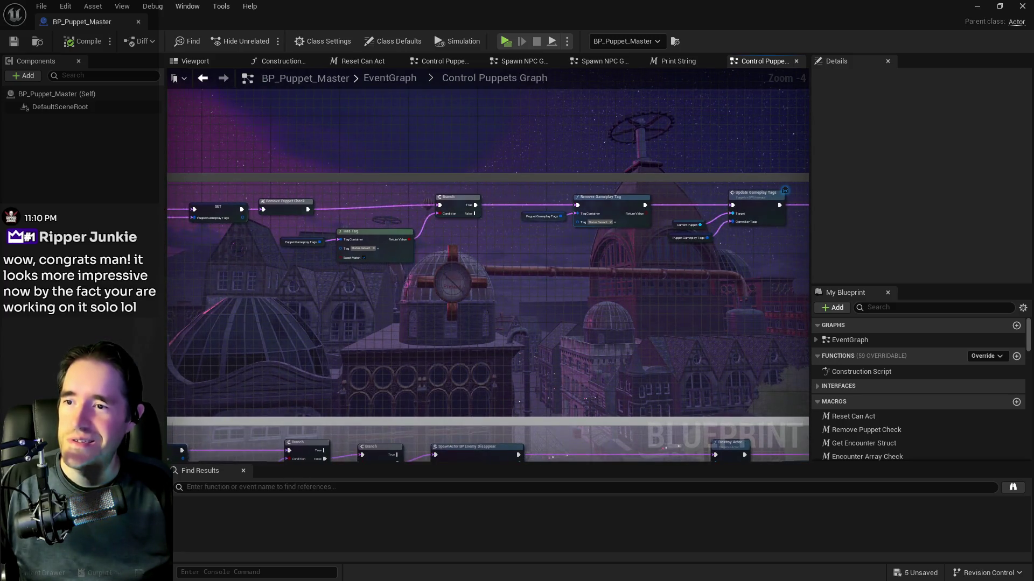
left_click_drag(627, 266, 485, 251)
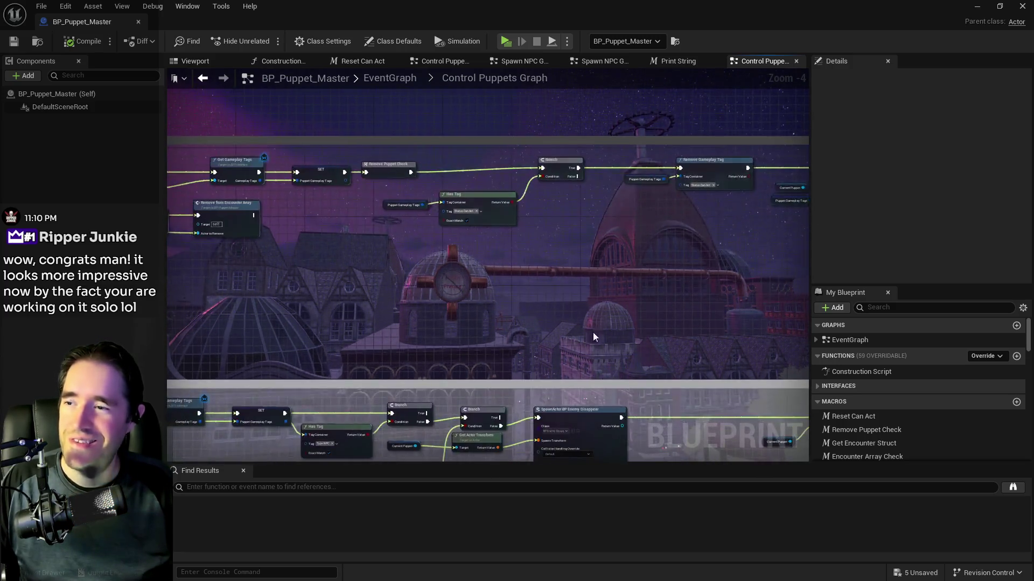
- Inspect the SET, GET, REMOVE INDEX and Remove Puppet Check nodes, then open the Encounter System Graph
scroll(591, 319, "down", 2)
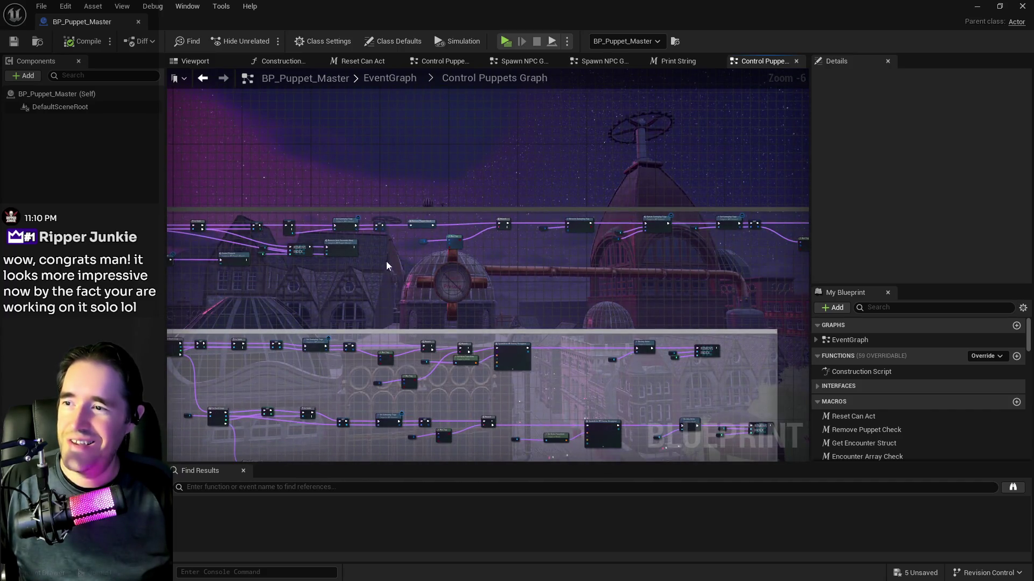
scroll(386, 261, "up", 3)
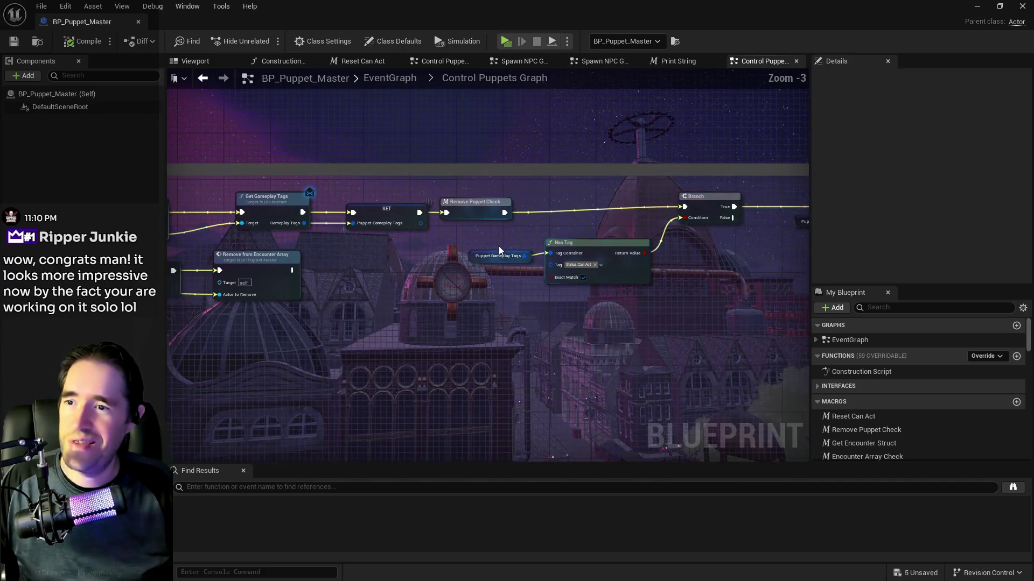
left_click_drag(462, 236, 570, 237)
left_click_drag(631, 251, 526, 321)
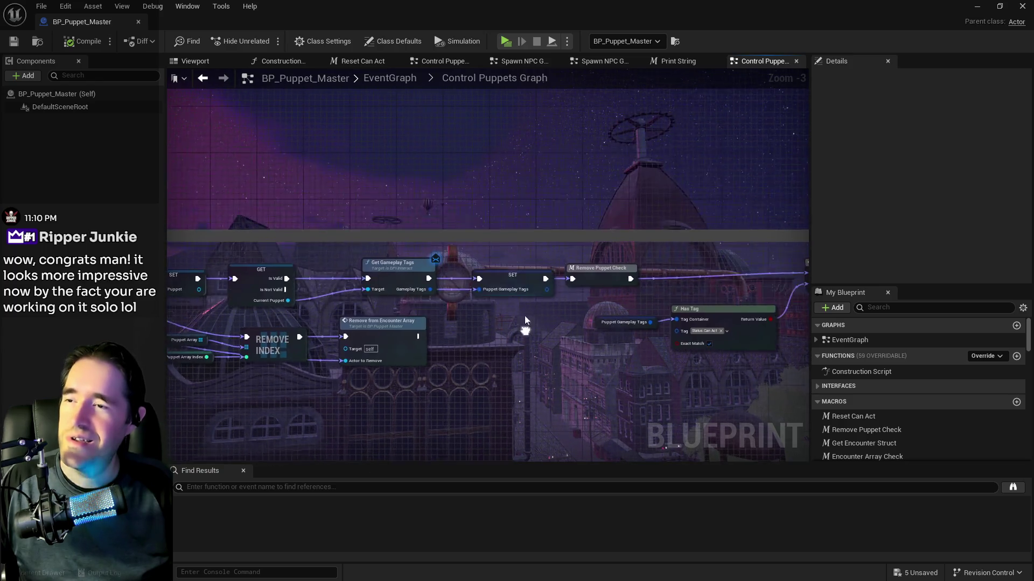
left_click(388, 78)
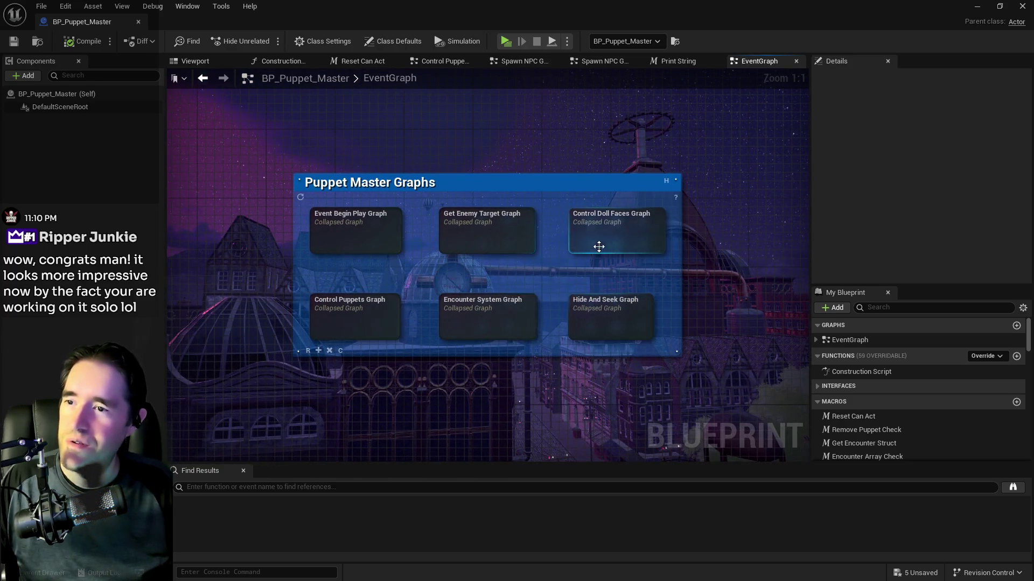
double_click(473, 318)
- Pan through the Switch on String and Get Encounter Struct nodes, selecting the Chapter 1 Encounter Table variable
scroll(508, 186, "up", 2)
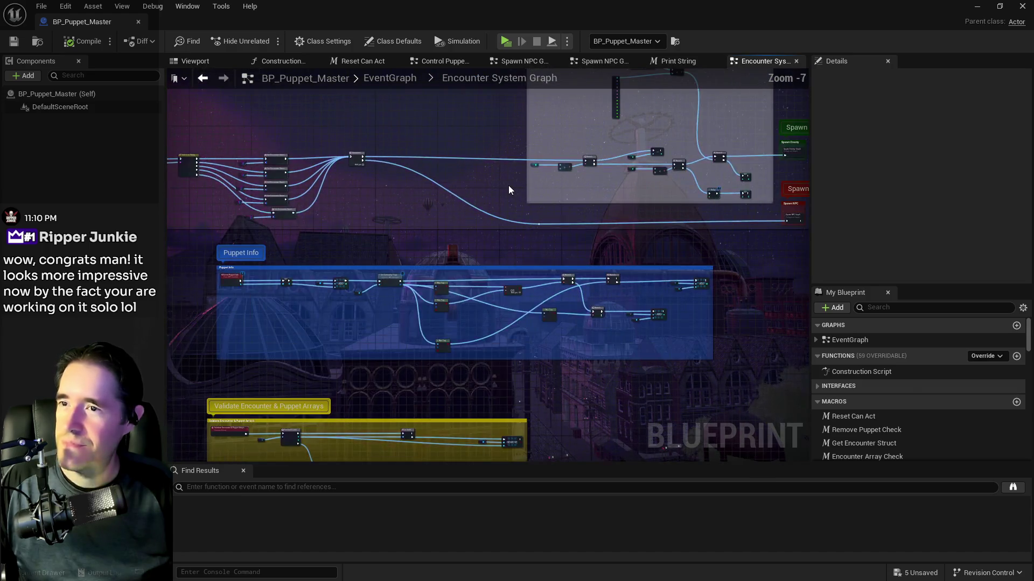
left_click_drag(508, 186, 552, 224)
scroll(552, 224, "up", 3)
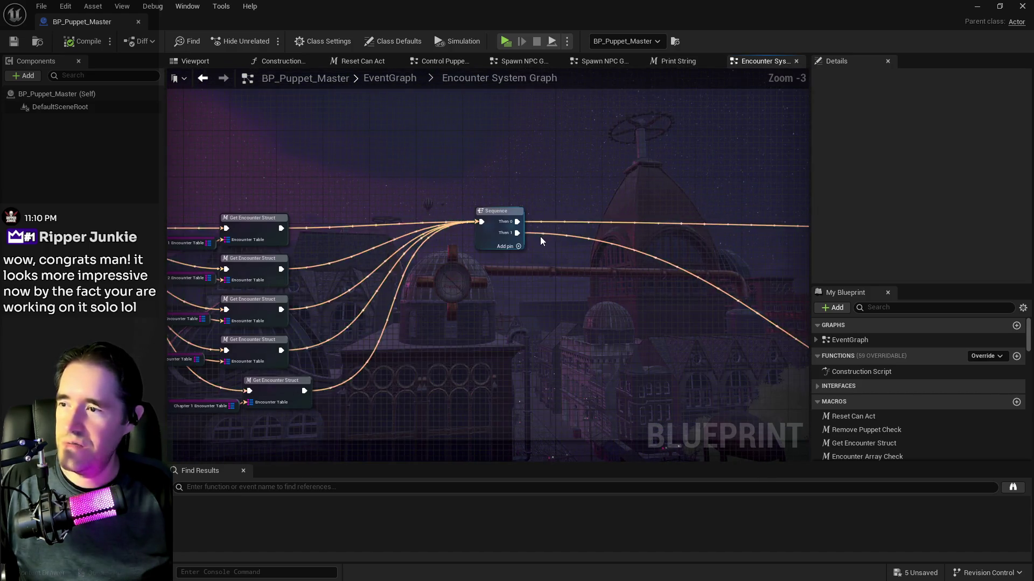
mouse_move(512, 260)
left_mouse_down()
mouse_move(344, 253)
mouse_move(399, 275)
mouse_move(609, 254)
left_mouse_up()
left_click(400, 272)
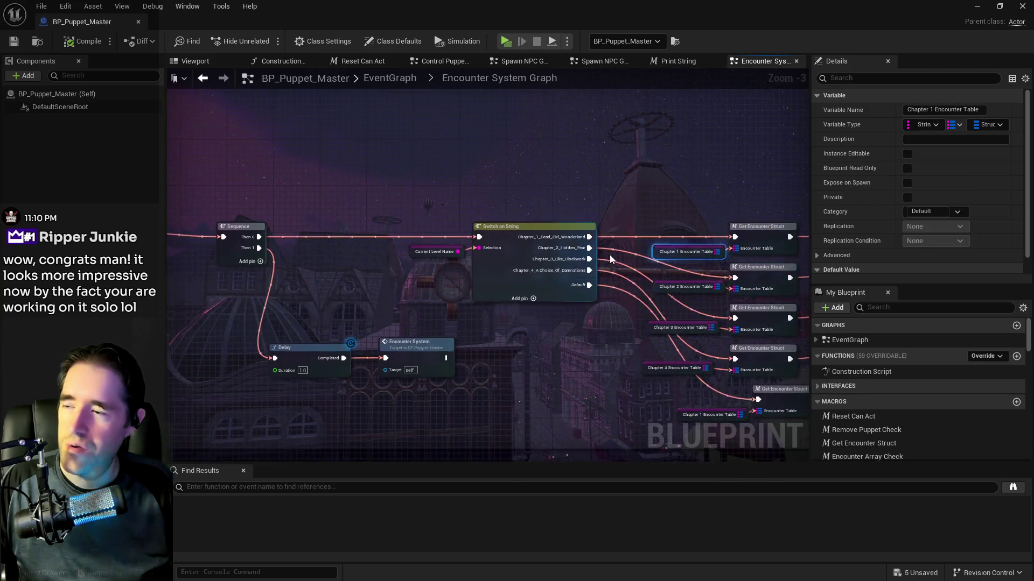
mouse_move(501, 279)
left_mouse_down()
mouse_move(771, 234)
mouse_move(208, 268)
left_mouse_up()
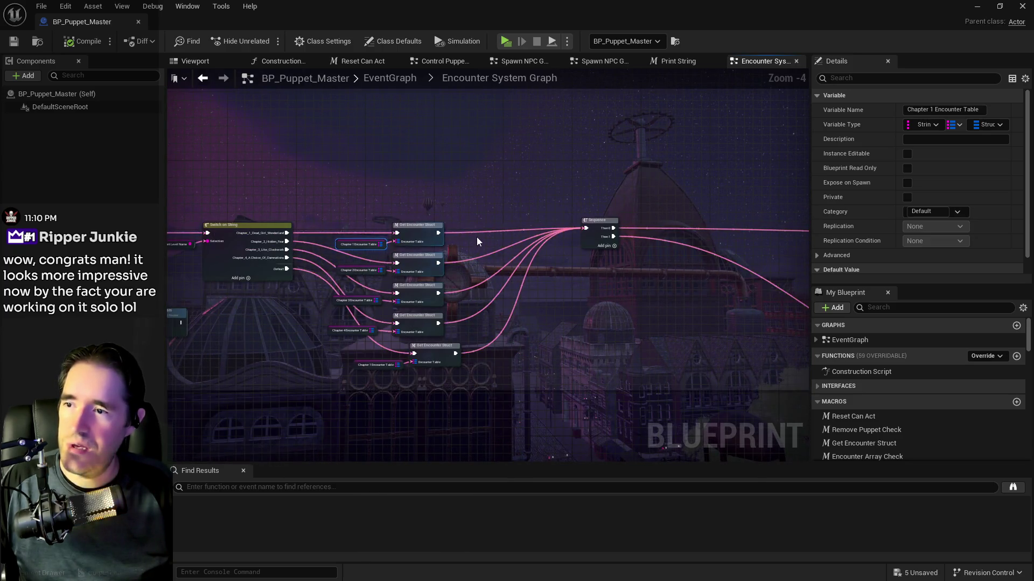
- Center the view on the Branch, Length and Delay nodes comparing the encounter count
scroll(477, 237, "down", 1)
scroll(522, 276, "up", 1)
scroll(522, 276, "up", 2)
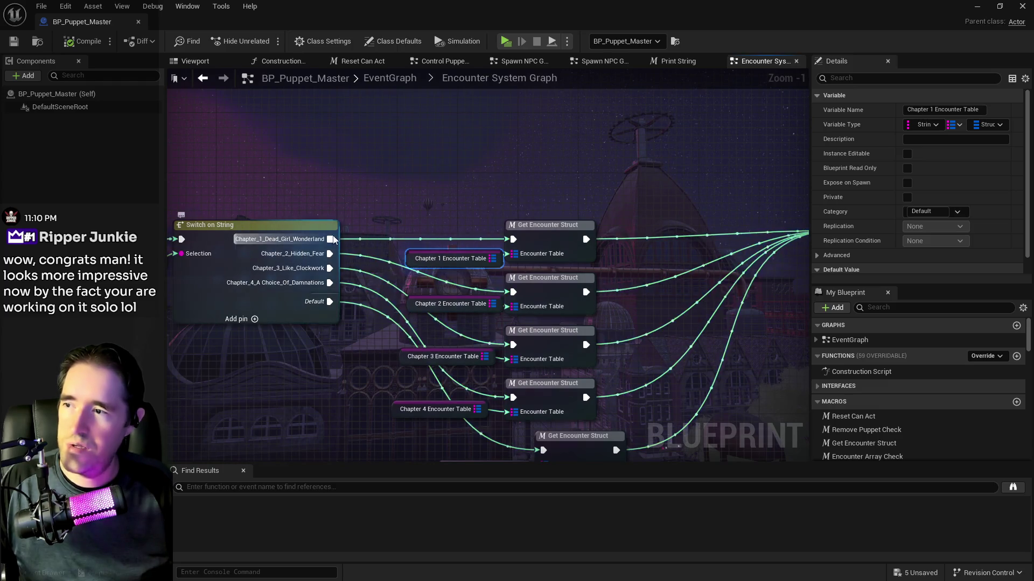
scroll(510, 273, "down", 3)
left_click_drag(510, 272, 363, 461)
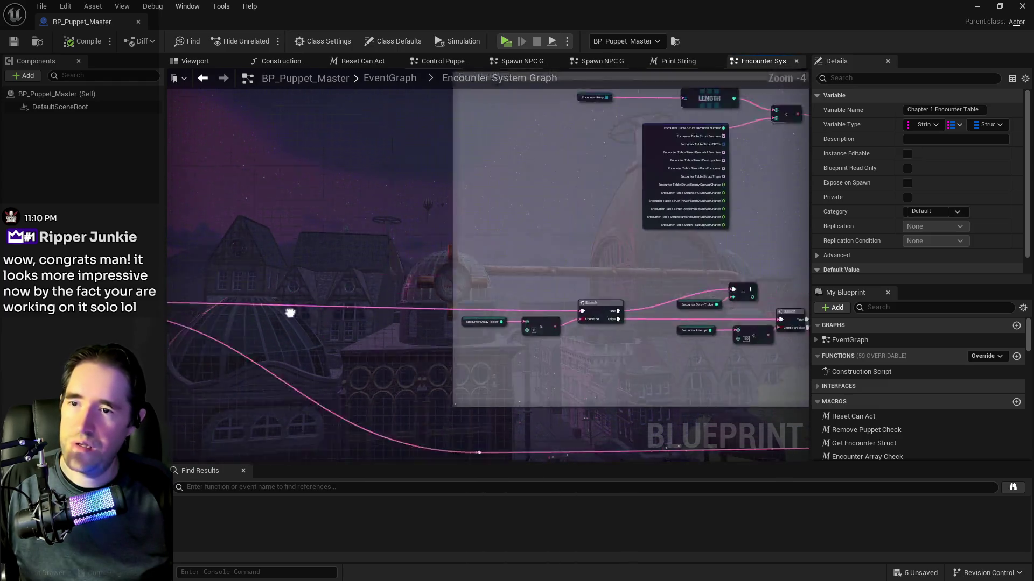
scroll(547, 317, "up", 3)
mouse_move(547, 317)
left_mouse_down()
mouse_move(477, 296)
mouse_move(541, 317)
mouse_move(613, 307)
left_mouse_up()
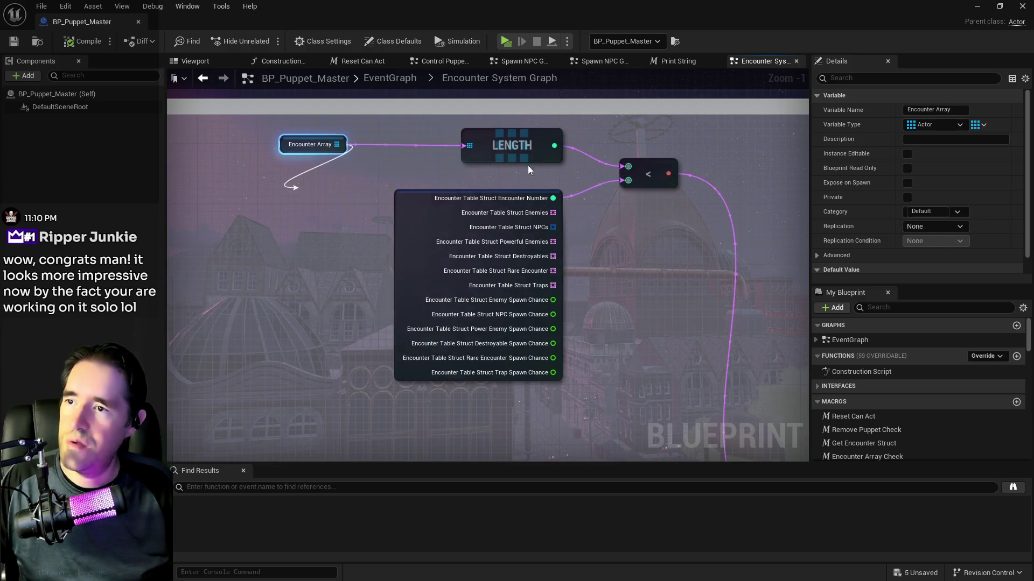
- Pull a wire from the Encounter Array output, cancel it, and search the blueprint's variables and functions
left_click_drag(528, 170, 294, 187)
key("Escape")
left_click(556, 148)
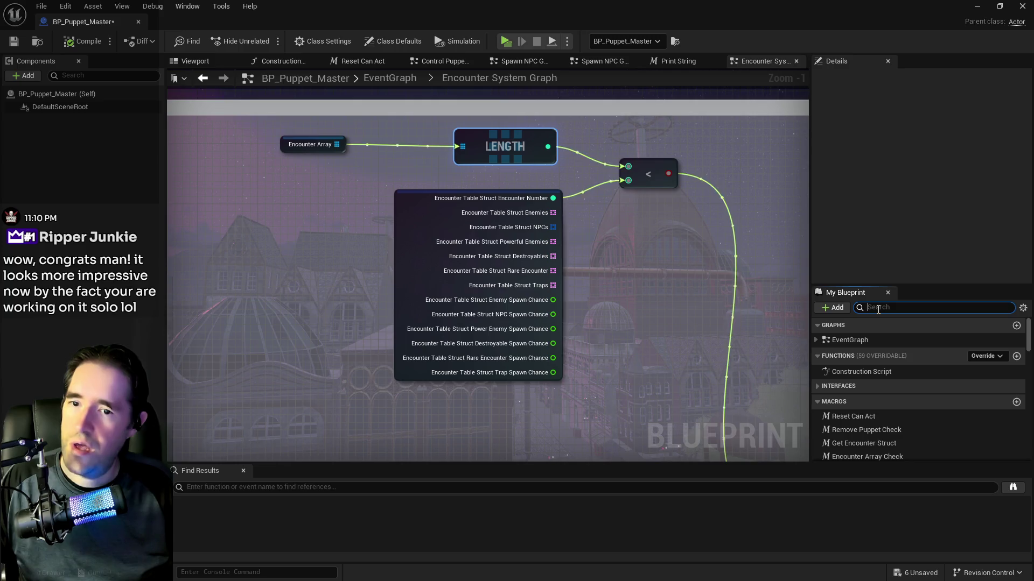